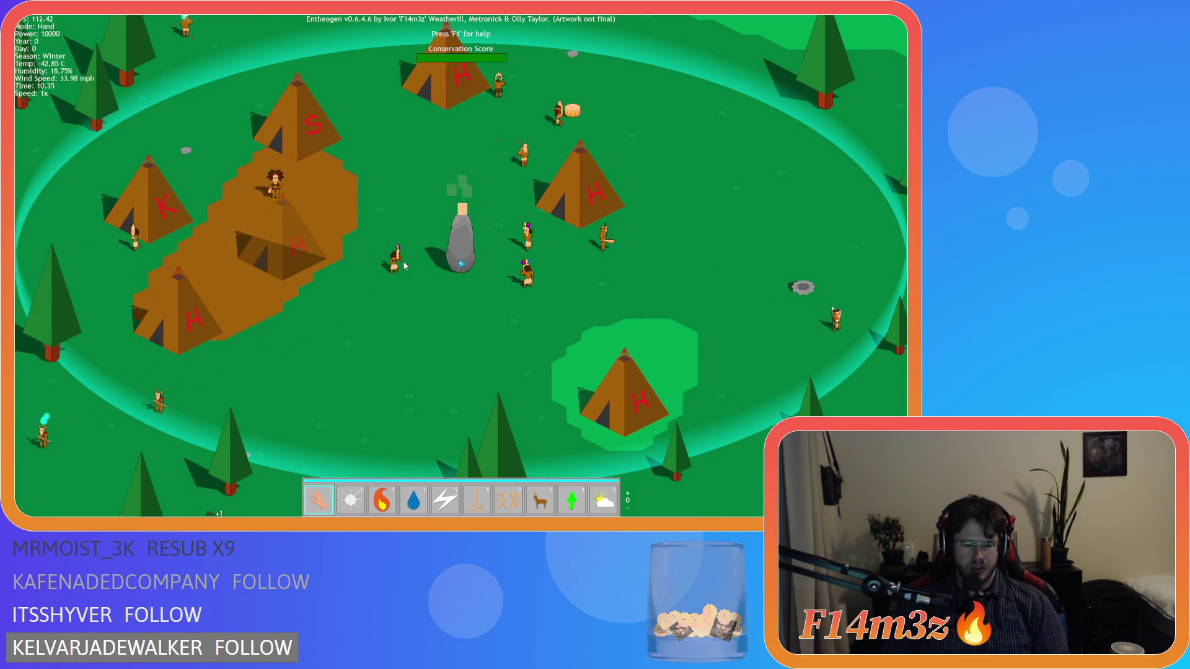
Step: Quit the running Entheogen game and confirm the exit prompt
key(Escape)
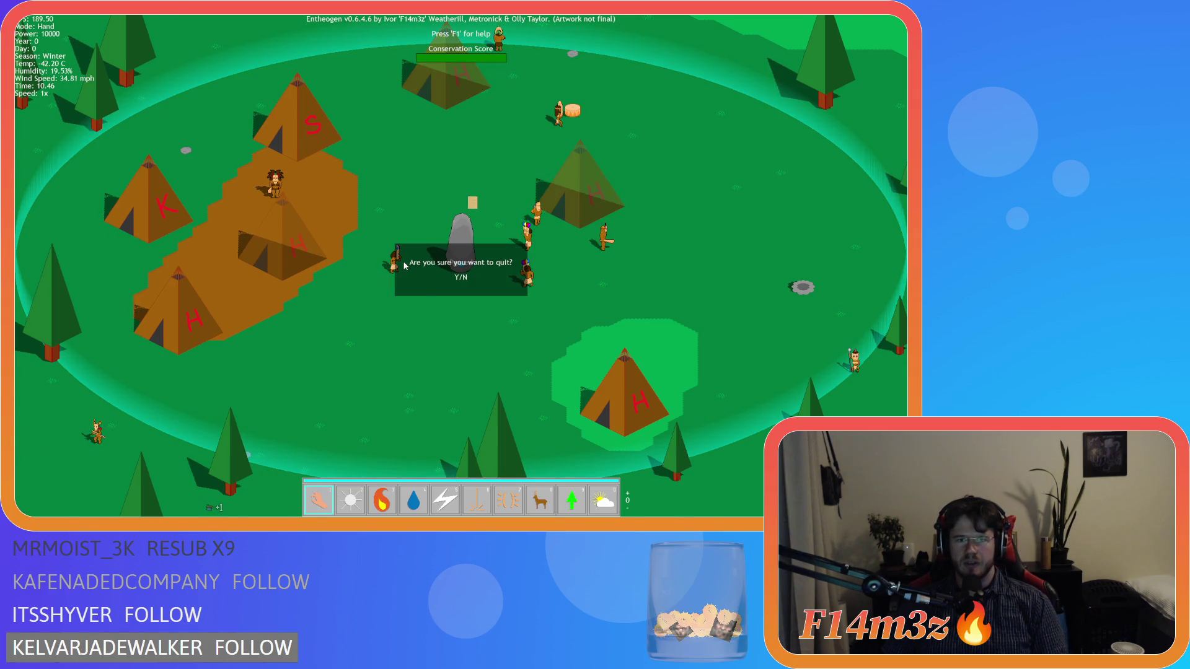
key(y)
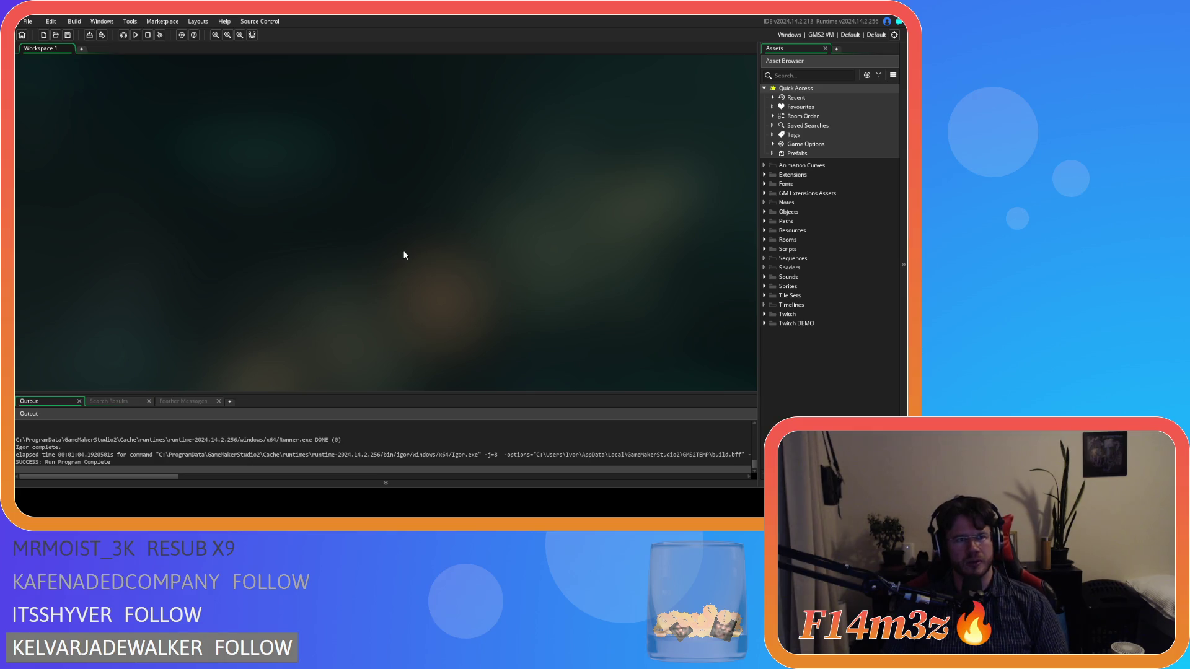
Step: Expand Objects > Save and open ob_save's Key Press F5 event code
click(765, 248)
scroll(779, 276, down, 5)
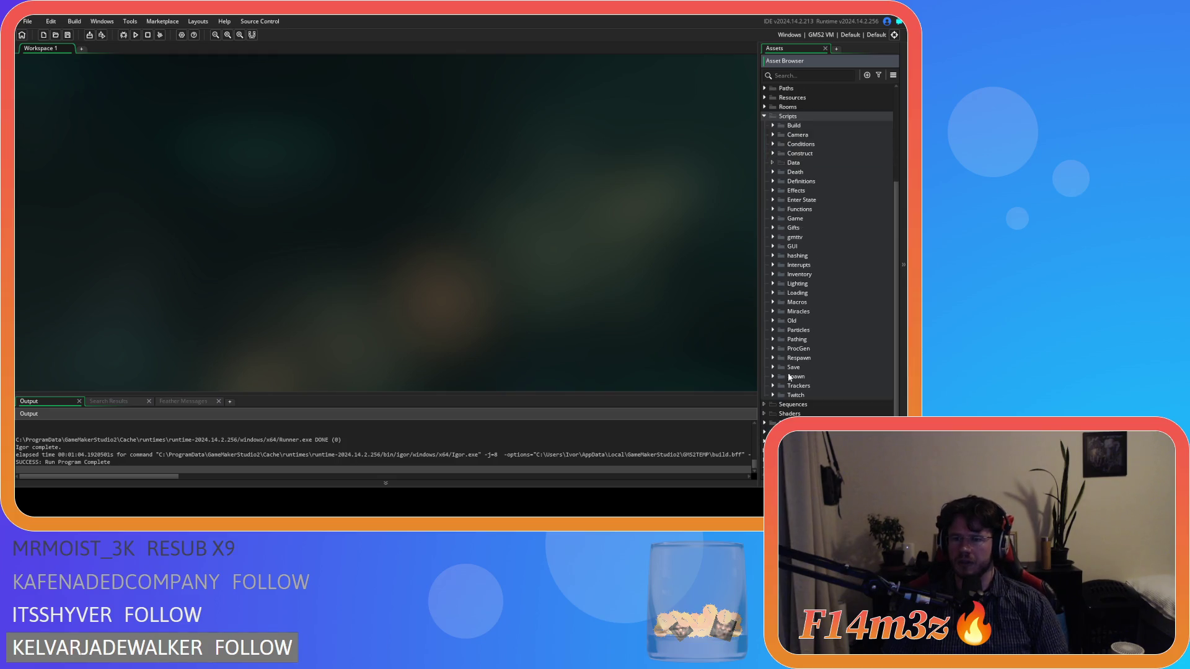
scroll(776, 364, up, 5)
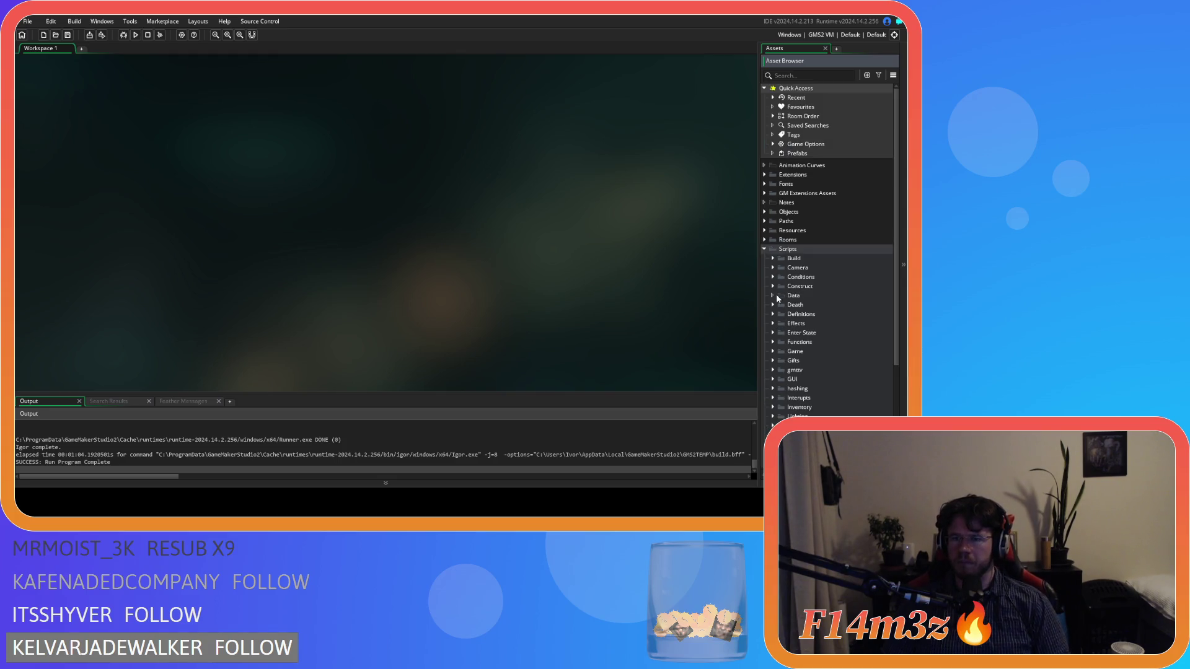
click(764, 212)
click(773, 342)
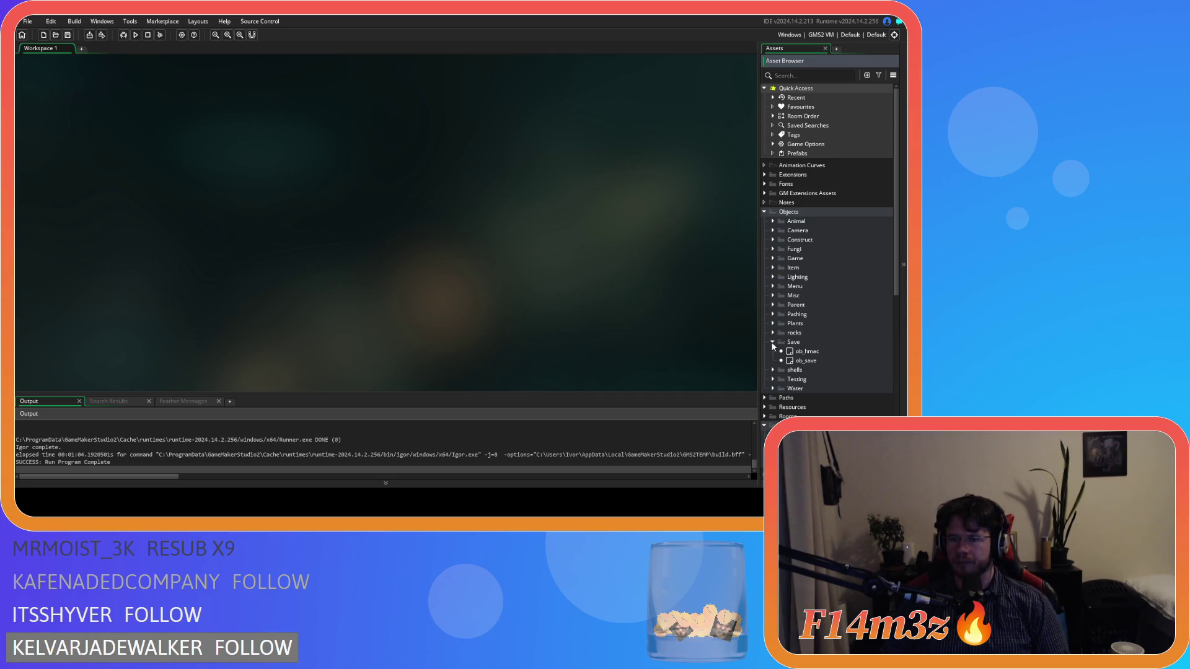
double_click(804, 361)
double_click(236, 174)
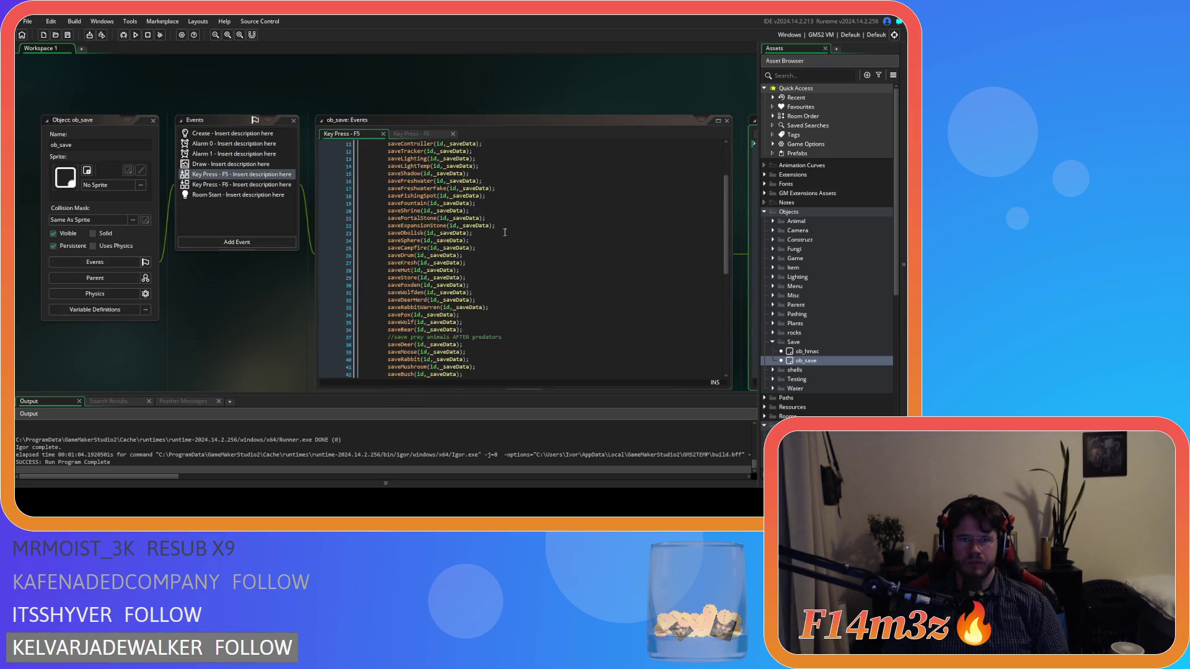
Step: Review the saveLighting definition and sc_saveWeather's maxTemp and minTemp entries, then close the editors
middle_click(406, 158)
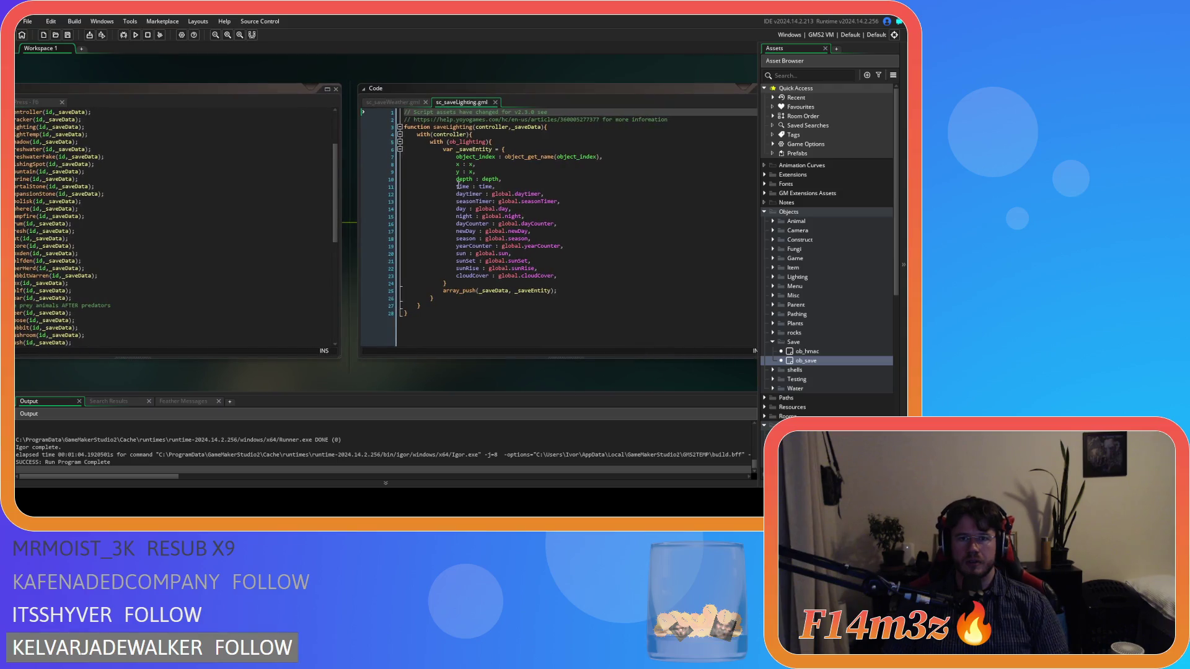
click(393, 103)
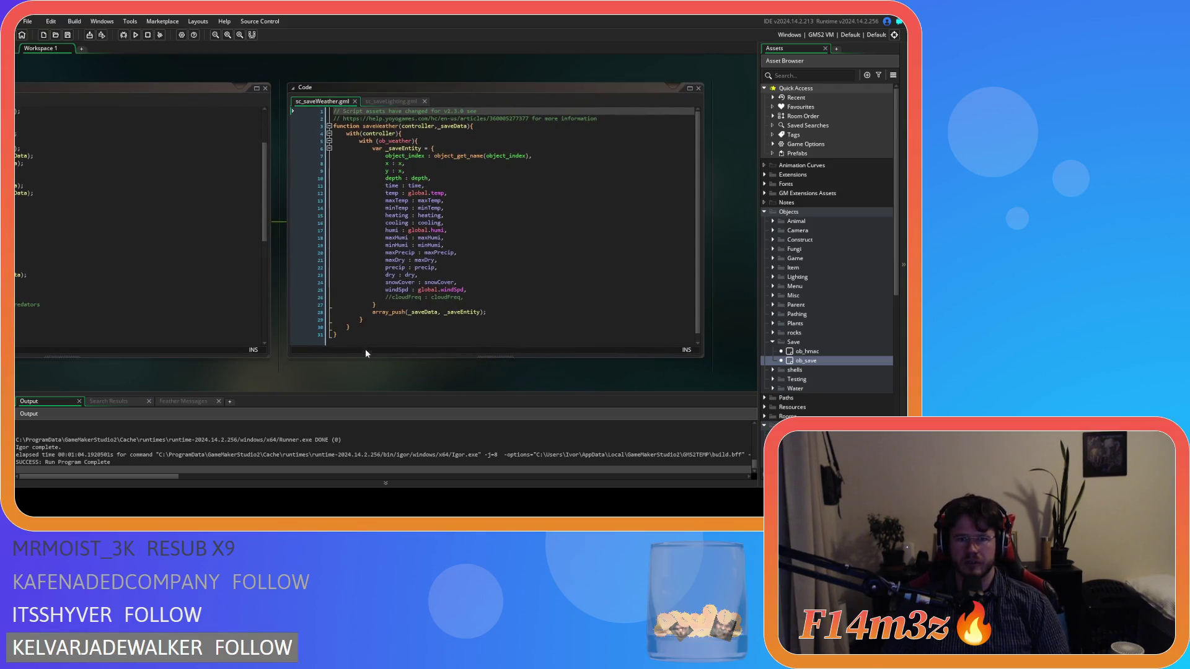
click(465, 201)
click(460, 206)
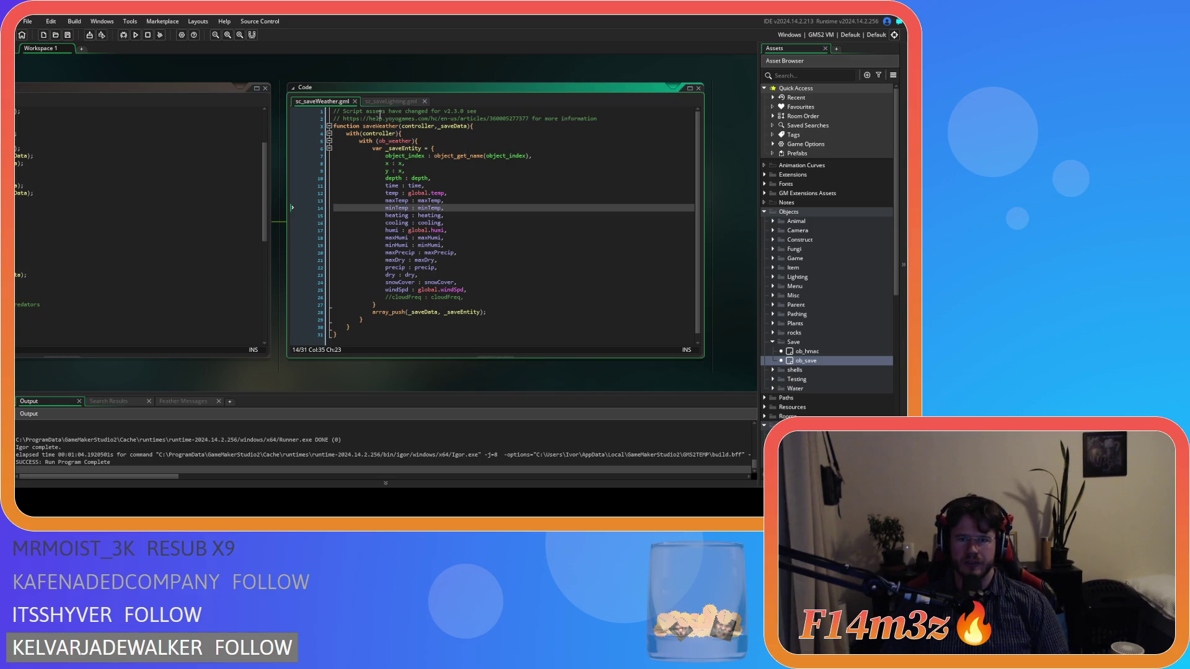
click(354, 101)
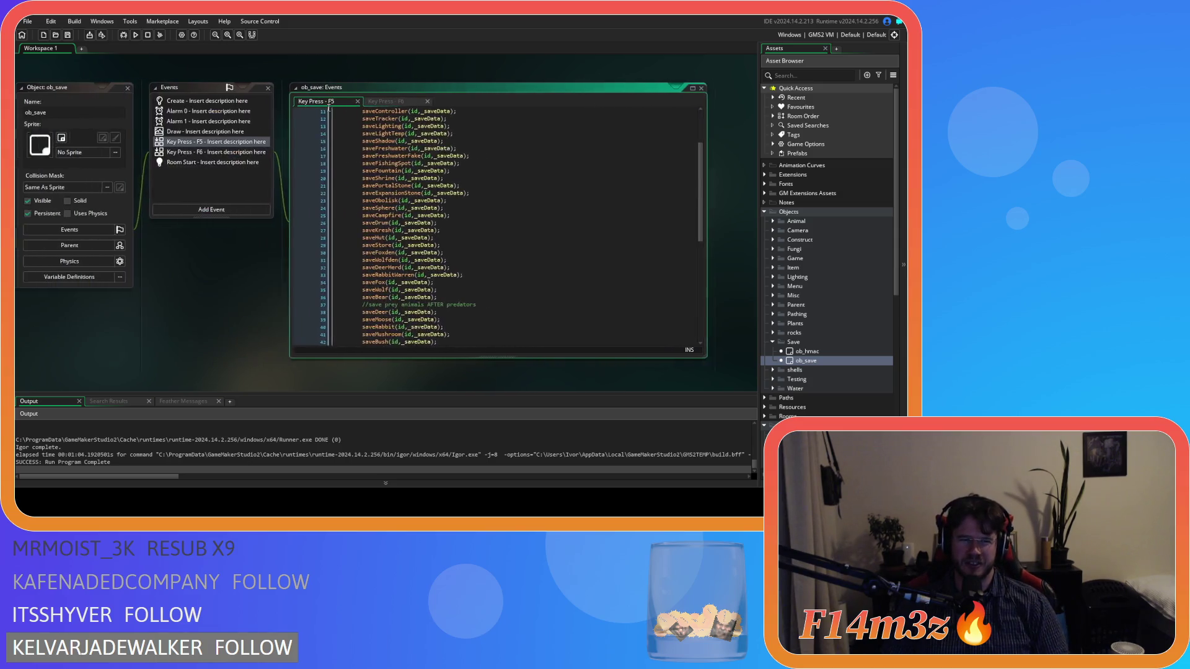
click(133, 88)
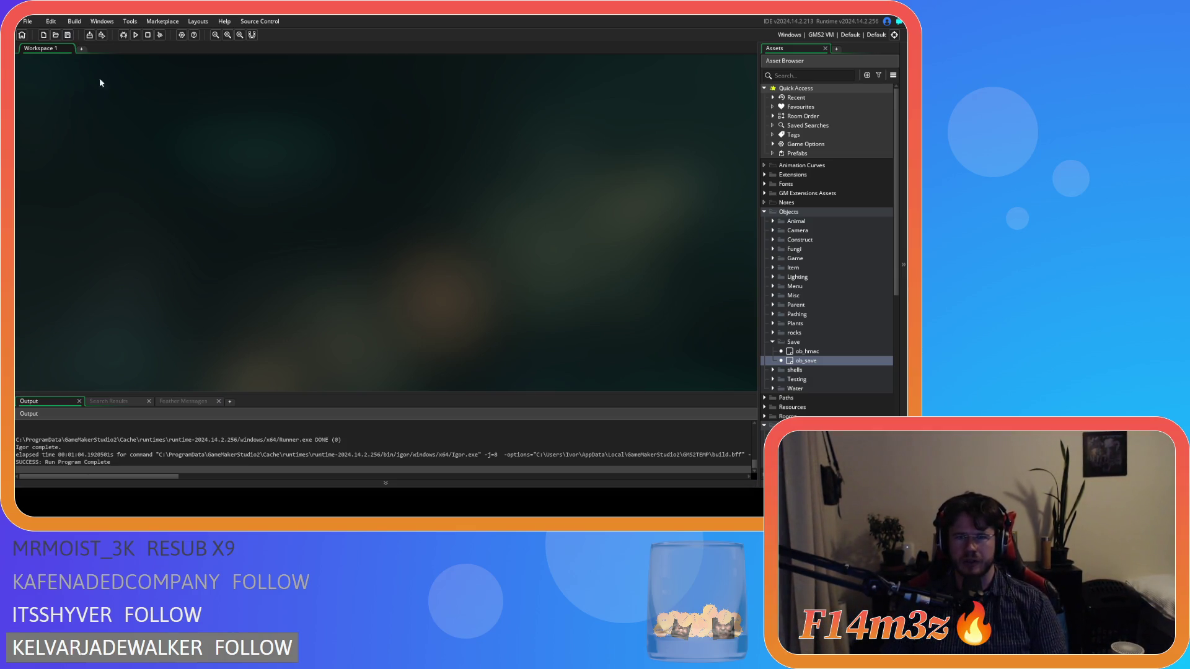
Step: Collapse the Save folder in the Asset Browser
click(773, 343)
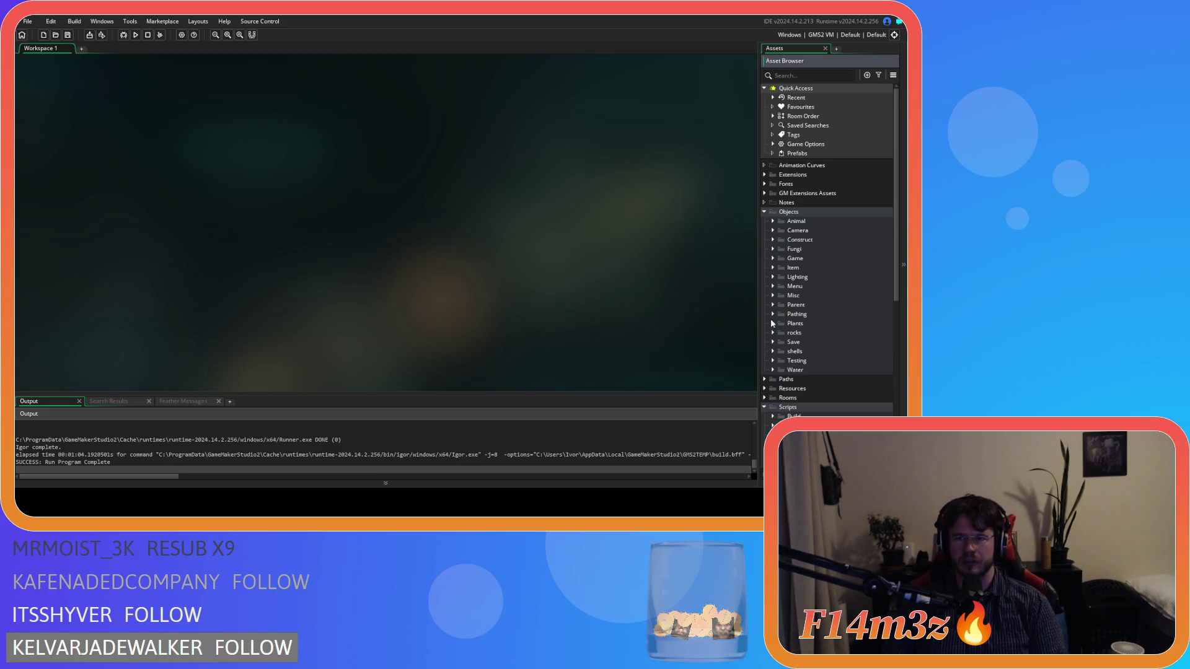
Step: Collapse the Objects and Scripts folders in the Asset Browser
click(764, 211)
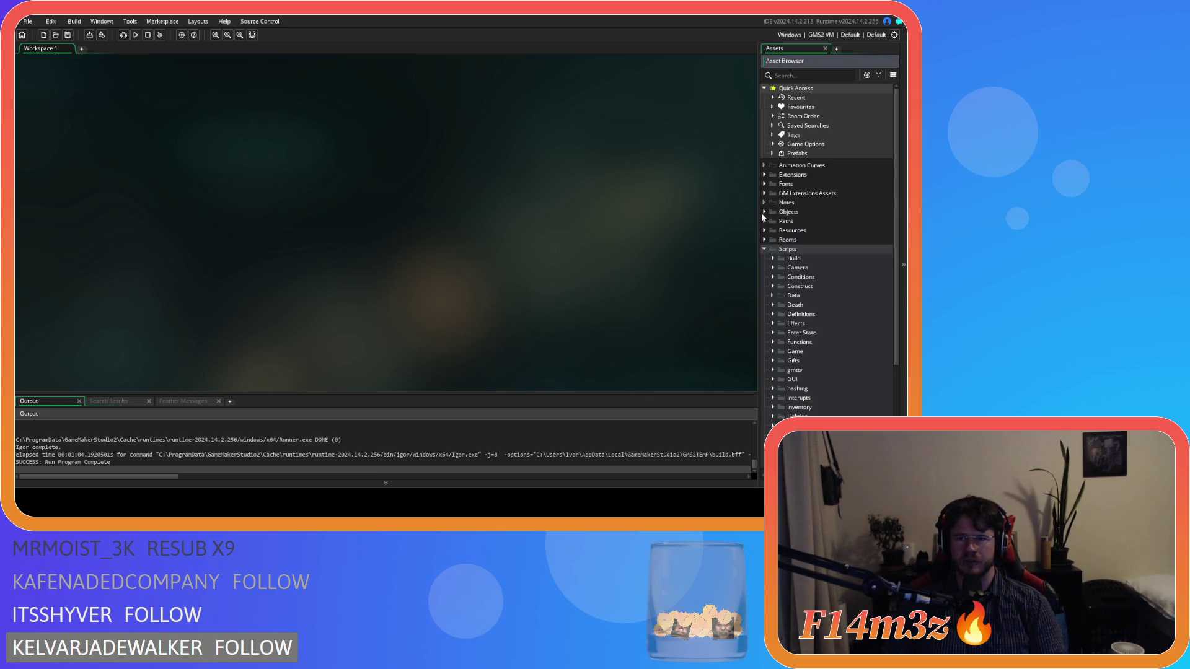
click(764, 249)
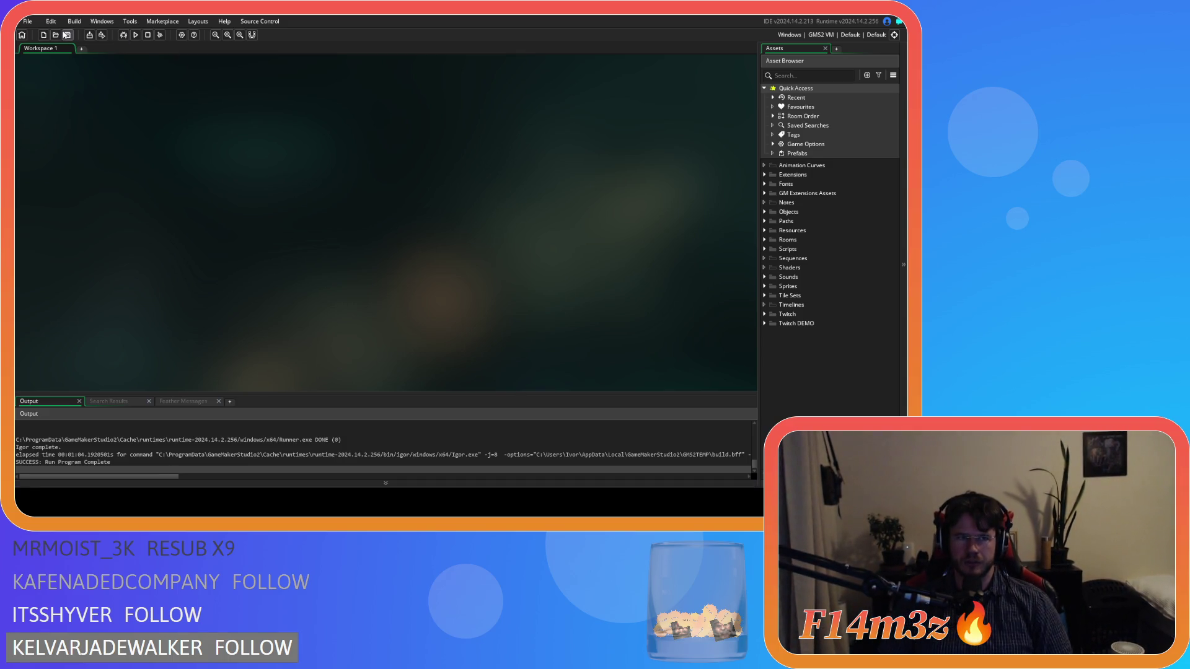
Step: Expand and re-collapse Objects, then expand Scripts and its Conditions group
click(765, 212)
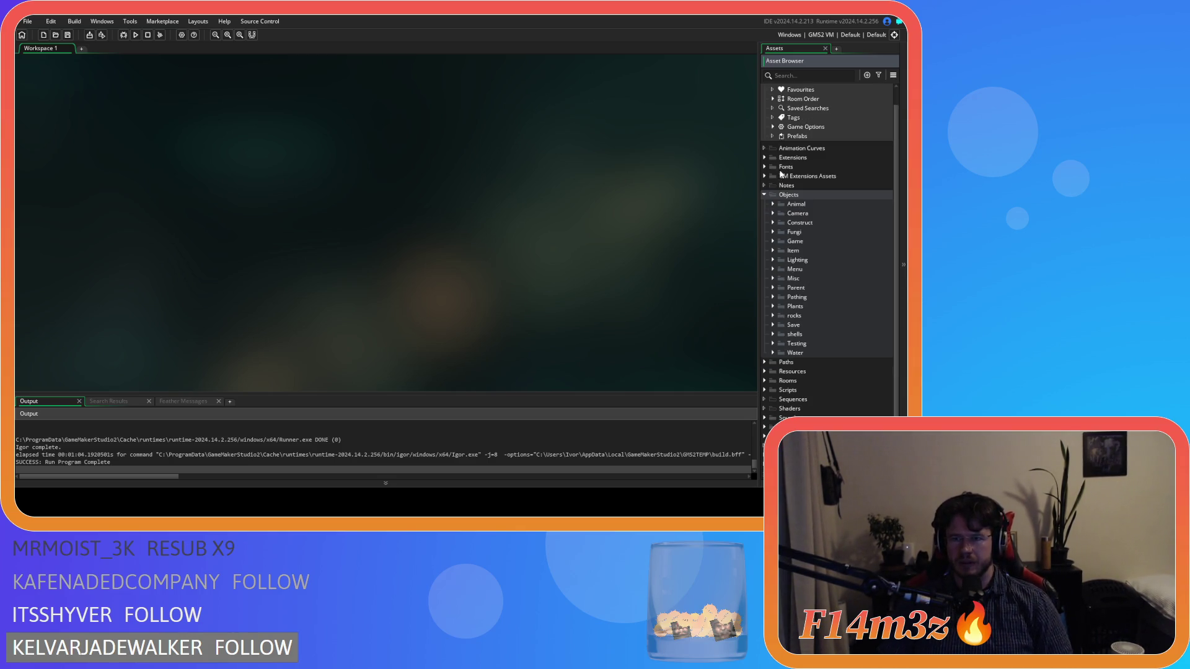
click(764, 211)
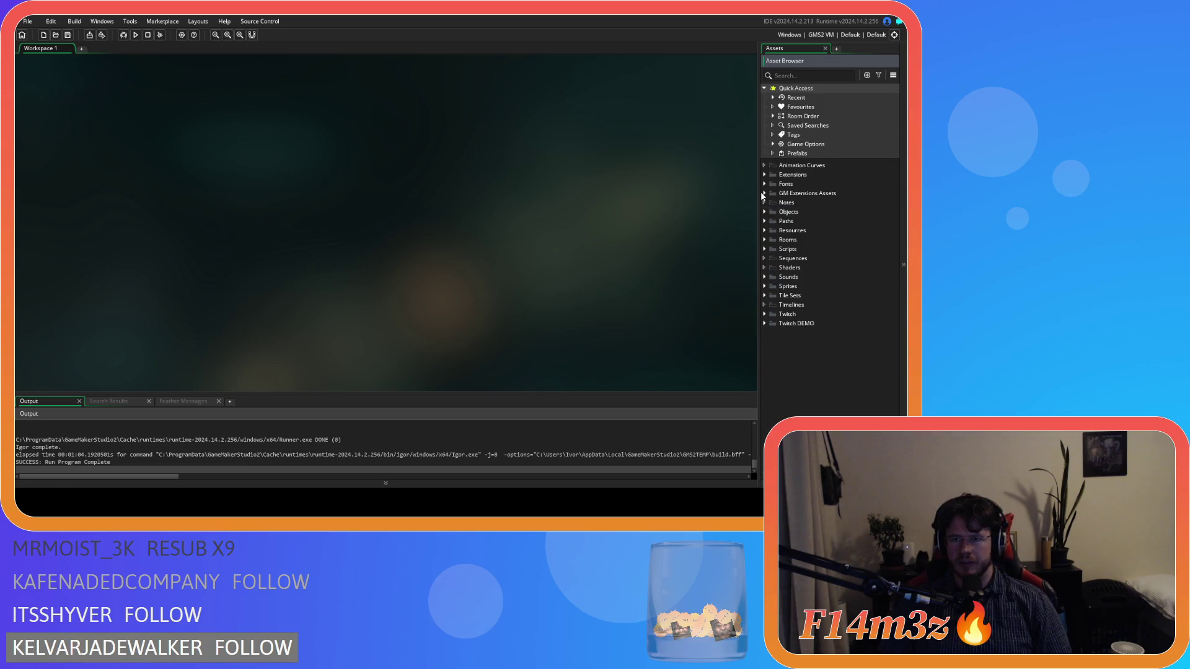
click(764, 249)
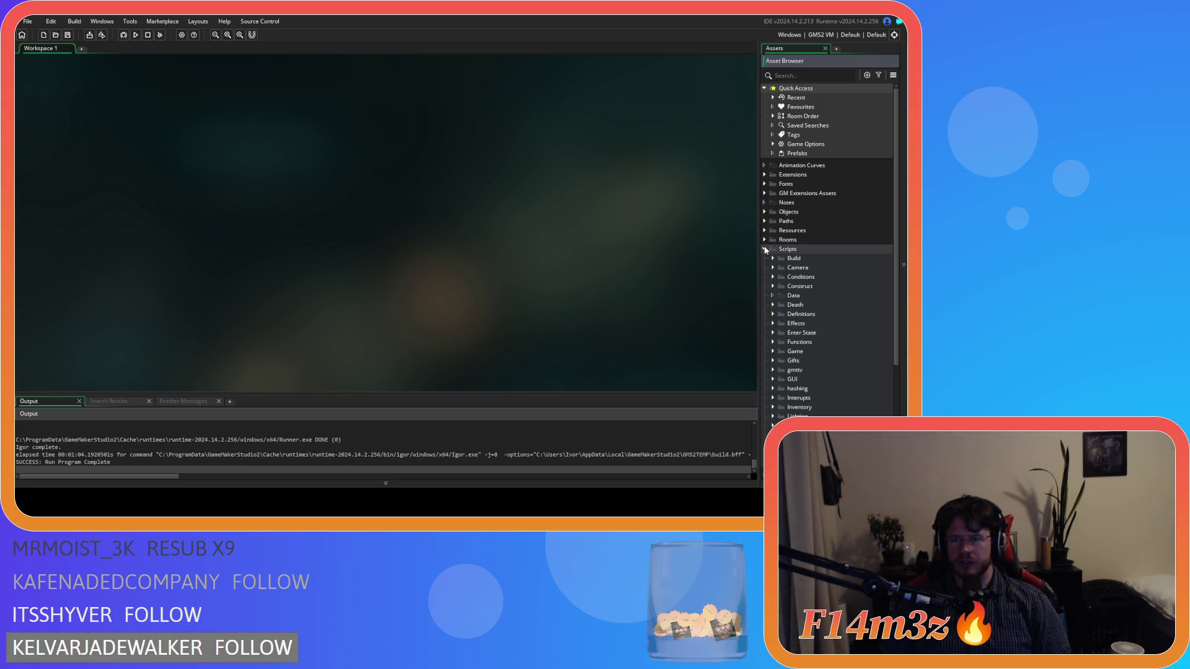
click(772, 277)
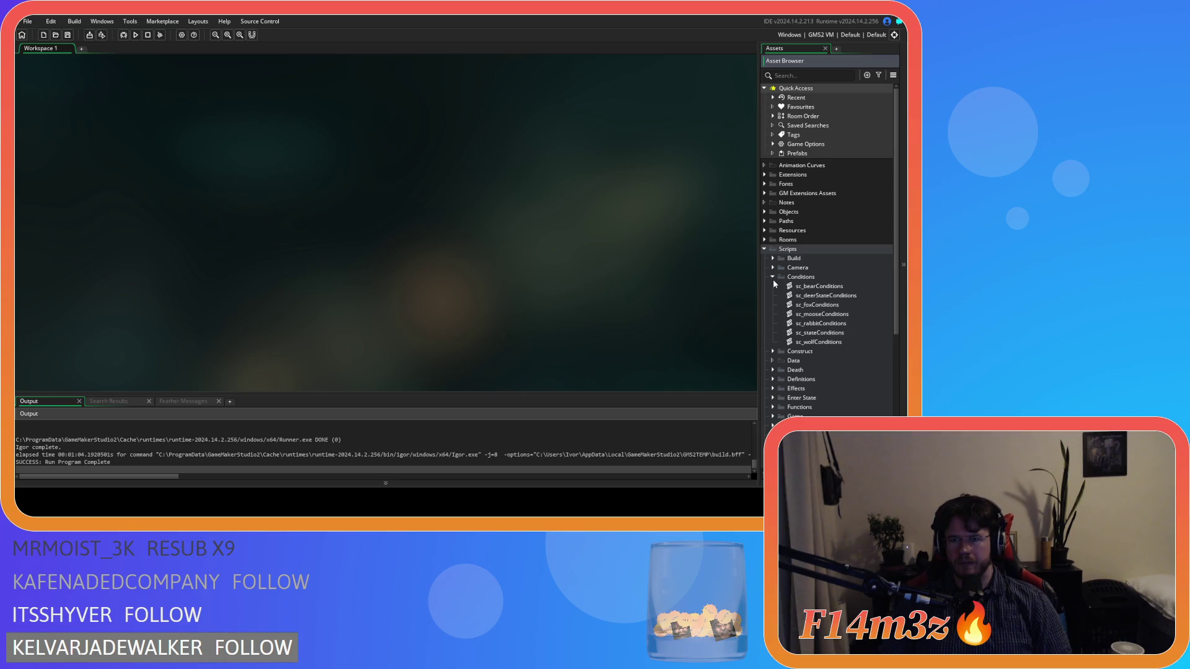
Step: Open sc_stateConditions, find state_warminside, and place the caret on the campfire condition line
double_click(821, 334)
click(296, 204)
key(ctrl+f)
text(state_)
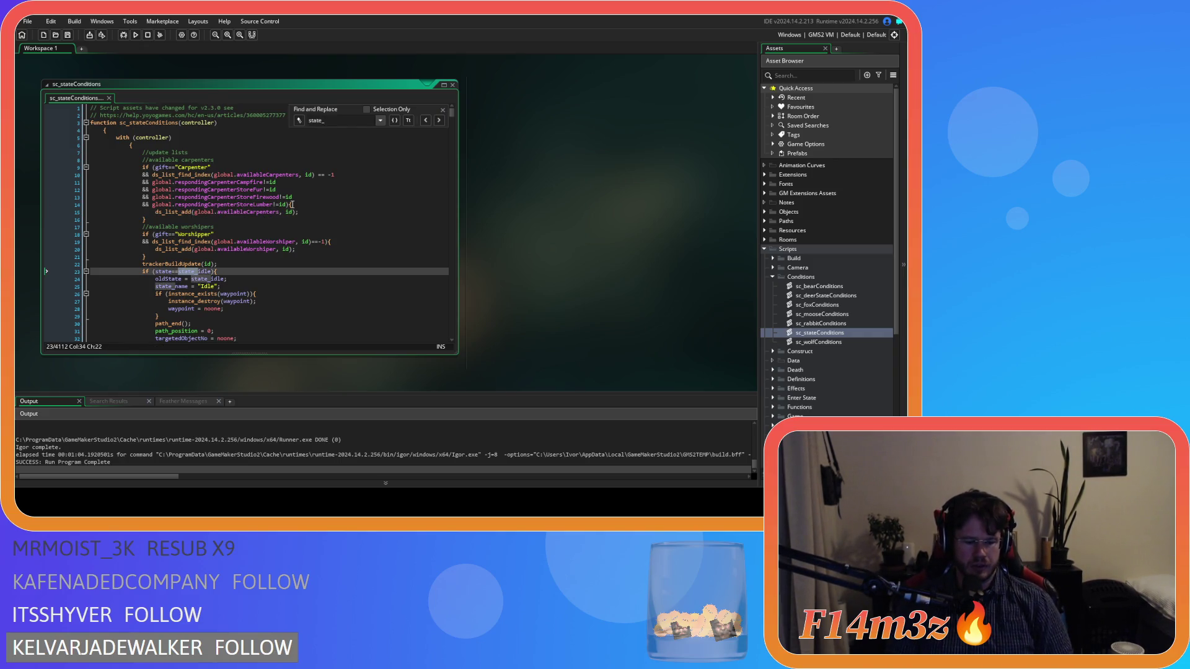
text(warmin)
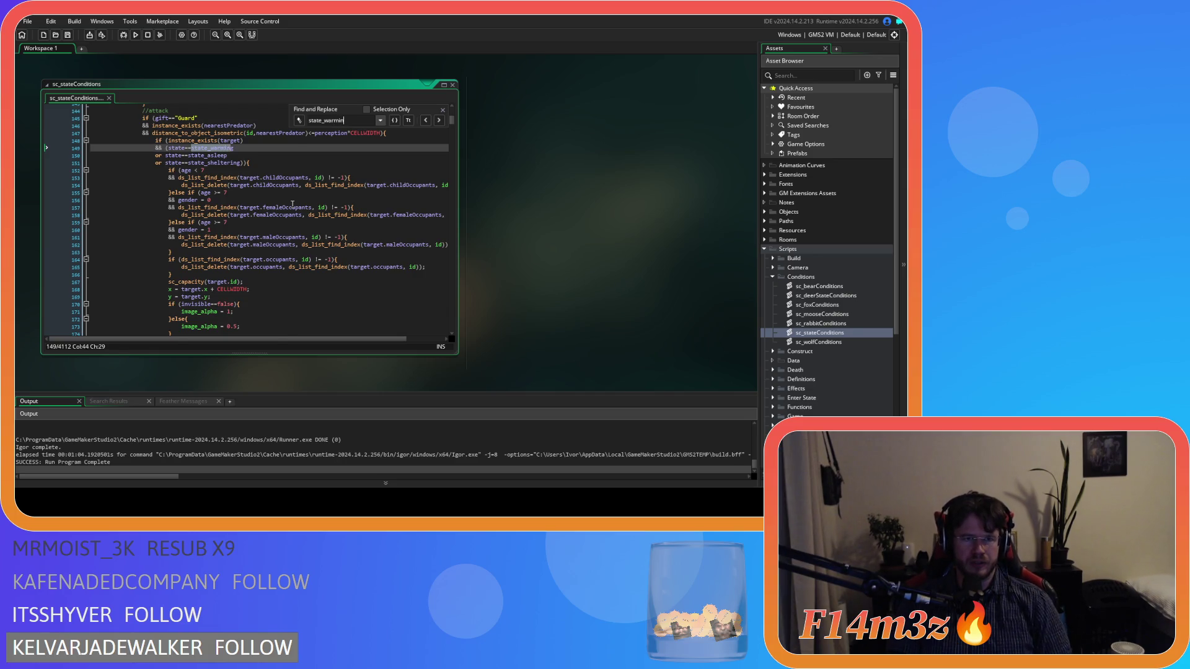
text(side)
scroll(292, 204, down, 3)
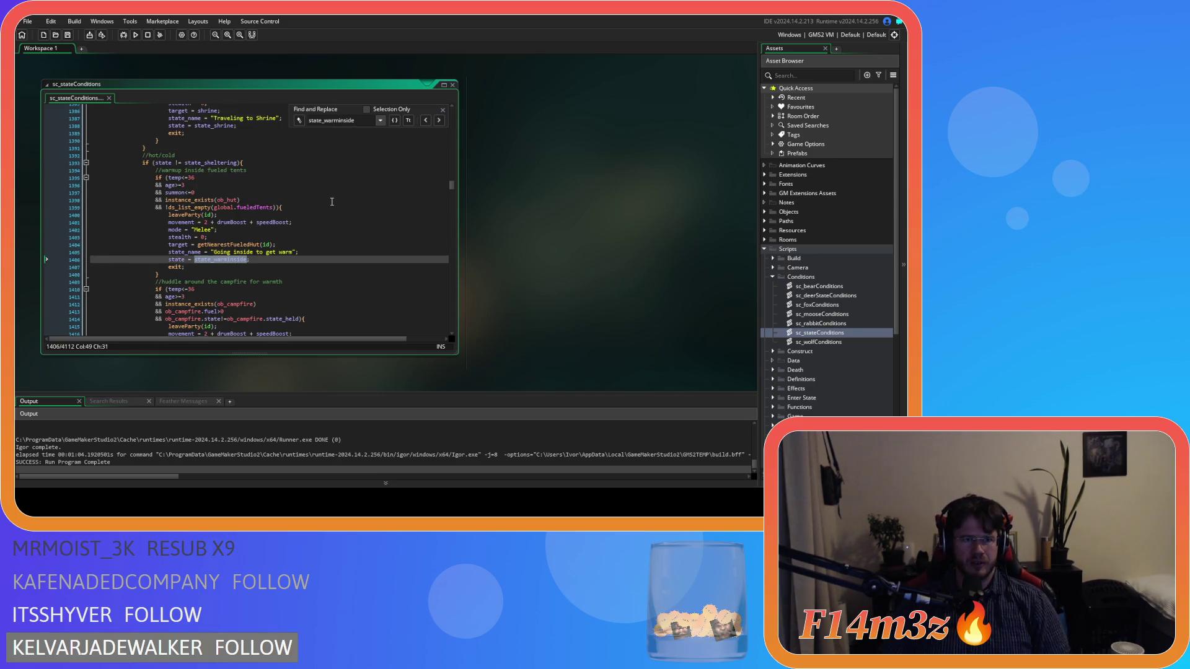
scroll(341, 189, down, 3)
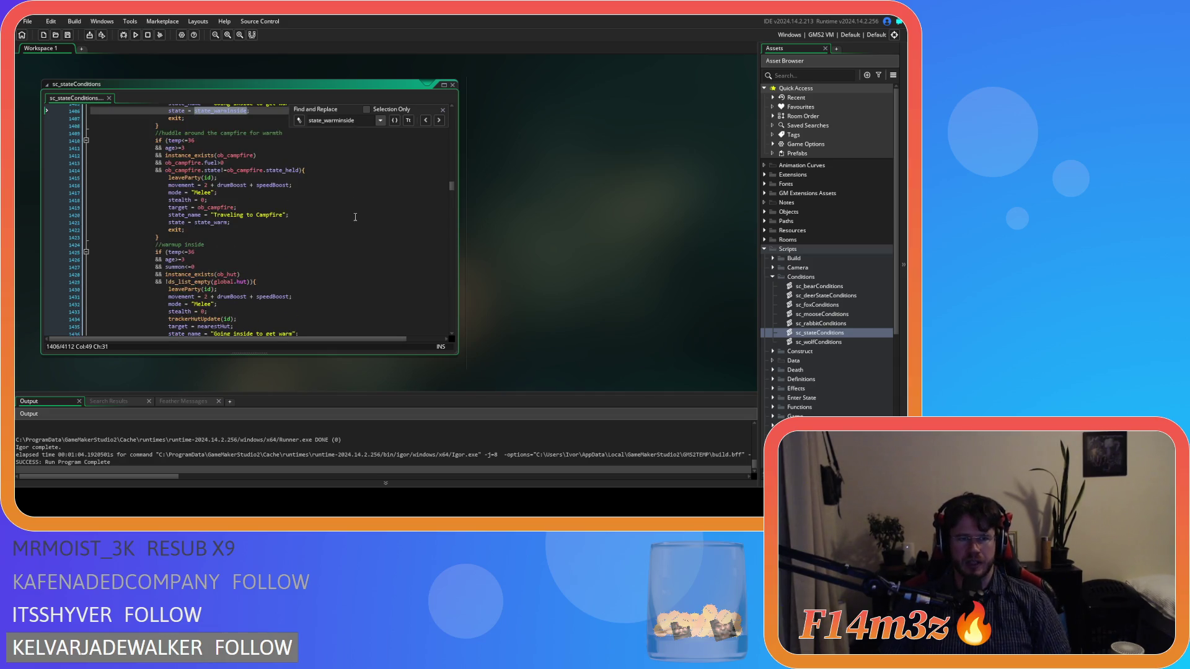
scroll(397, 176, up, 6)
click(441, 109)
click(310, 211)
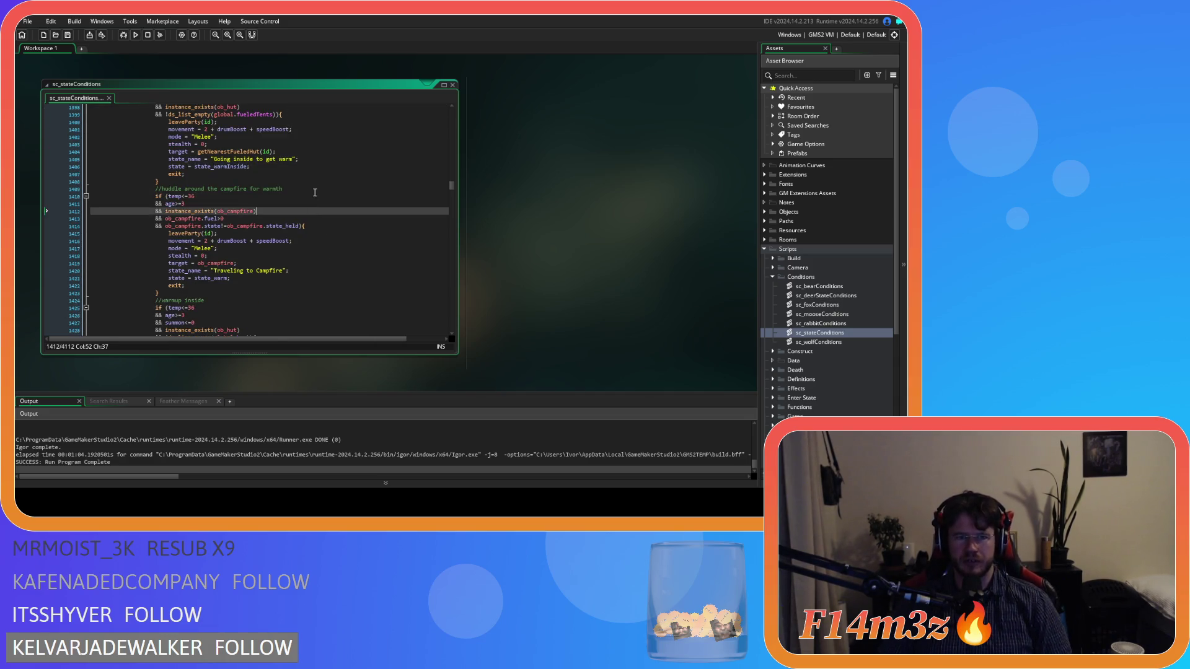
scroll(308, 194, up, 3)
click(308, 194)
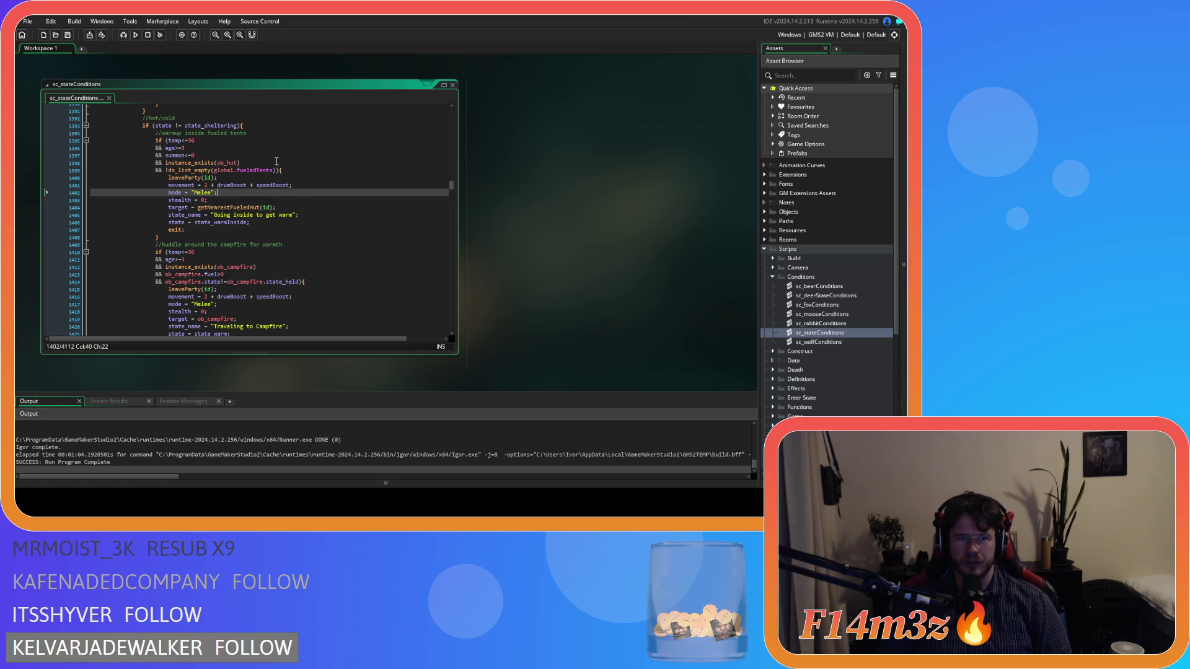
Step: Remove the spaces around '!=' in the state sheltering check and save the script
click(174, 127)
key(Right)
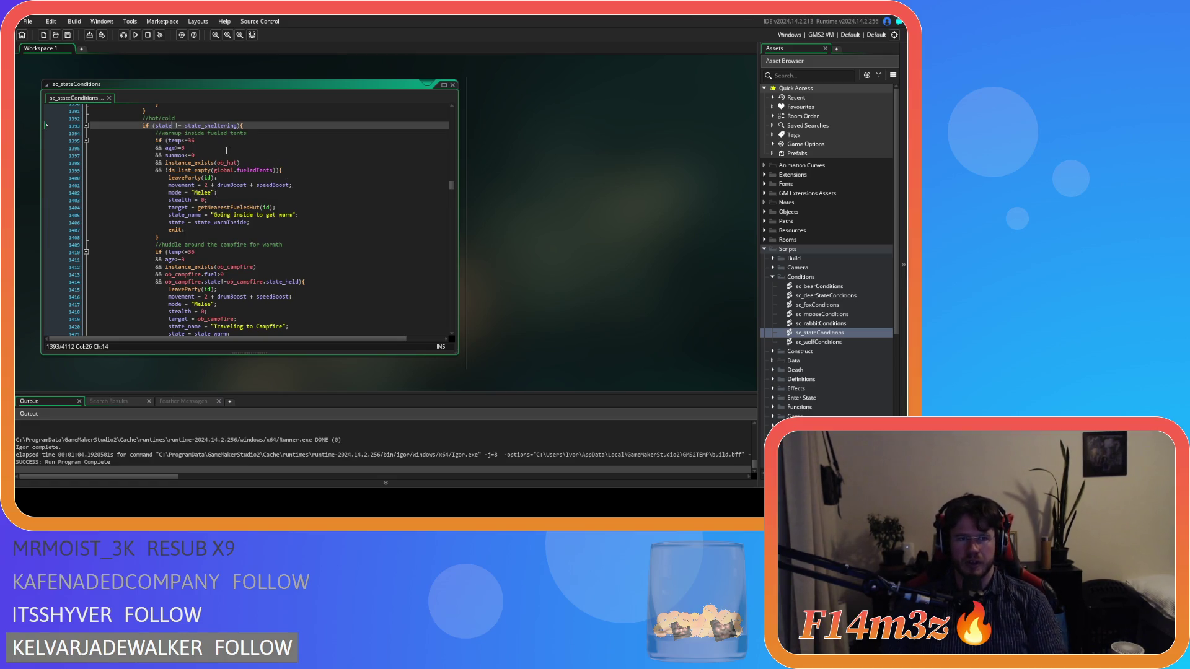
key(BackSpace)
key(Right)
key(Right)
key(Delete)
key(Down)
key(Down)
key(End)
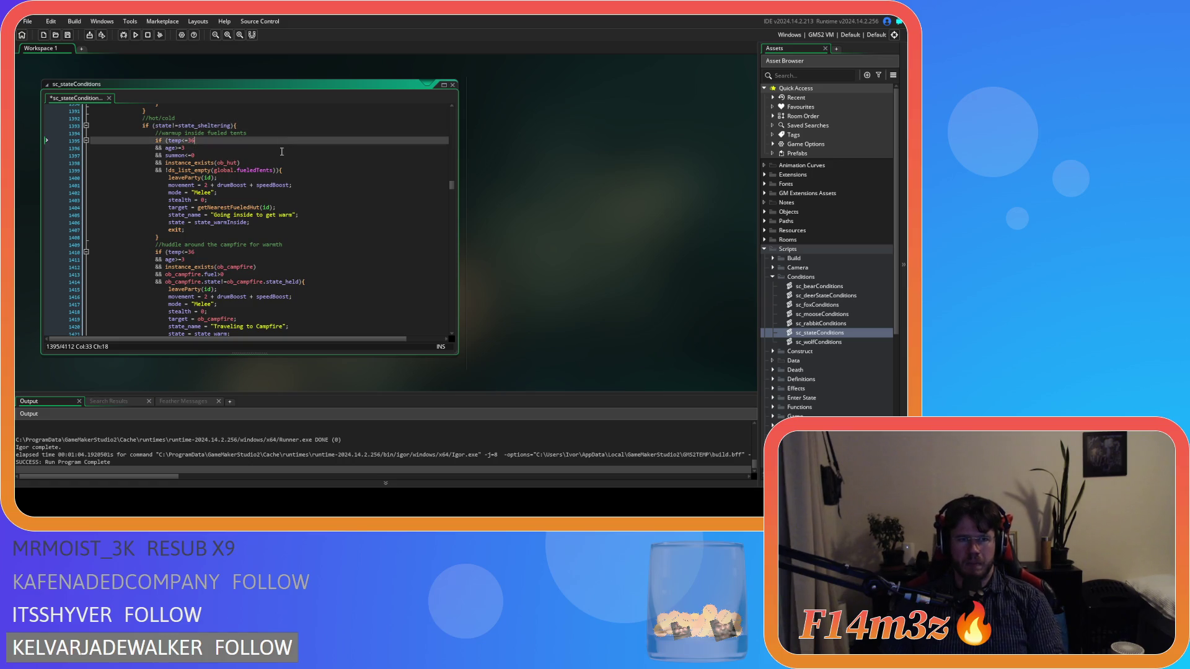
key(ctrl+s)
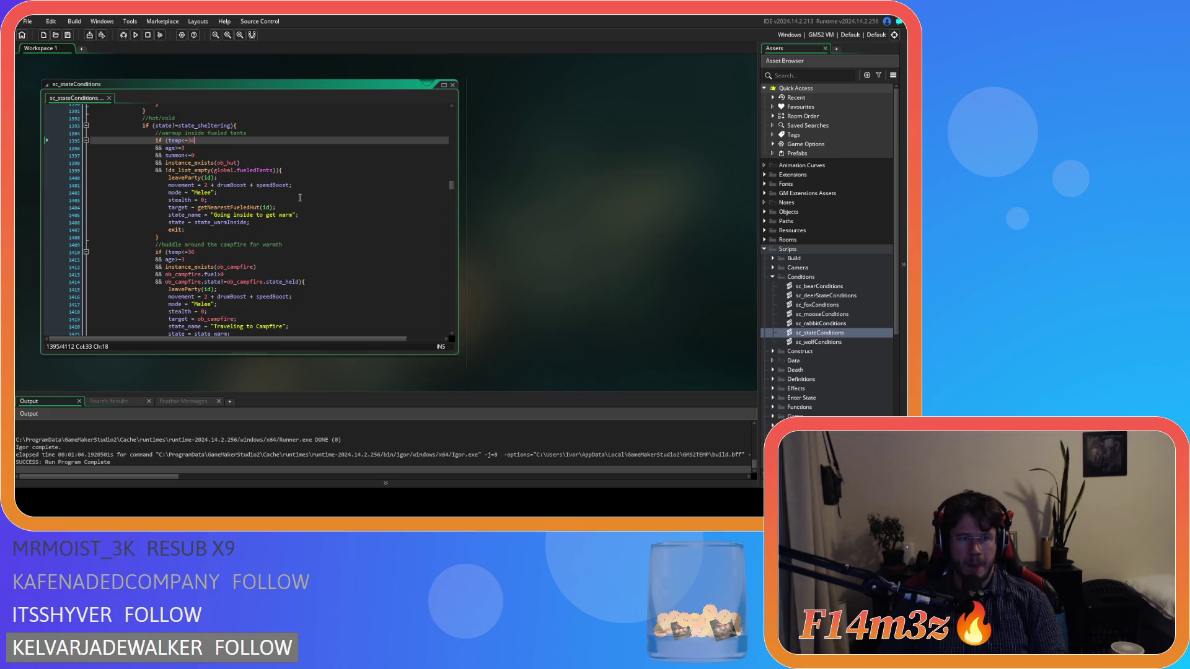
Step: Select the global.fueledTents argument of ds_list_empty to review it, then deselect
scroll(300, 192, down, 7)
scroll(300, 197, up, 8)
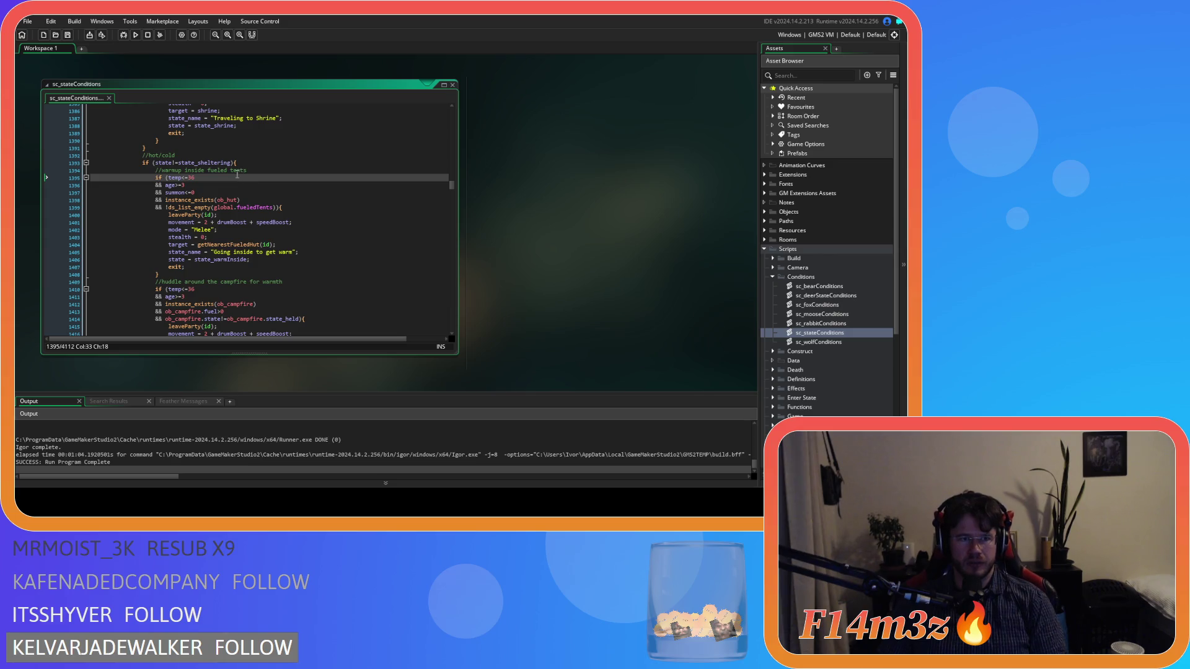
mouse_move(214, 206)
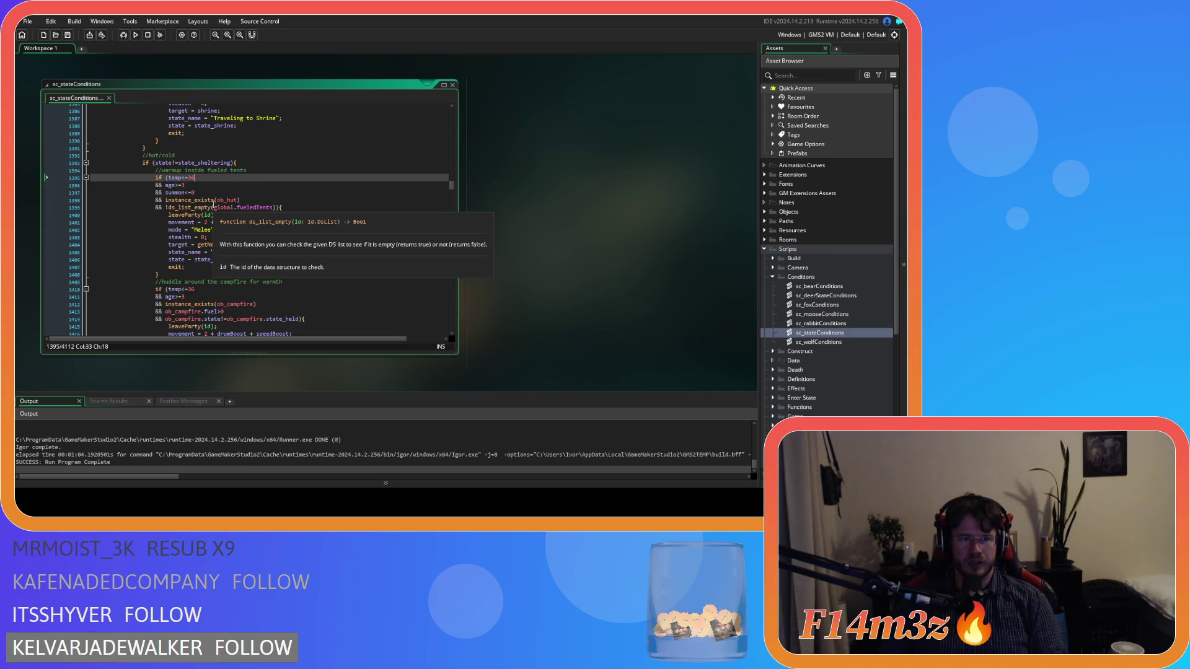
drag(211, 208, 276, 209)
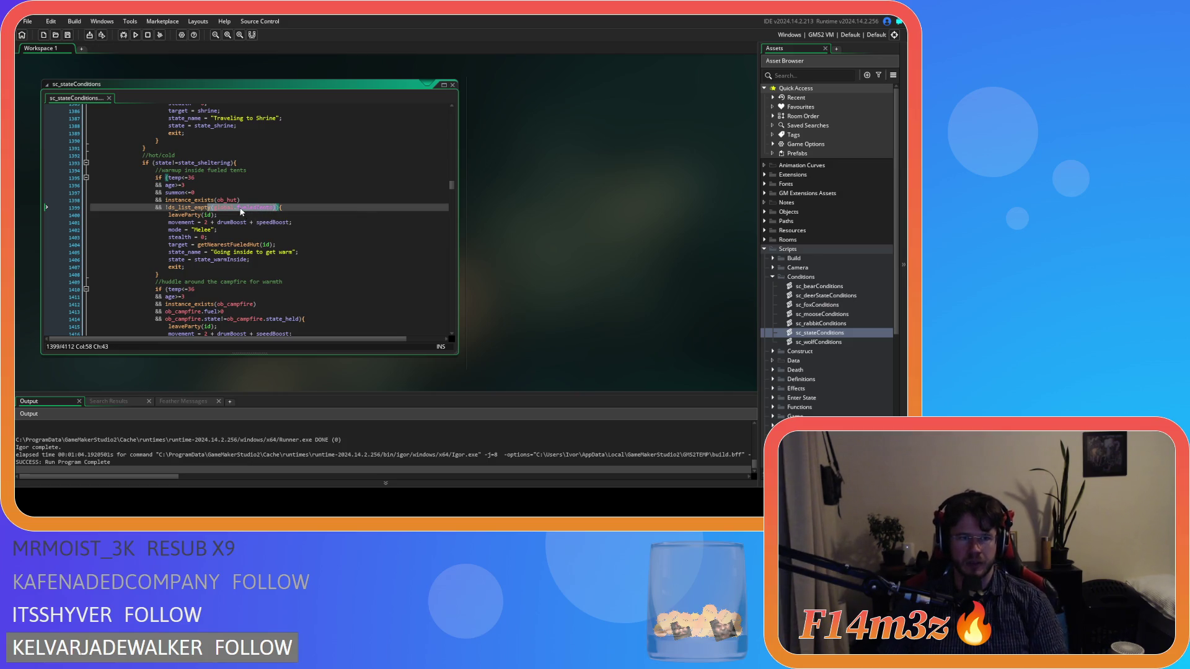
click(276, 210)
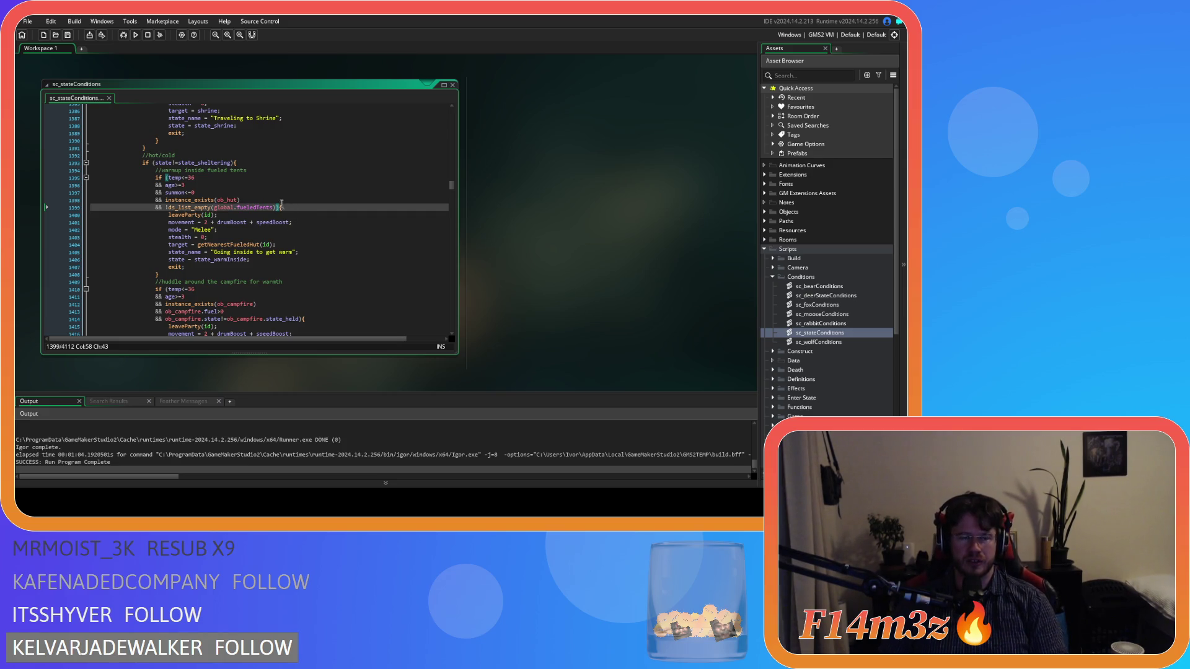
click(248, 192)
key(Return)
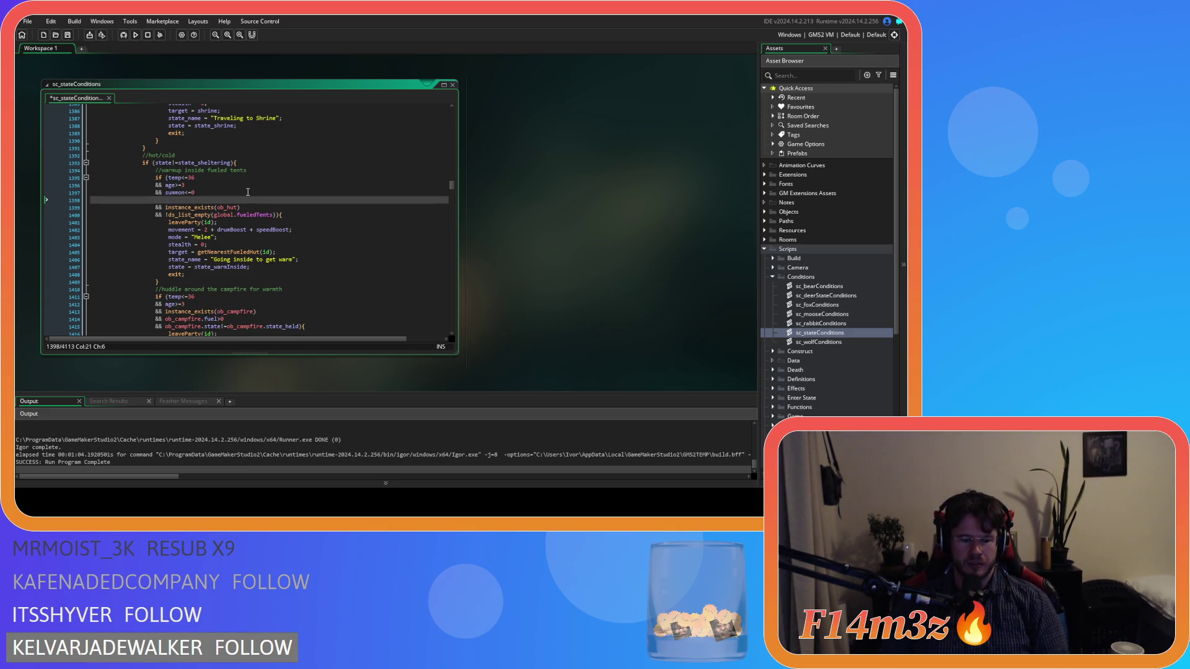
text(&& )
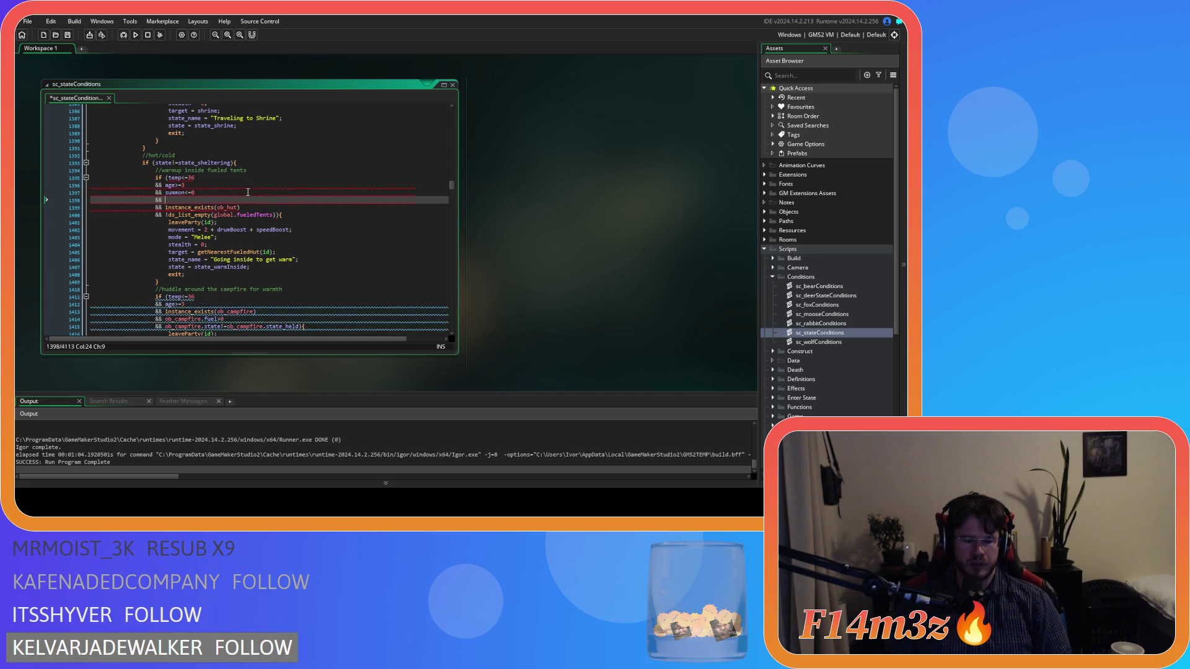
text(global.temp)
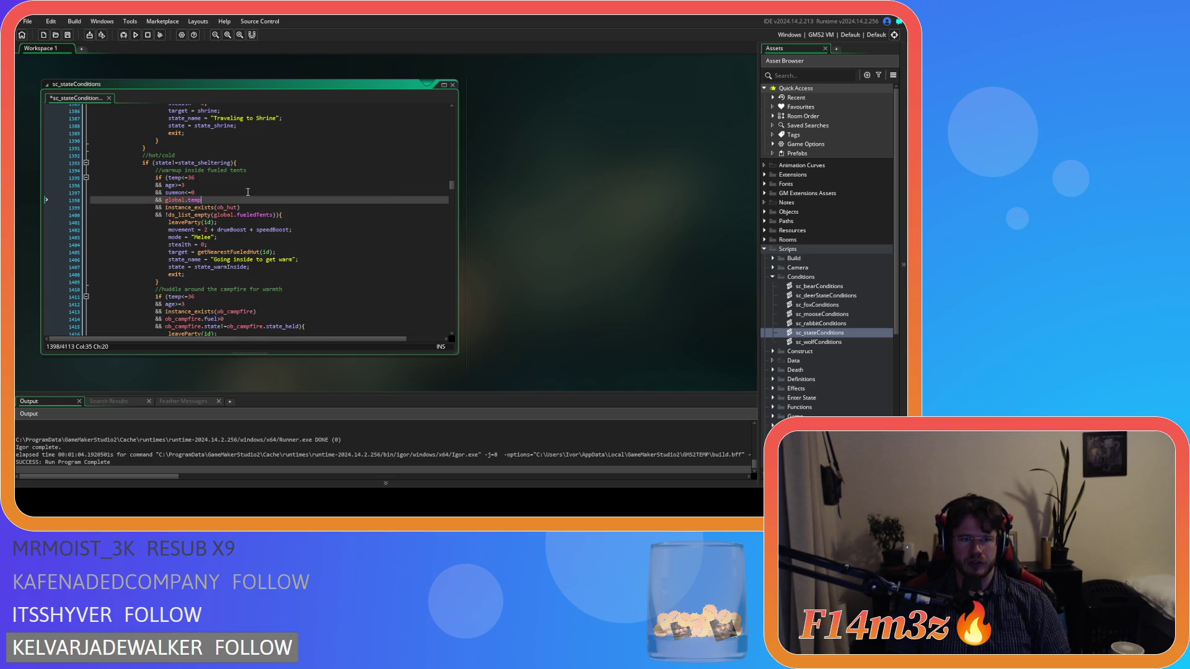
text(<=0)
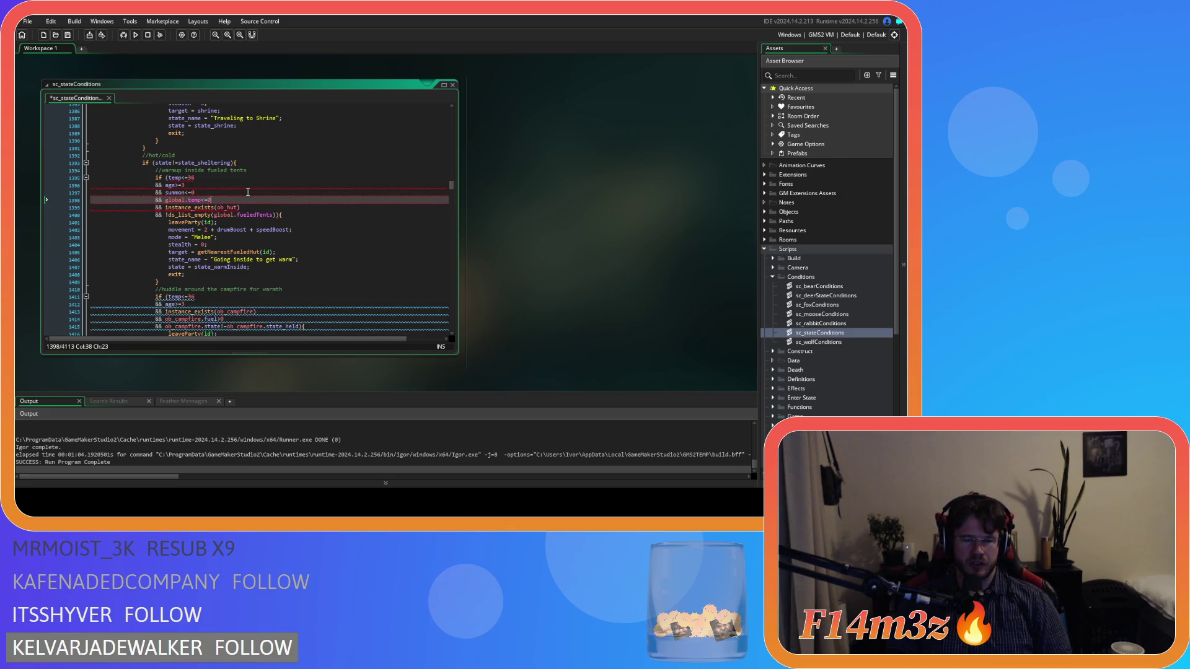
key(ctrl+s)
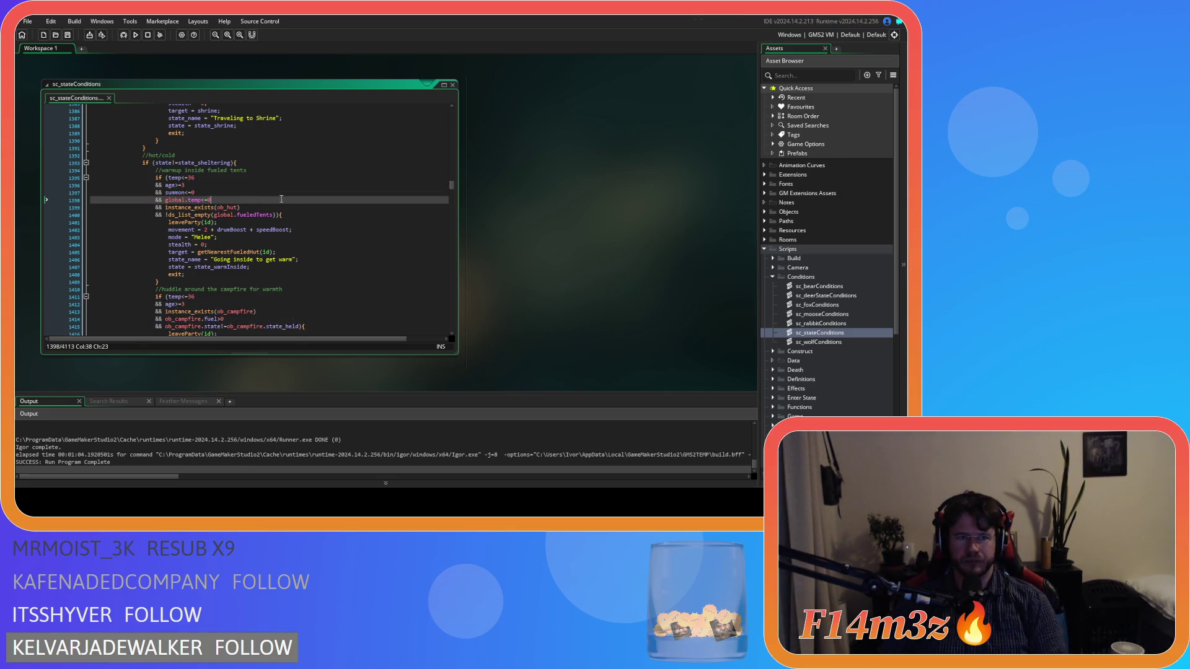
scroll(251, 201, down, 3)
mouse_move(159, 255)
mouse_down()
mouse_move(182, 263)
mouse_move(236, 222)
mouse_up()
scroll(296, 255, down, 2)
scroll(268, 239, down, 5)
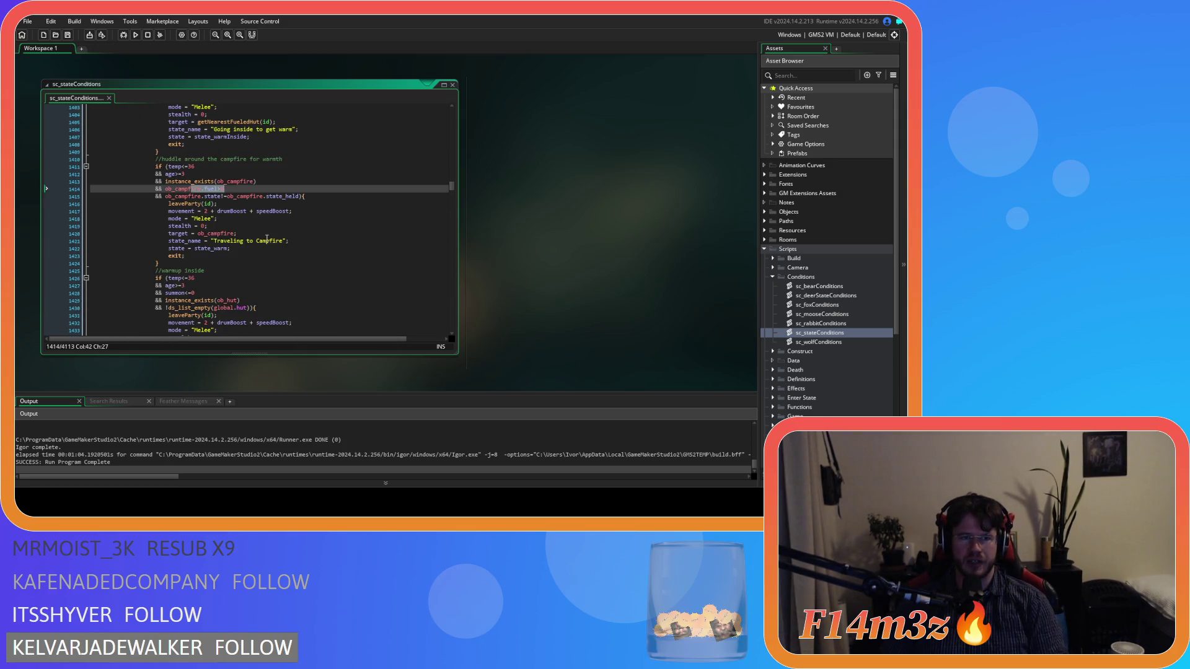
drag(215, 137, 266, 147)
scroll(267, 147, down, 3)
drag(166, 174, 268, 205)
click(267, 198)
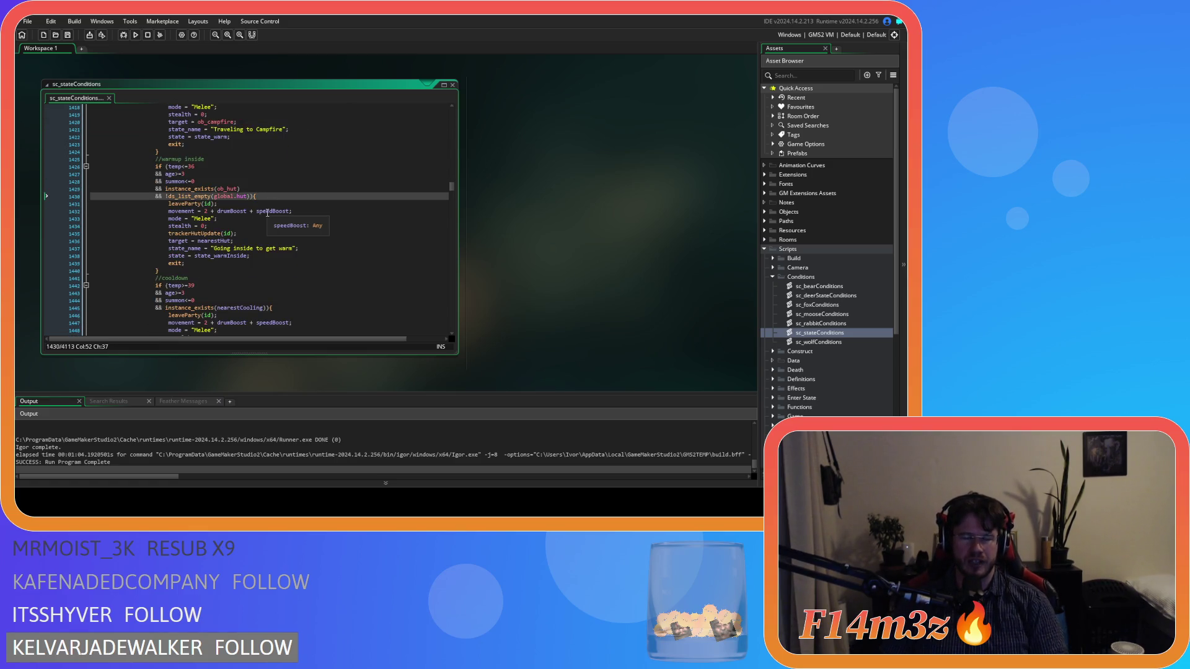
scroll(266, 214, up, 9)
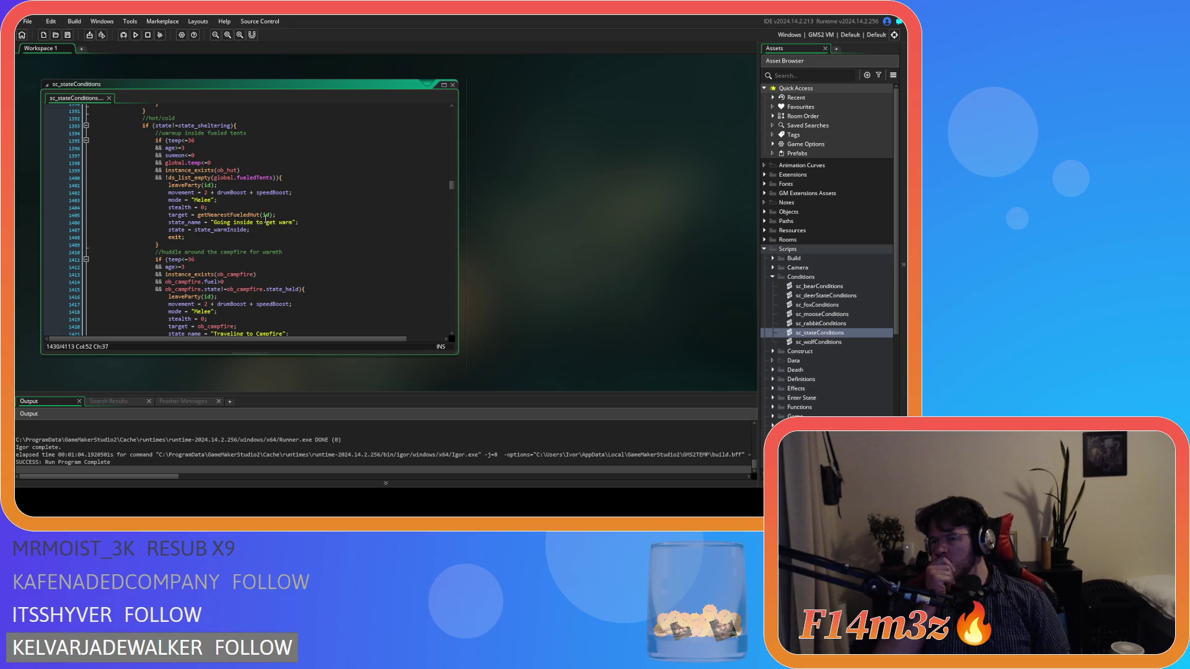
click(200, 163)
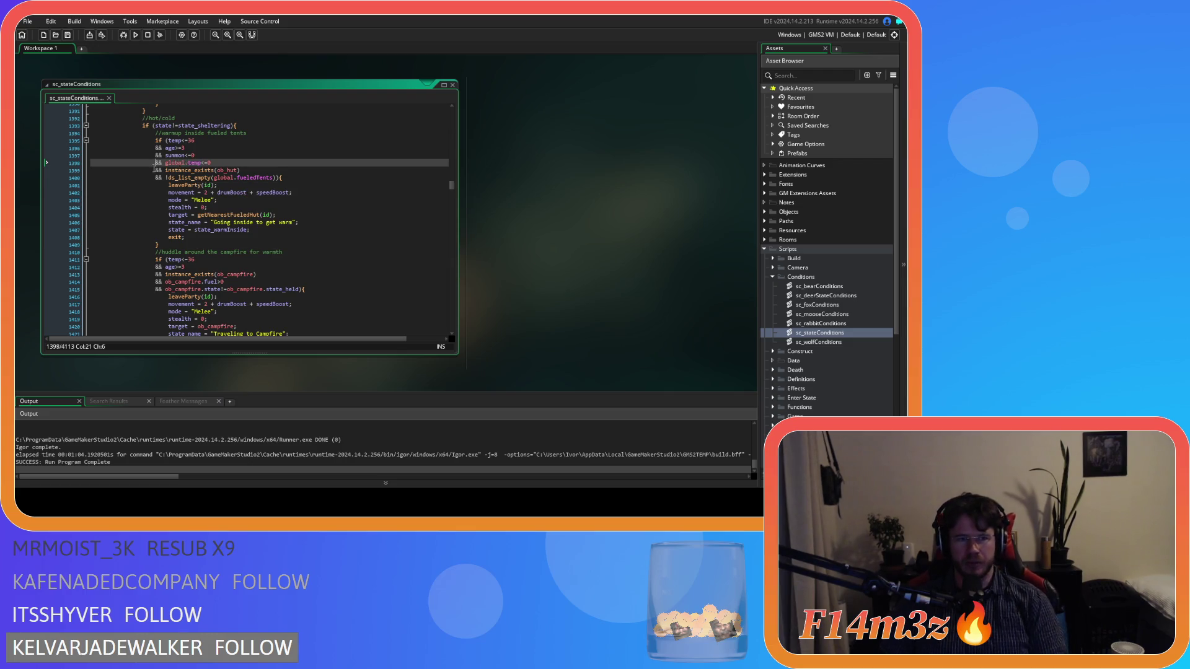
click(177, 277)
drag(166, 178, 218, 147)
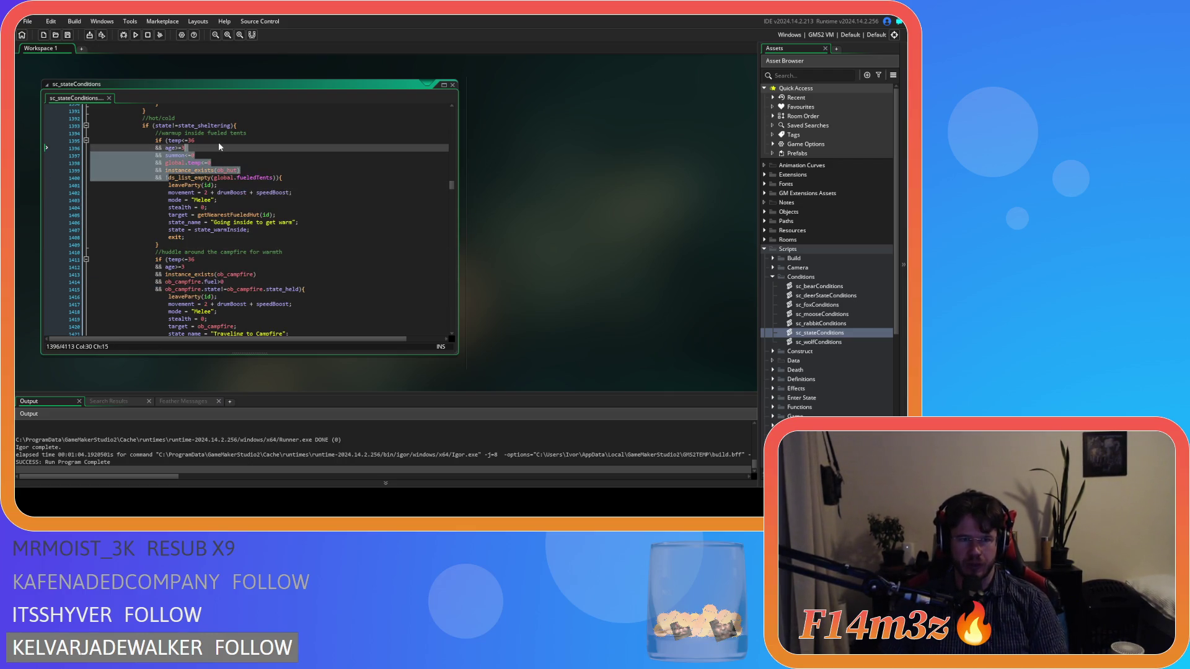
click(280, 166)
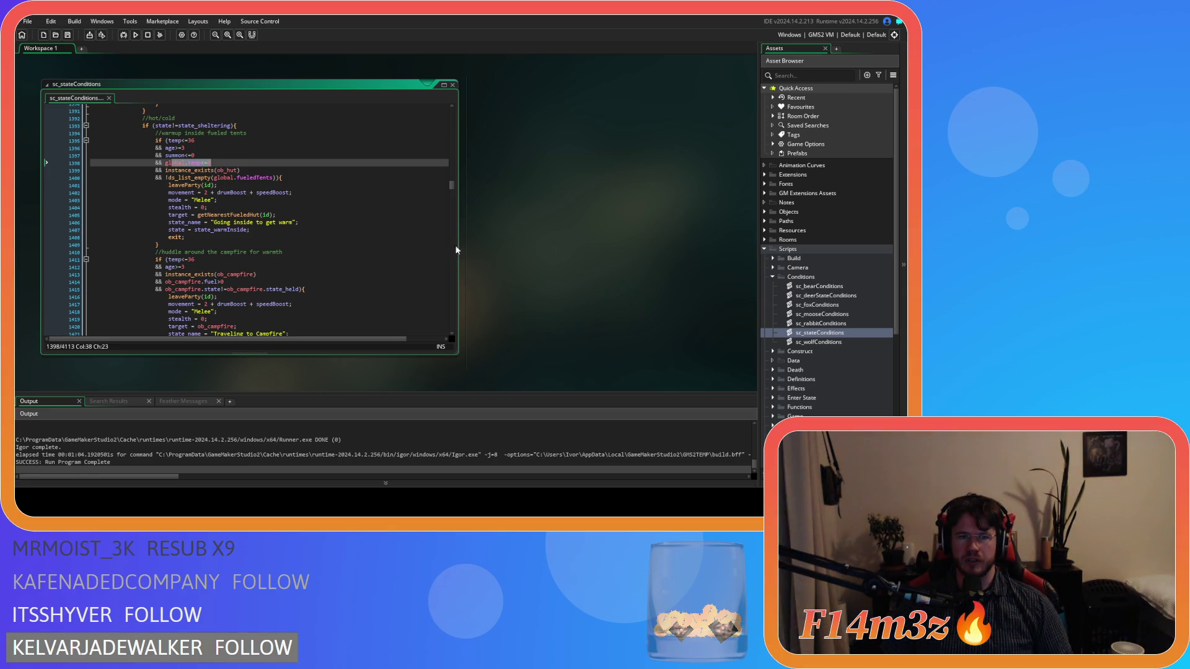
right_click(513, 195)
mouse_move(533, 210)
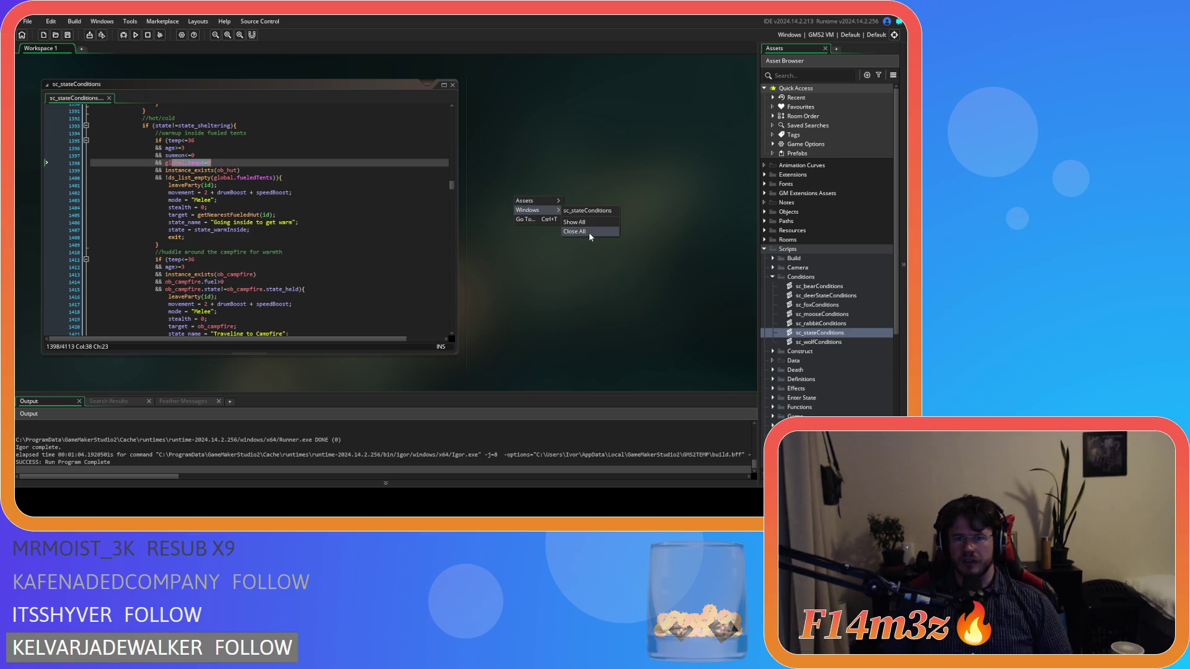
click(573, 231)
click(772, 277)
click(765, 249)
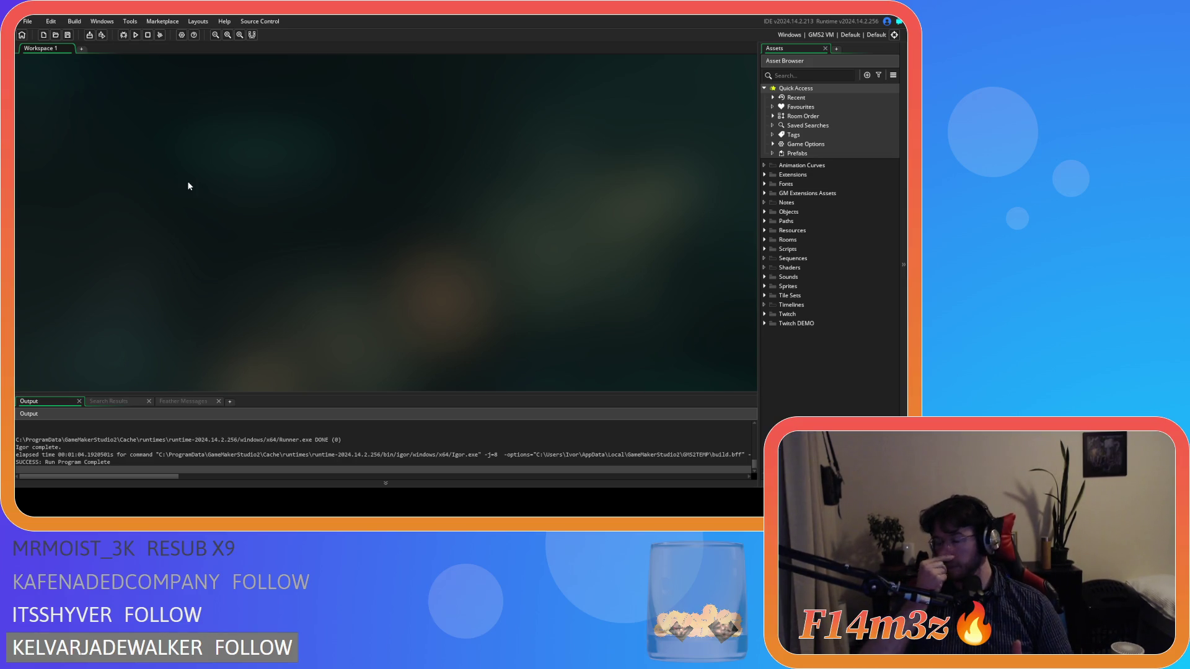
click(49, 484)
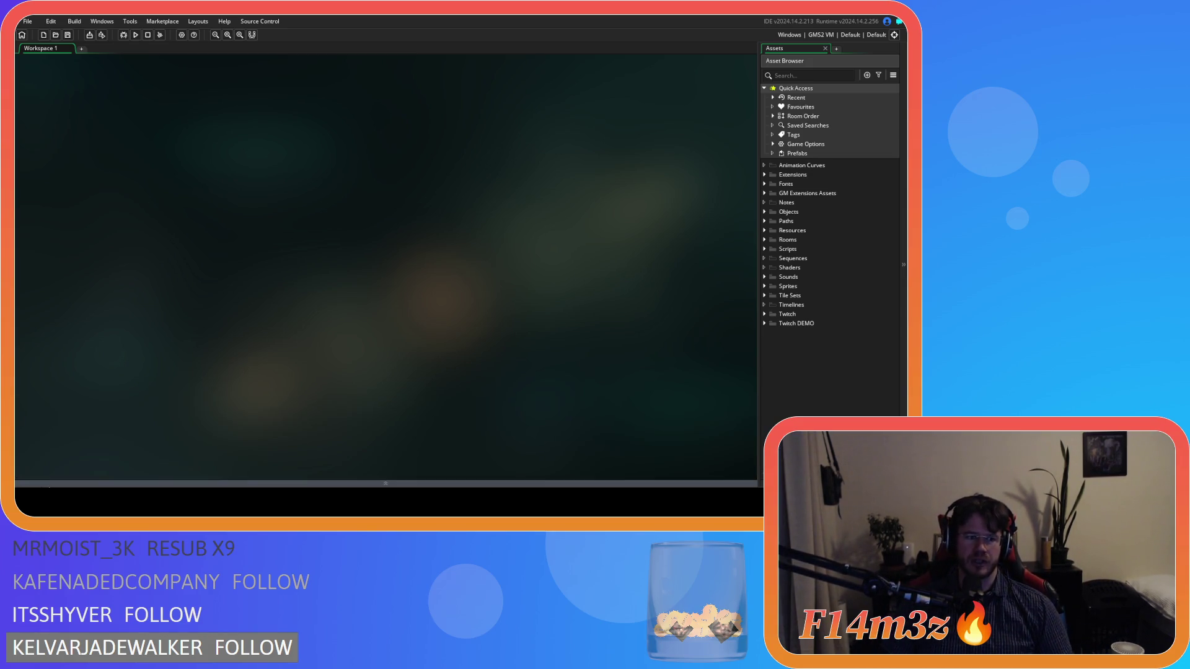
click(54, 486)
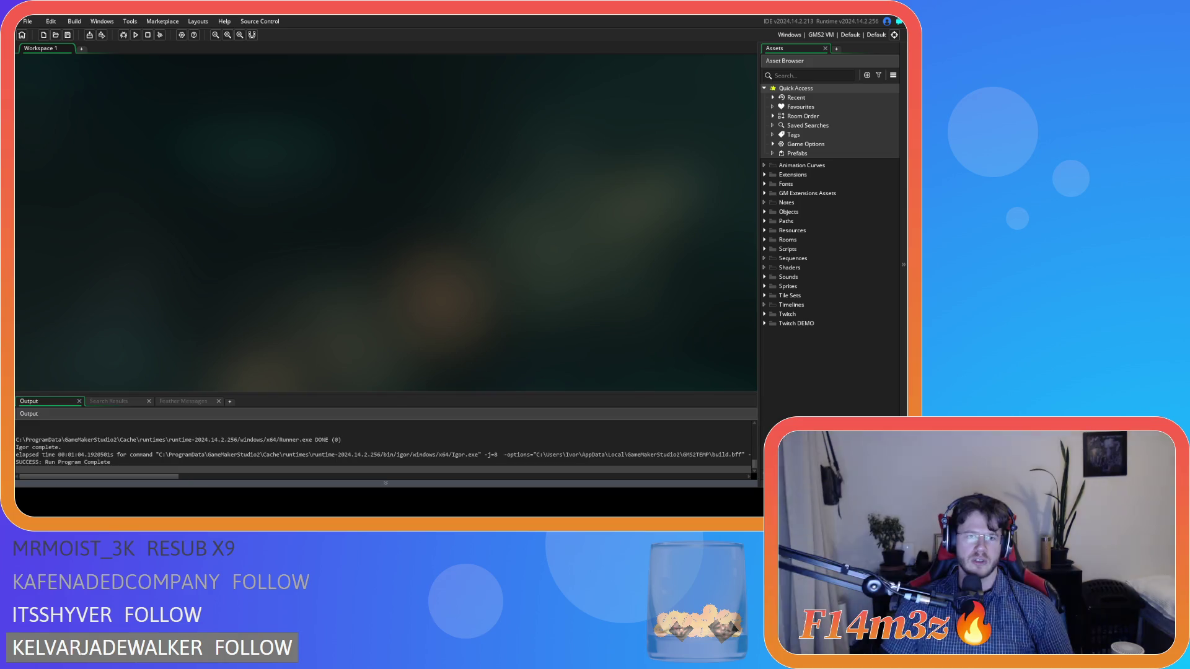
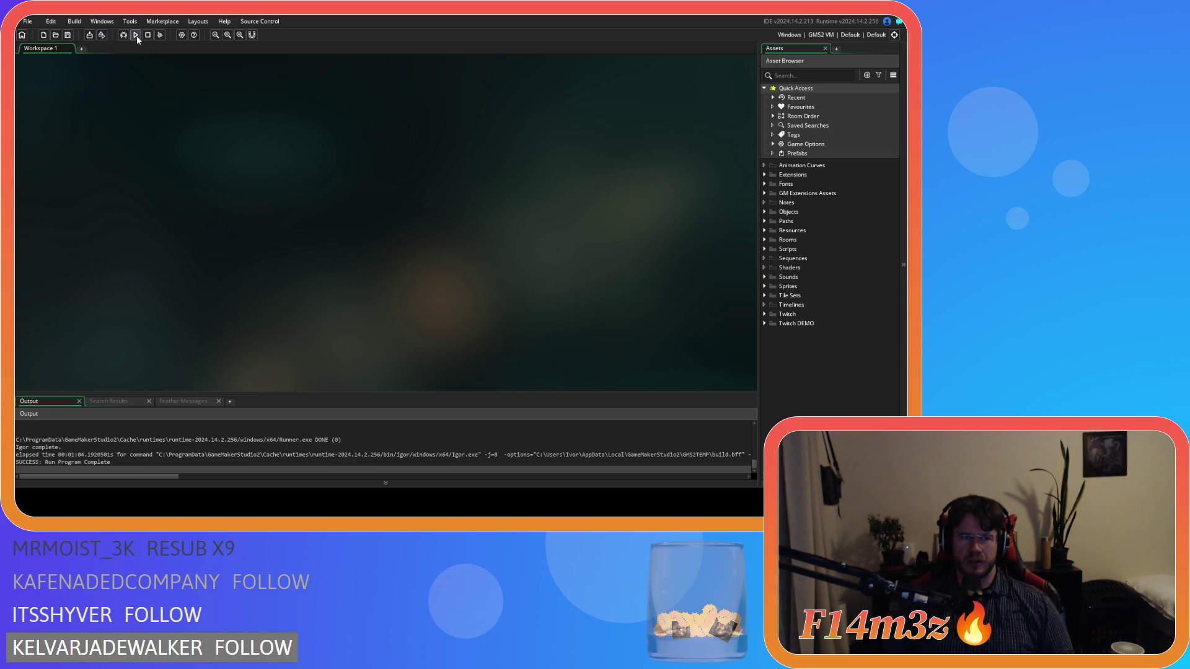
Step: Build and run the Entheogen game from the IDE toolbar for a test run
click(136, 35)
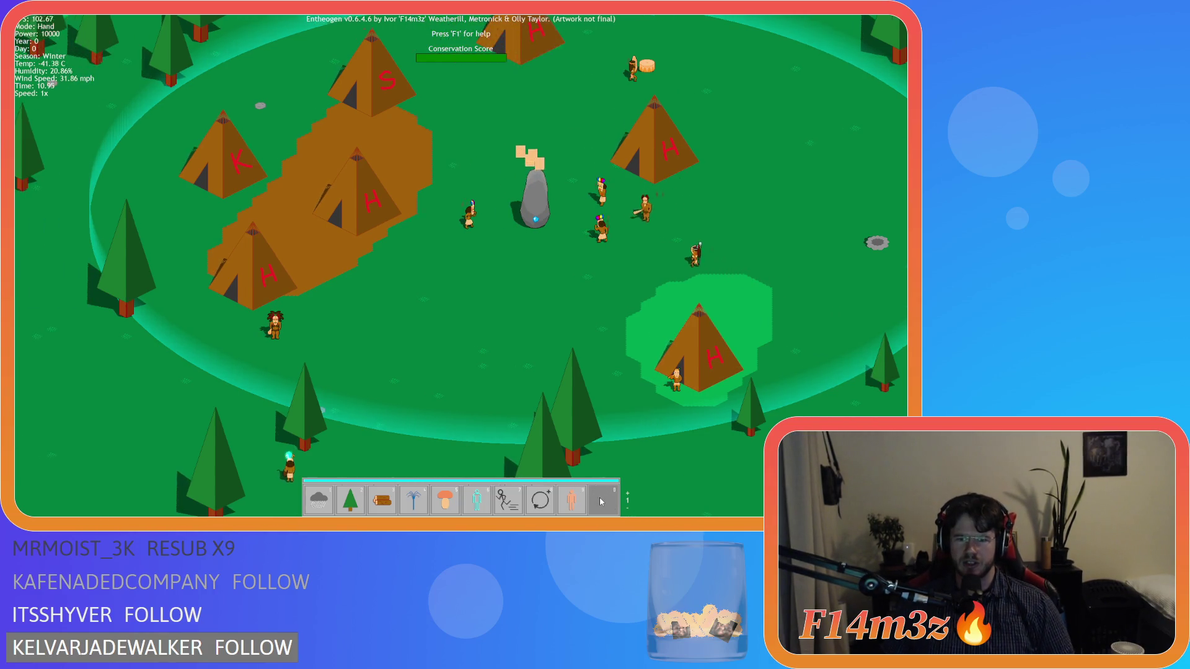
Step: Drop the carried villager, quicksave with F5, quickload with F9, then quit the game
click(582, 496)
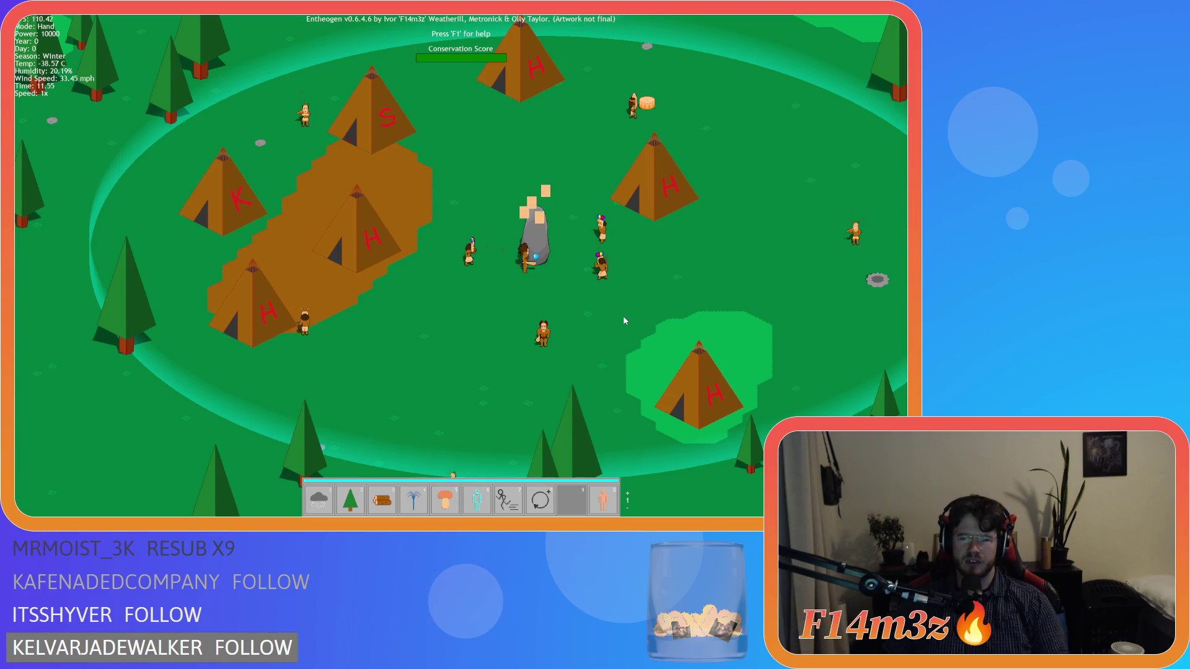
key(F5)
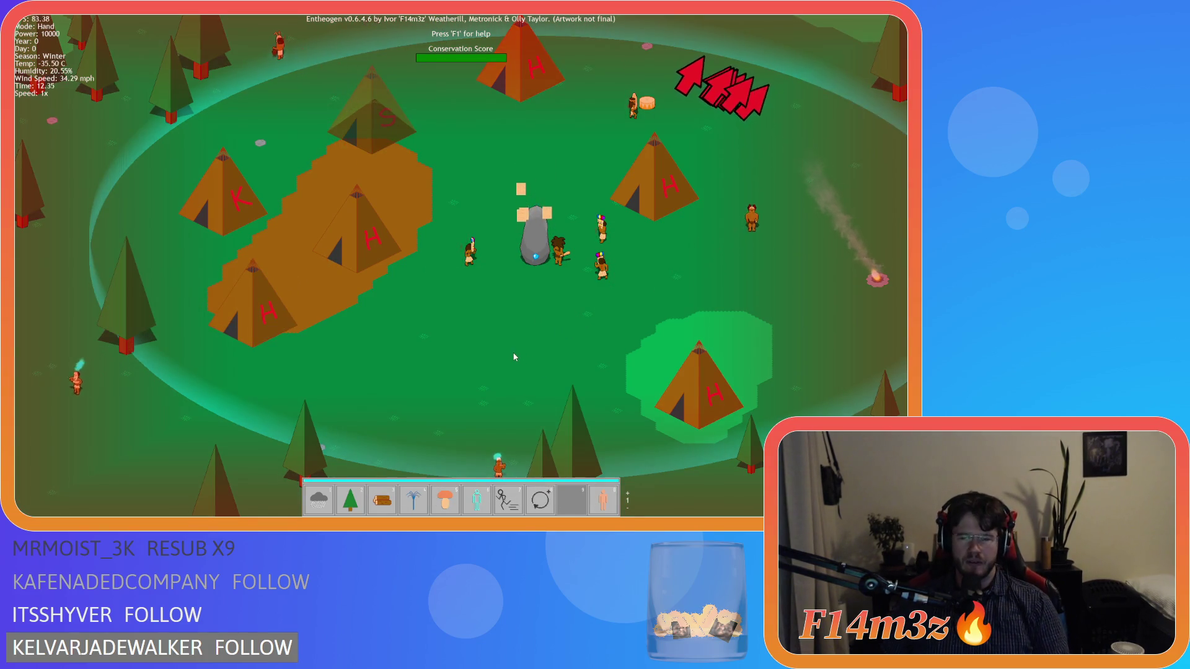
key(F9)
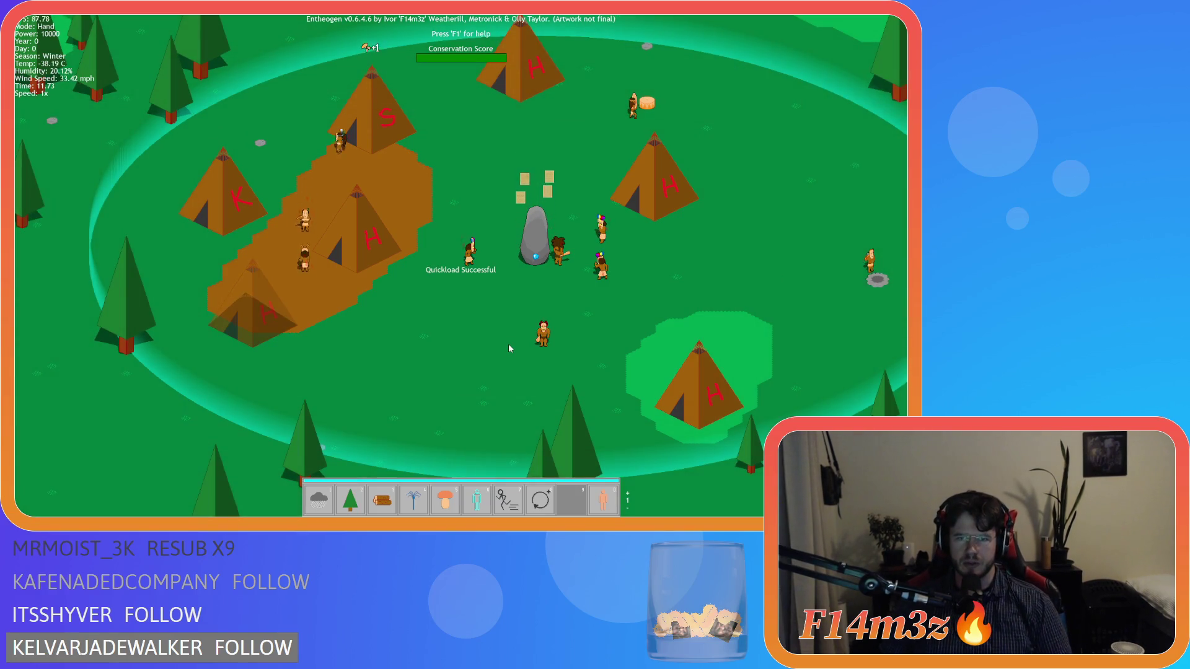
key(Escape)
key(y)
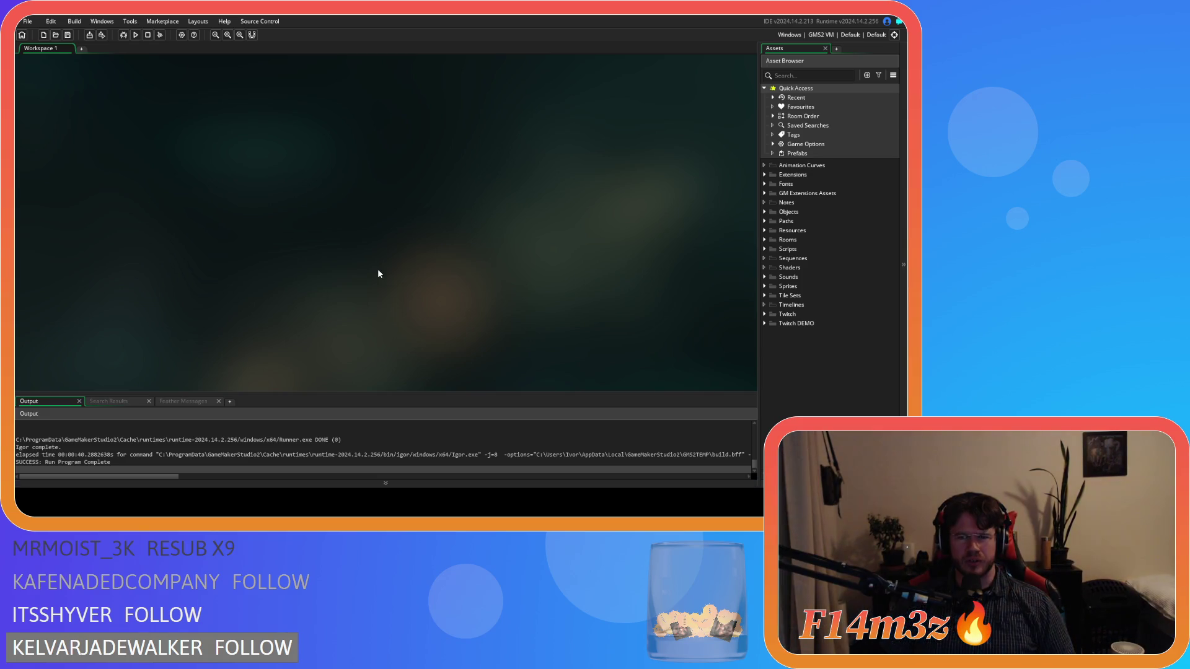
Step: Open the sc_fireHeat script from the Scripts > Game folder
click(765, 213)
click(765, 213)
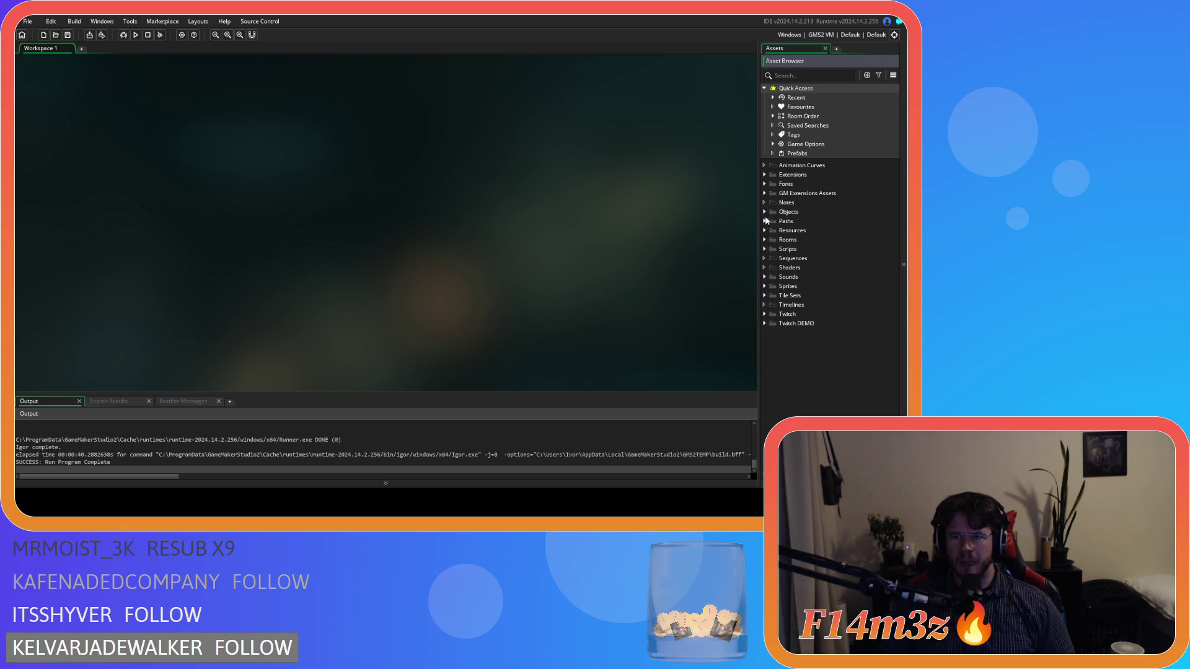
click(764, 248)
scroll(772, 317, down, 2)
scroll(772, 316, down, 4)
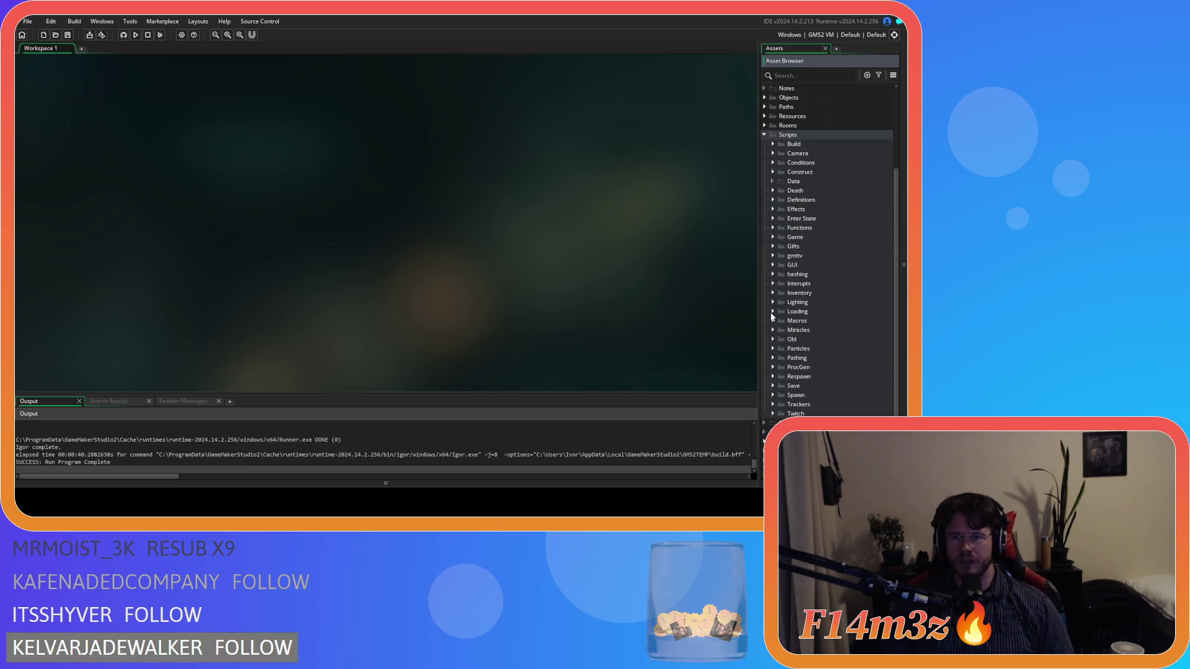
click(772, 236)
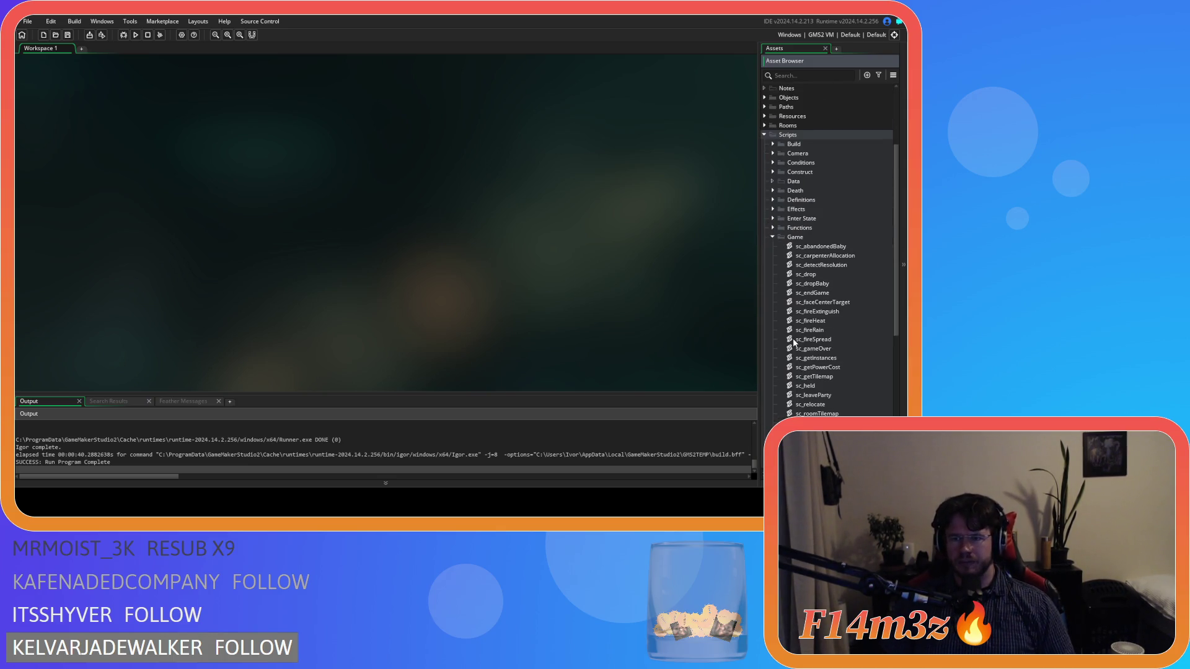
scroll(793, 339, down, 1)
double_click(810, 304)
Step: Close the tribe overview, switch to hand mode, and quit the running game
key(alt+Tab)
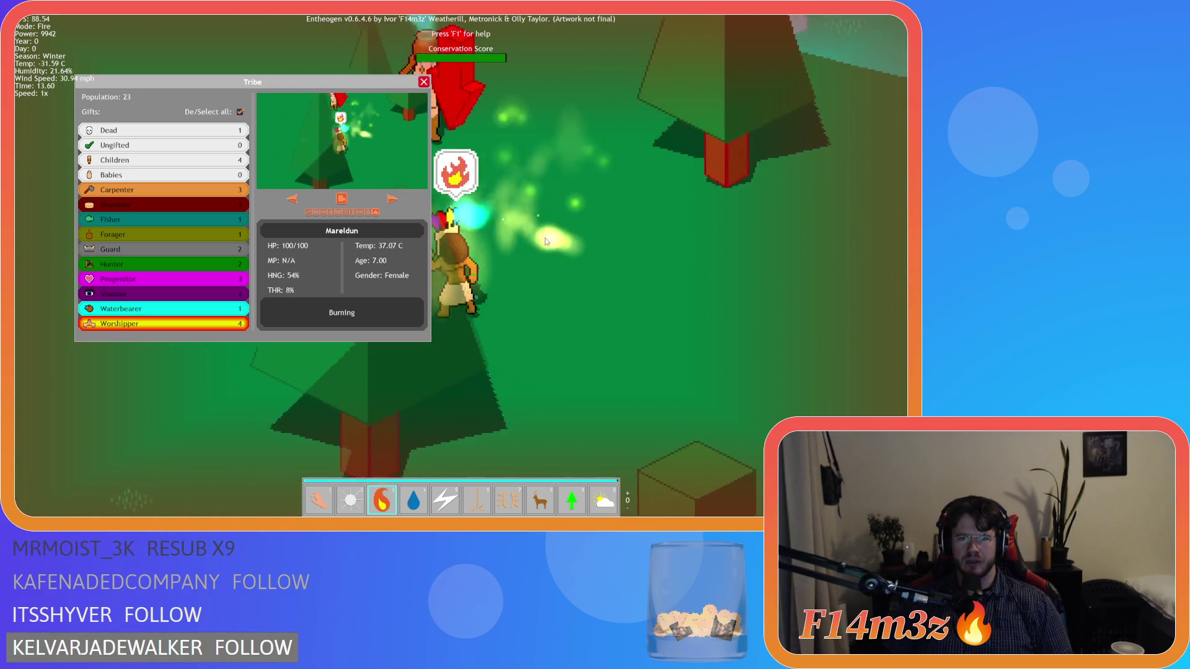
key(Escape)
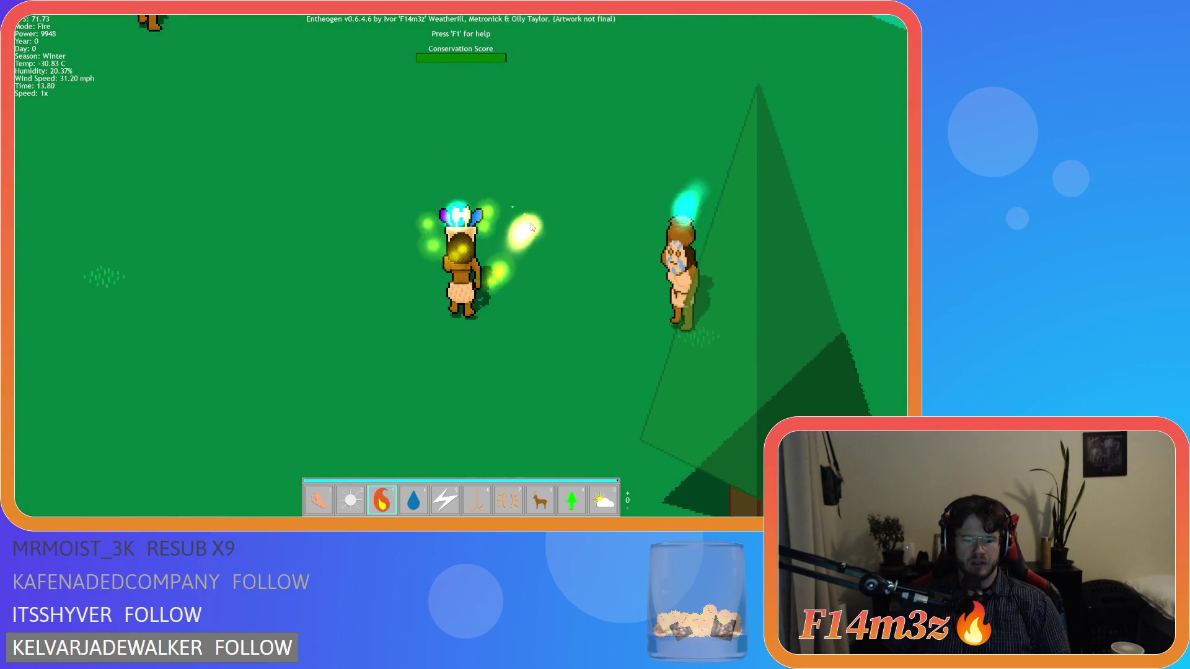
key(1)
key(Escape)
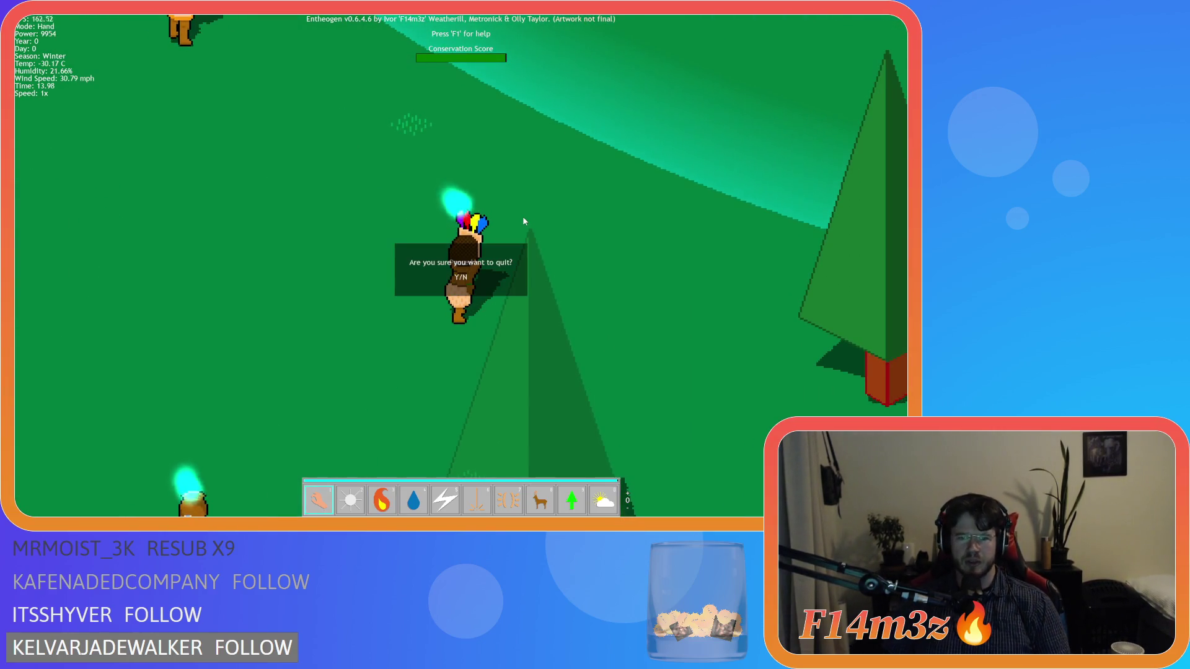
key(Return)
key(alt+F4)
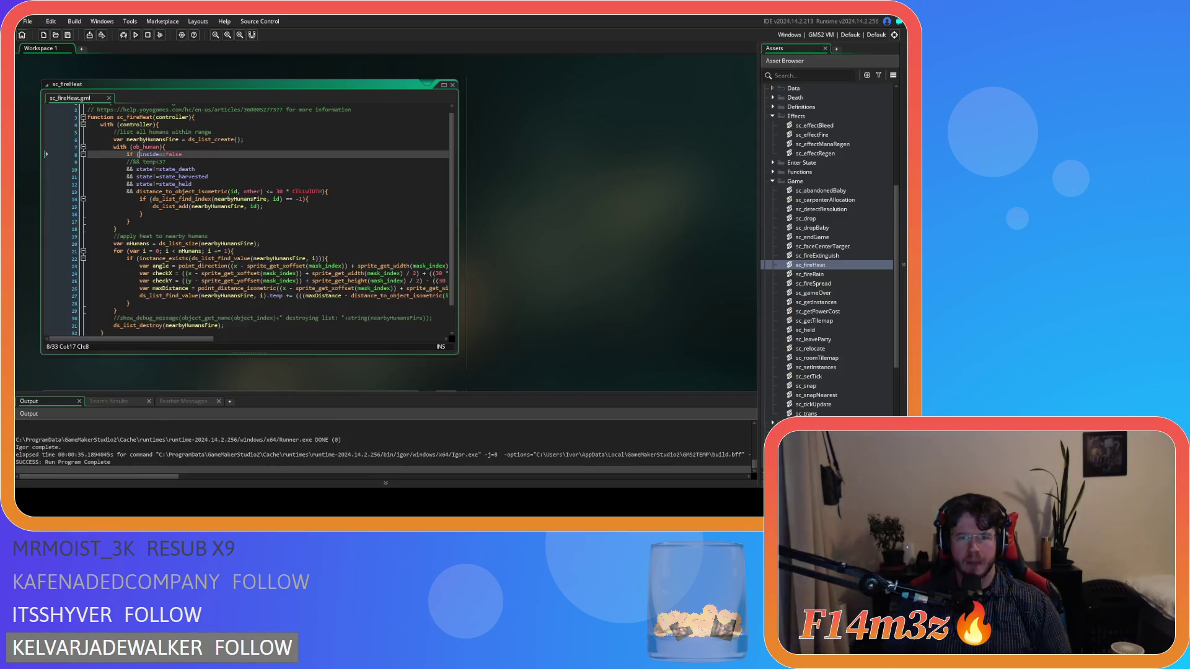
Step: Undo to restore sc_fireHeat's id, inside and temp<37 checks, and uncomment temp = 38 in sc_effectFire
key(ctrl+z)
key(ctrl+z)
key(ctrl+z)
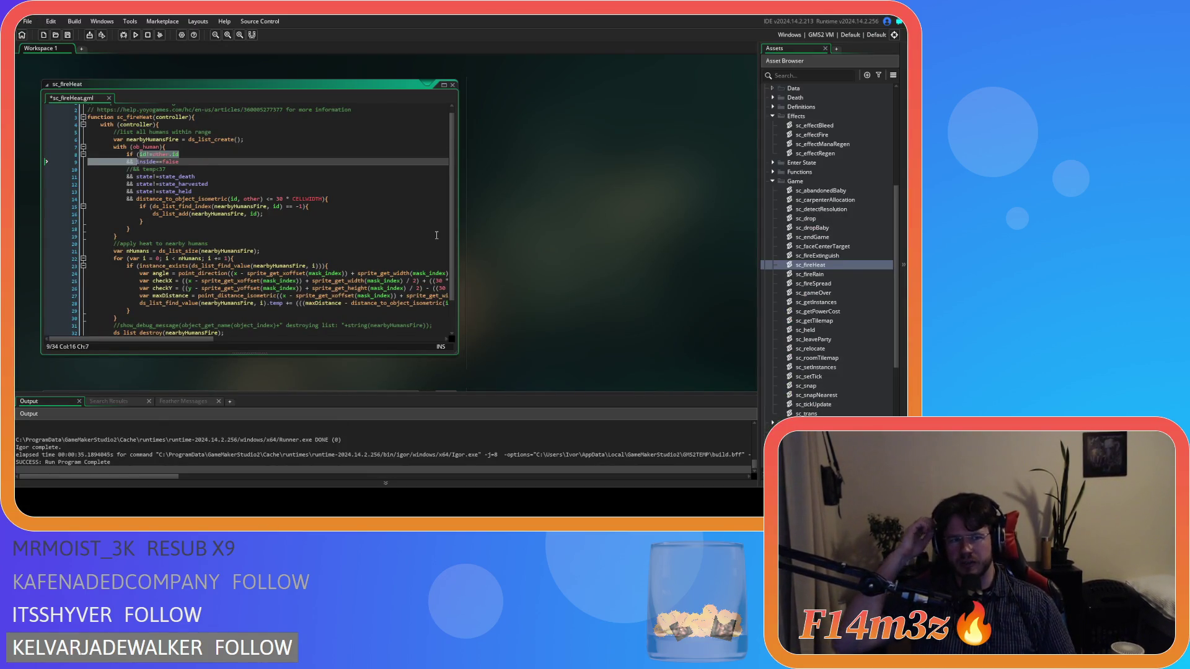
click(309, 184)
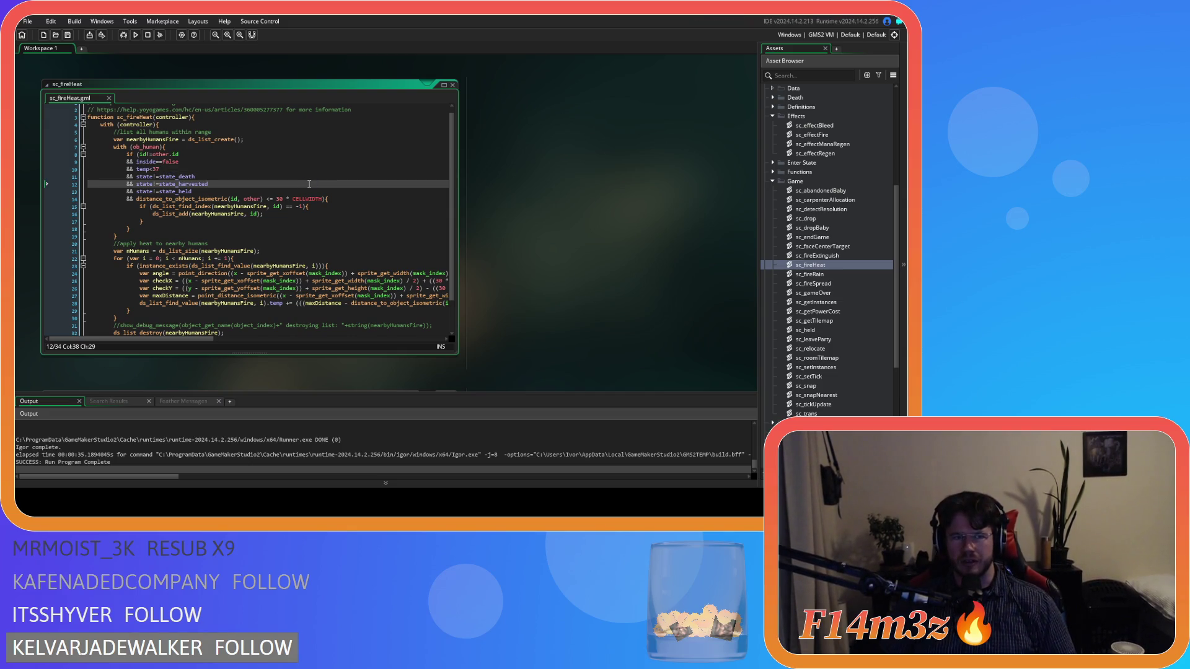
scroll(627, 229, down, 4)
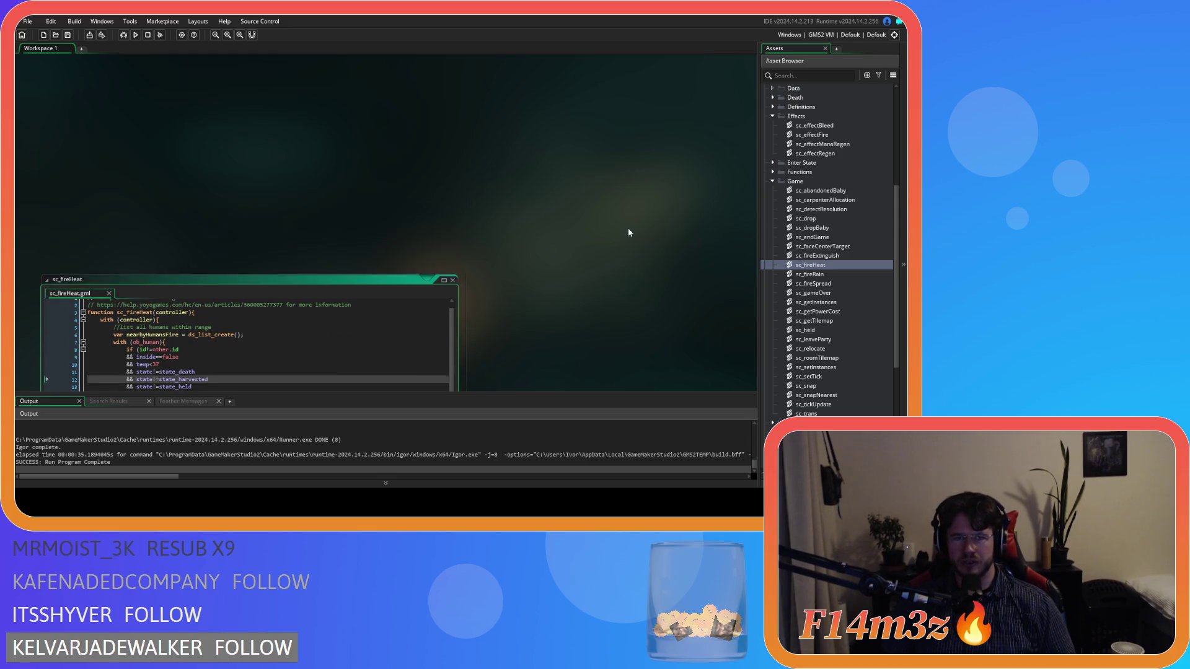
click(258, 194)
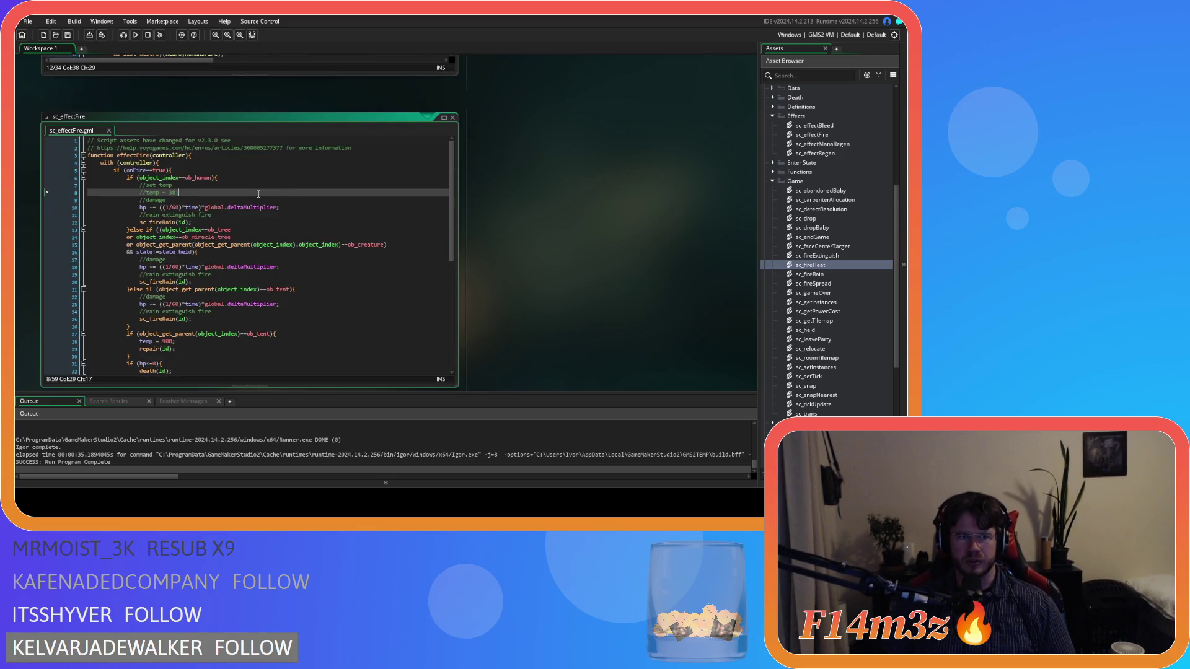
key(ctrl+shift+k)
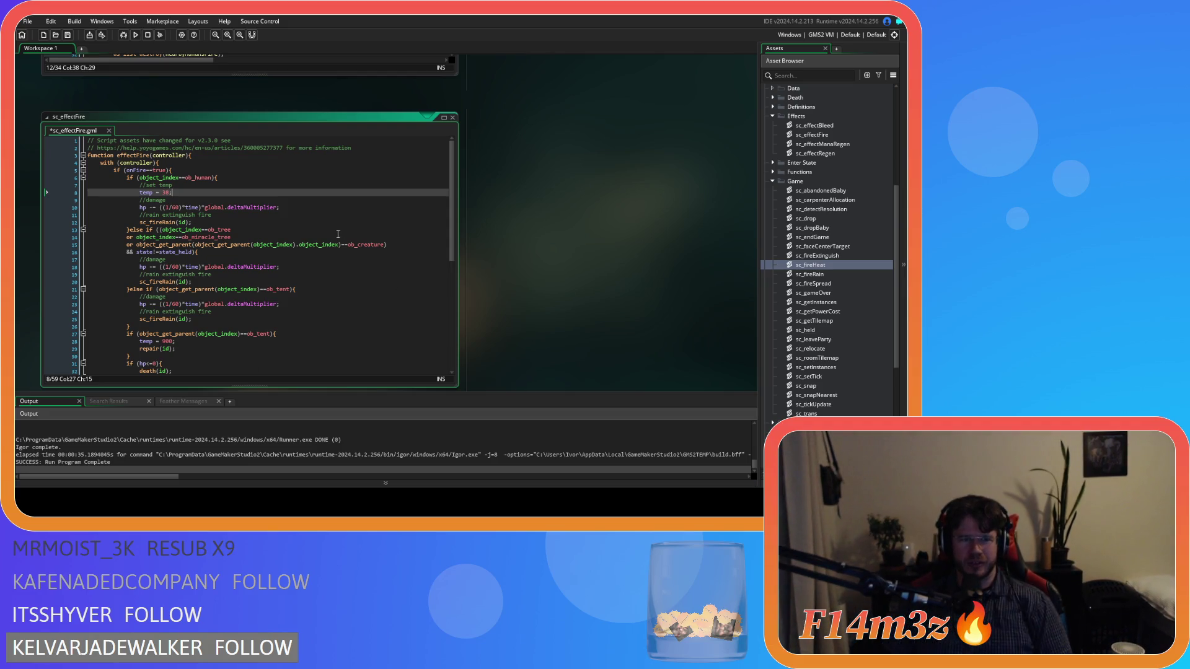
Step: Close all open script editors and collapse the Game scripts folder
right_click(499, 187)
mouse_move(539, 203)
click(598, 229)
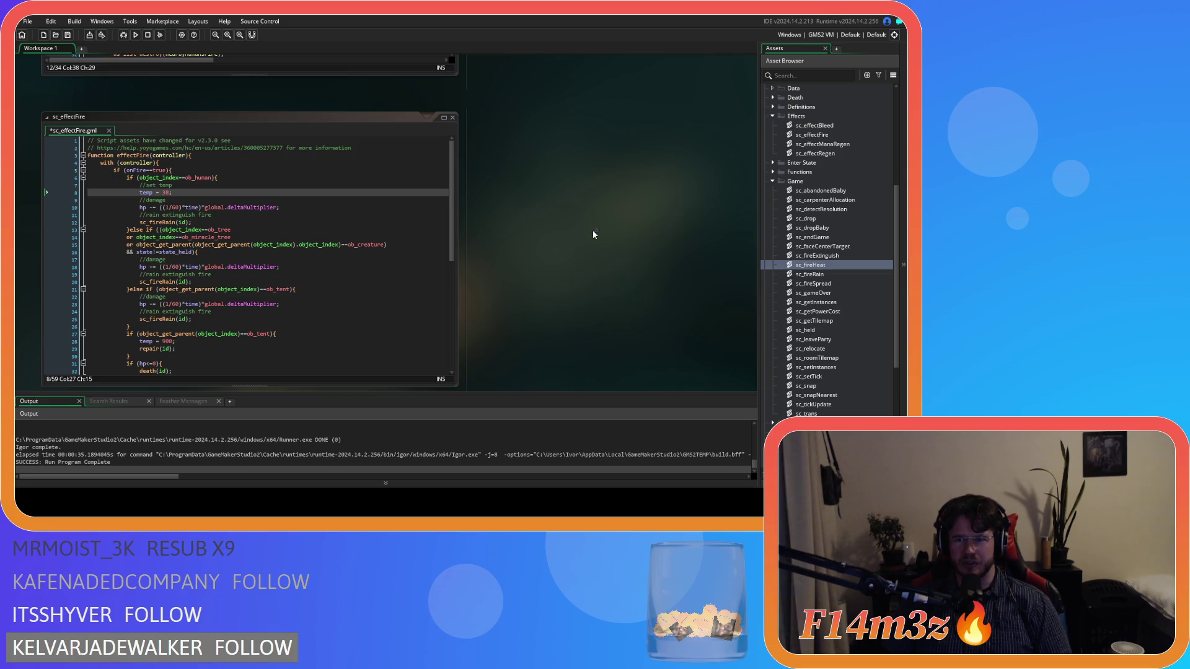
click(773, 181)
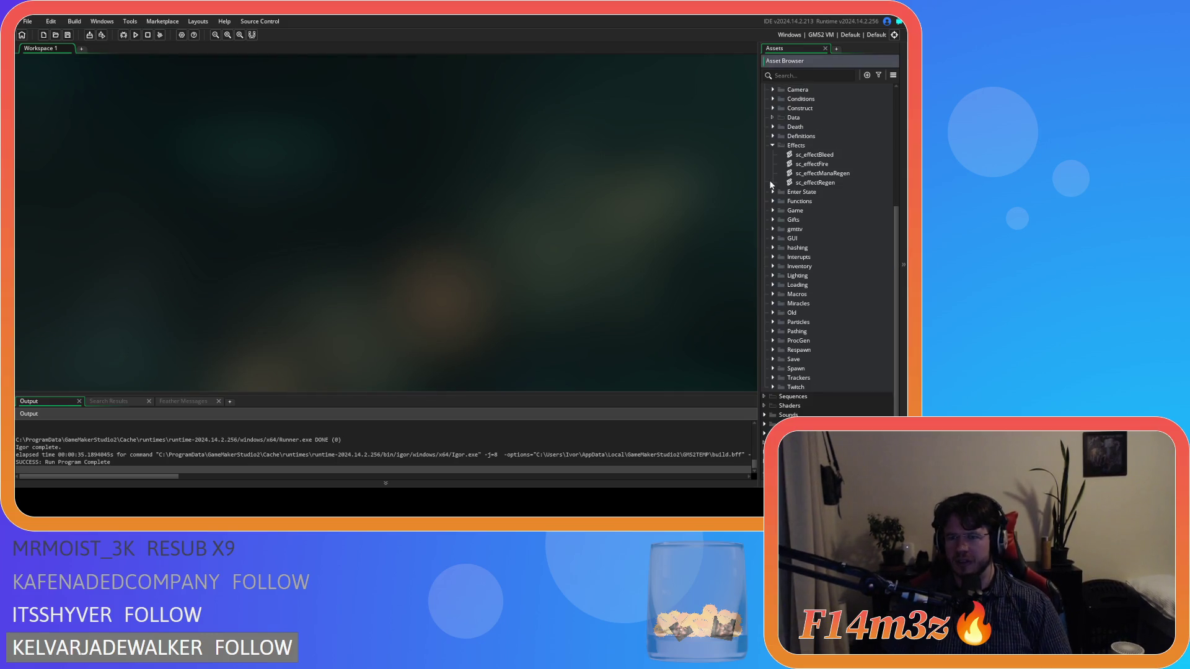
Step: Collapse the Effects and Scripts folders, then run the game with F5
click(772, 148)
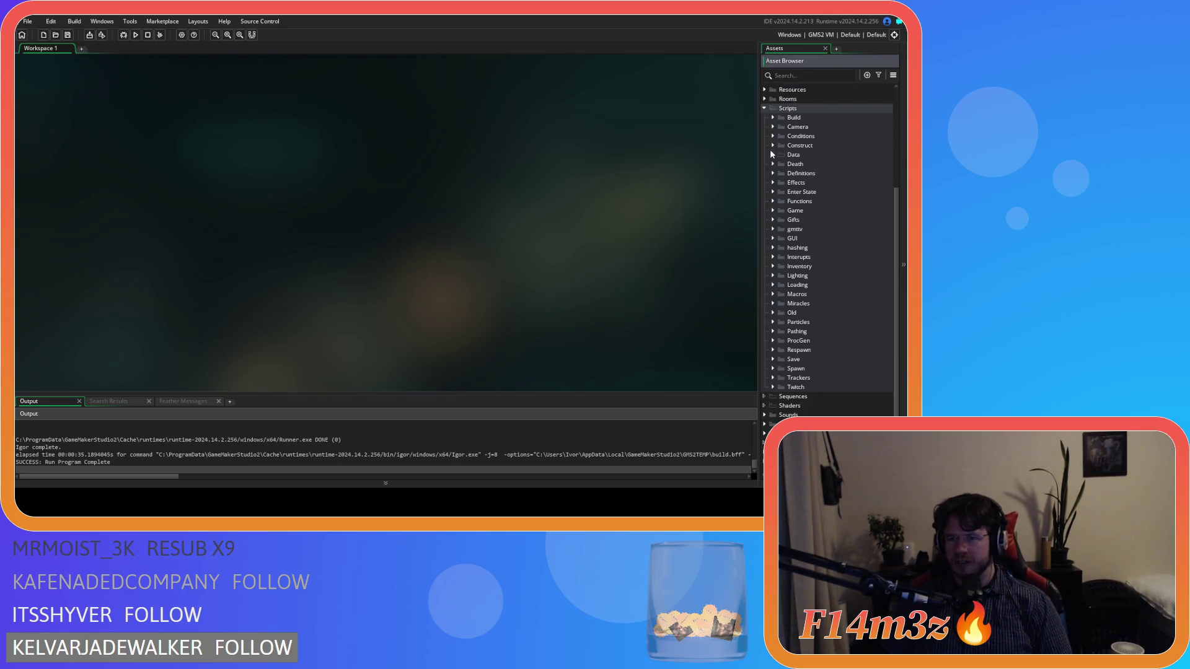
click(764, 108)
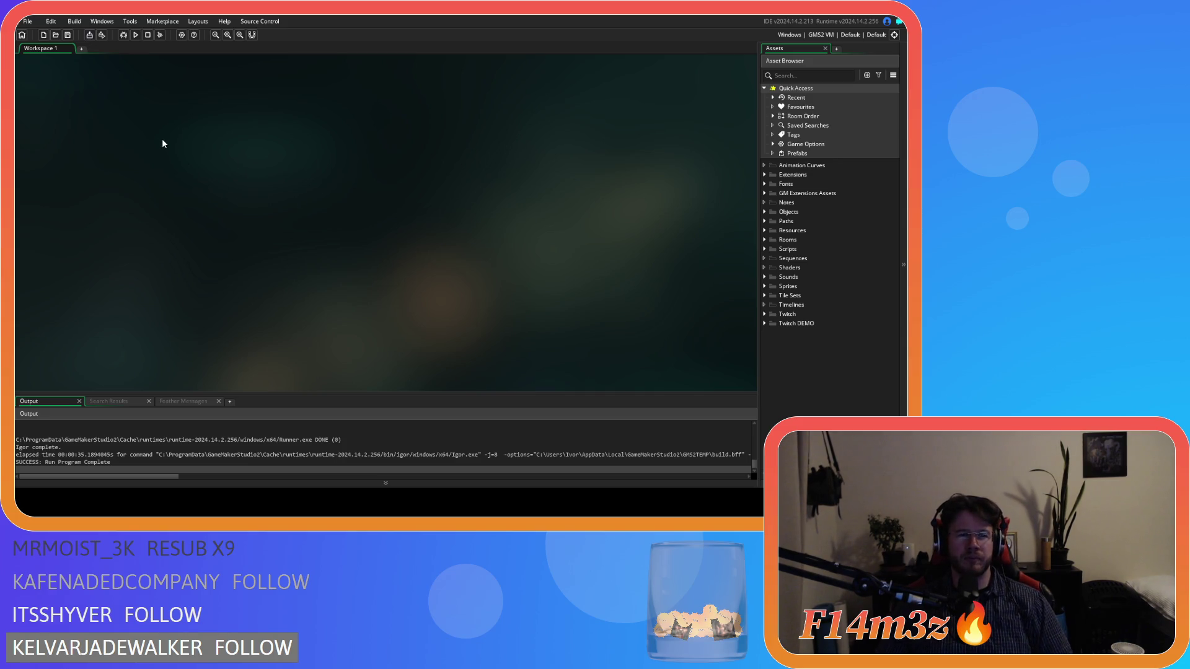
key(F5)
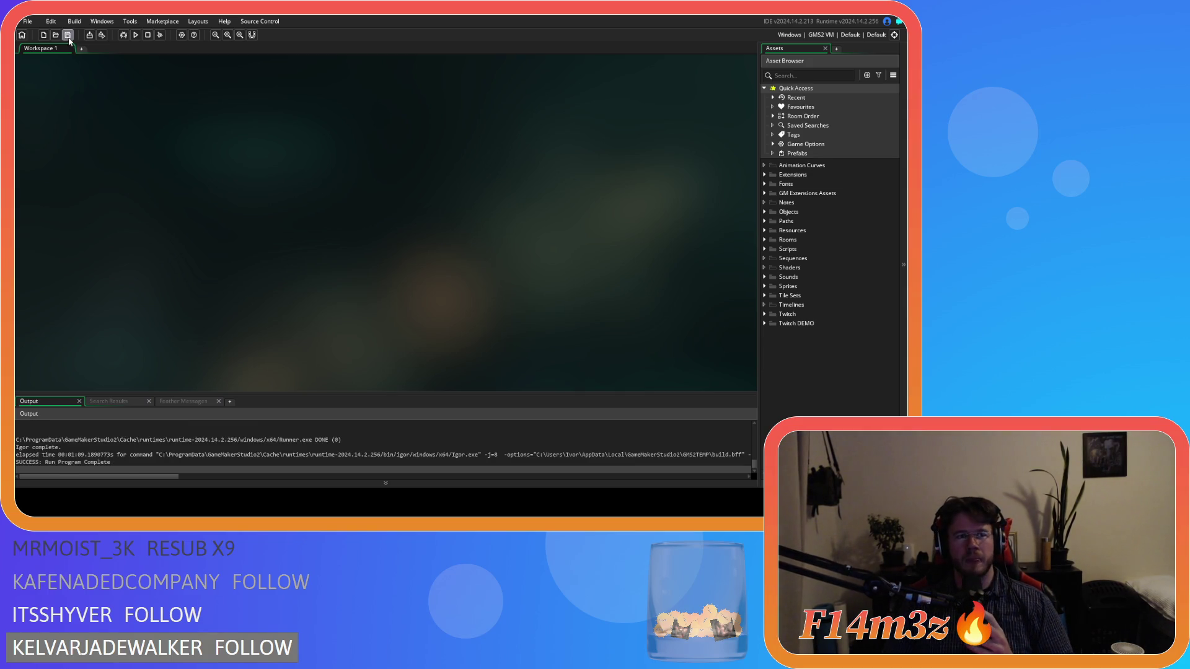
Step: Expand Objects, Scripts and the Game folder to list sc_fireHeat and sc_fireSpread
click(765, 212)
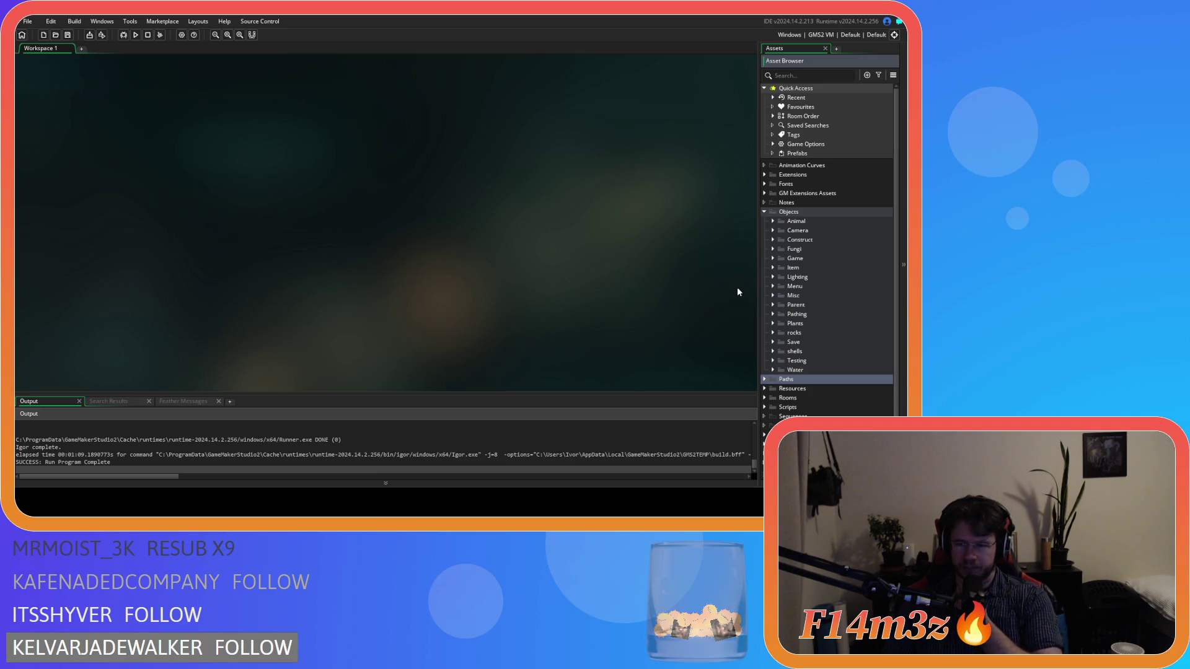
click(763, 408)
scroll(766, 400, down, 8)
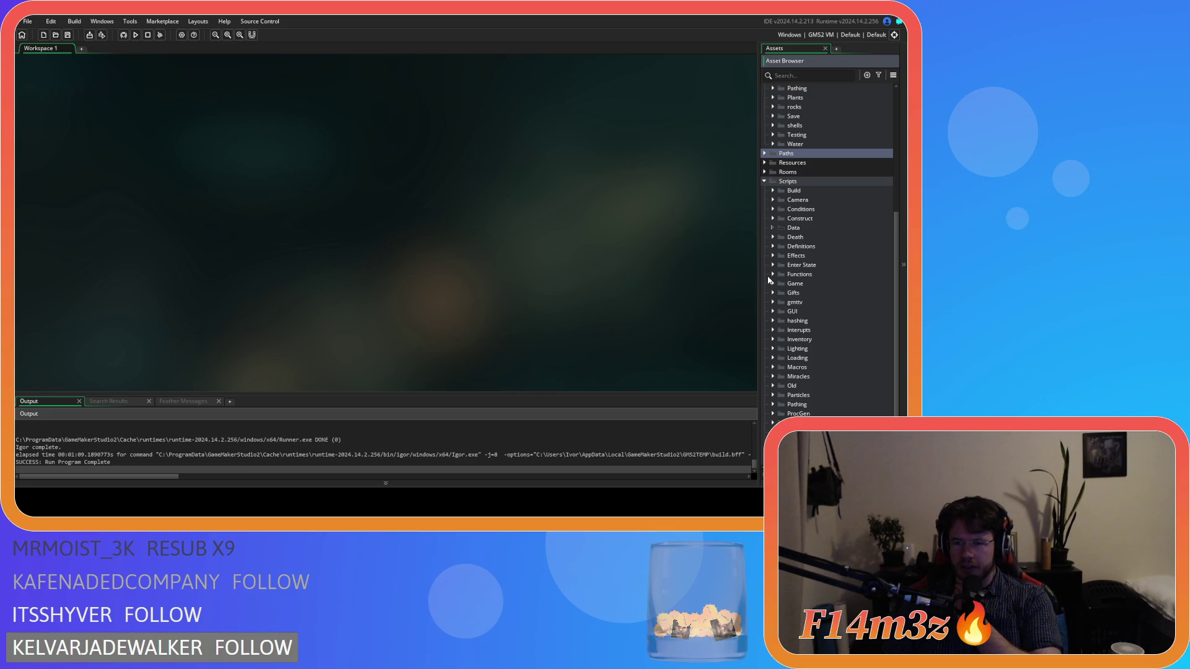
click(773, 283)
scroll(784, 336, down, 2)
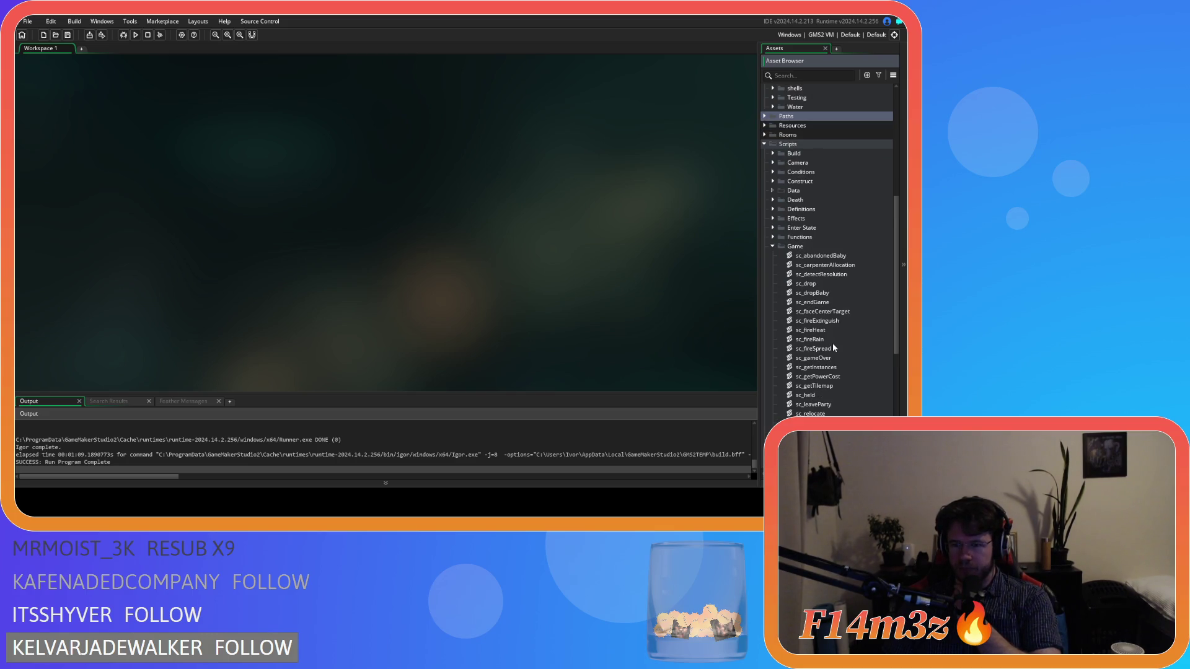
double_click(834, 347)
scroll(310, 283, down, 5)
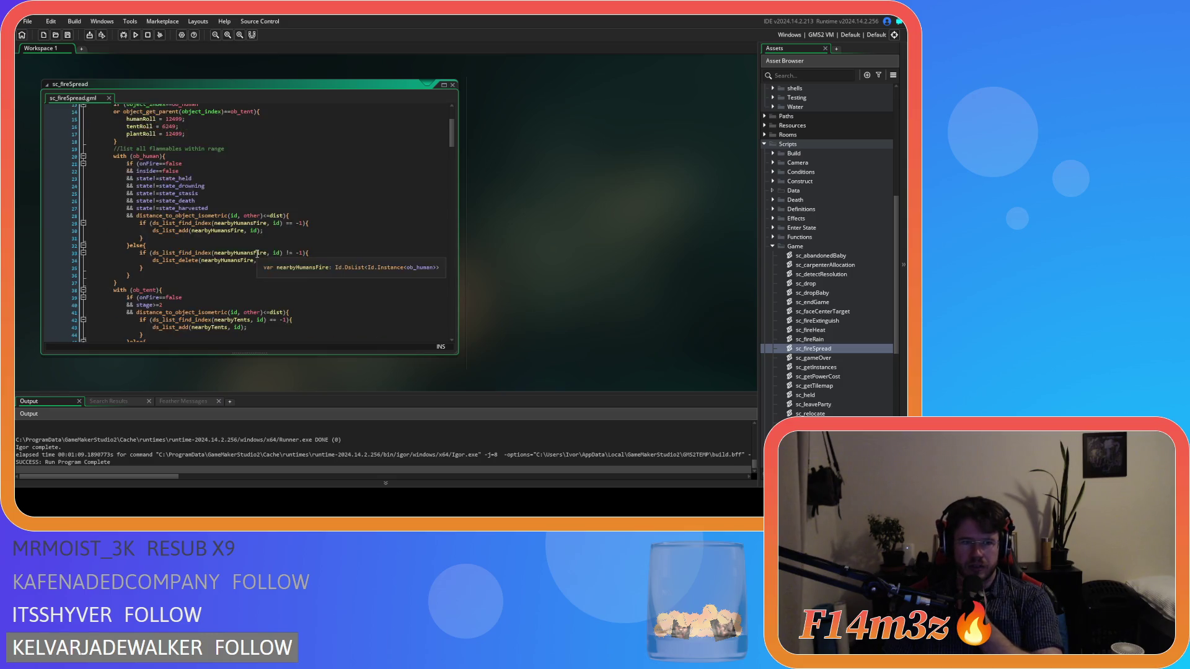
scroll(257, 254, up, 5)
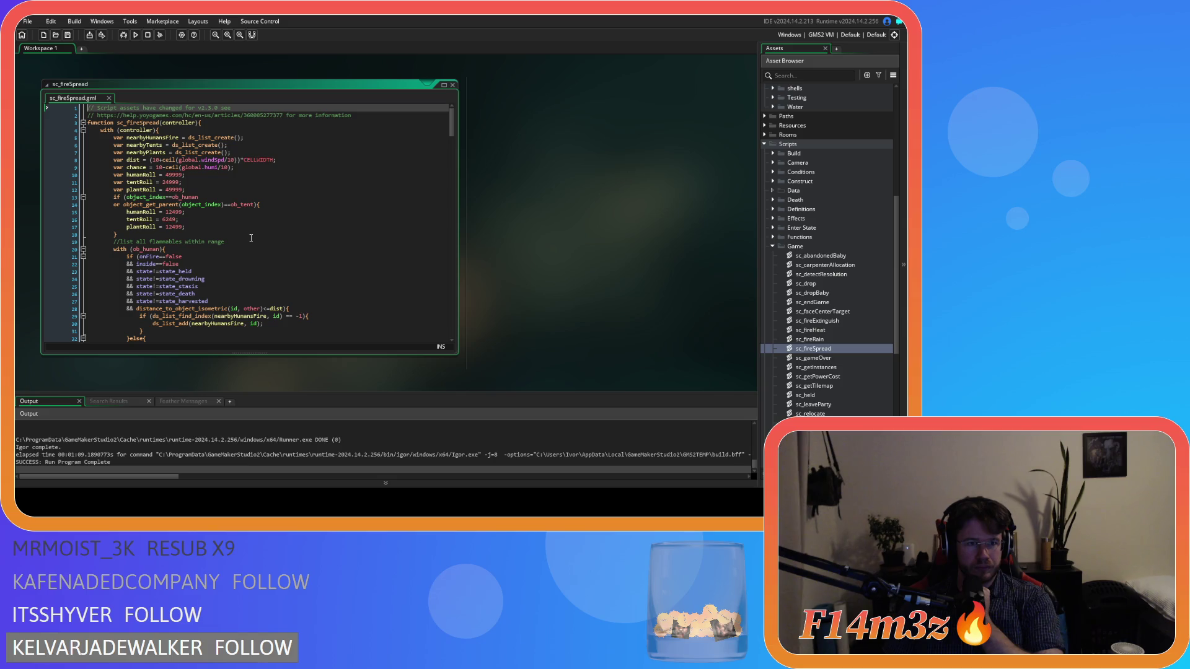
click(190, 227)
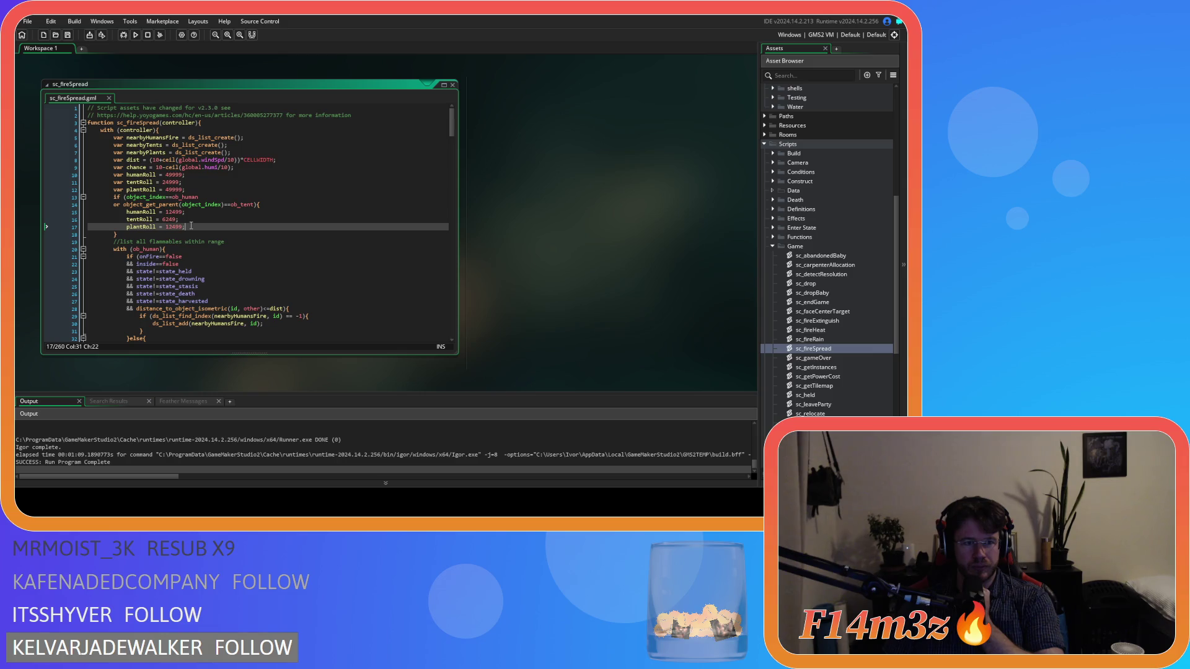
click(190, 221)
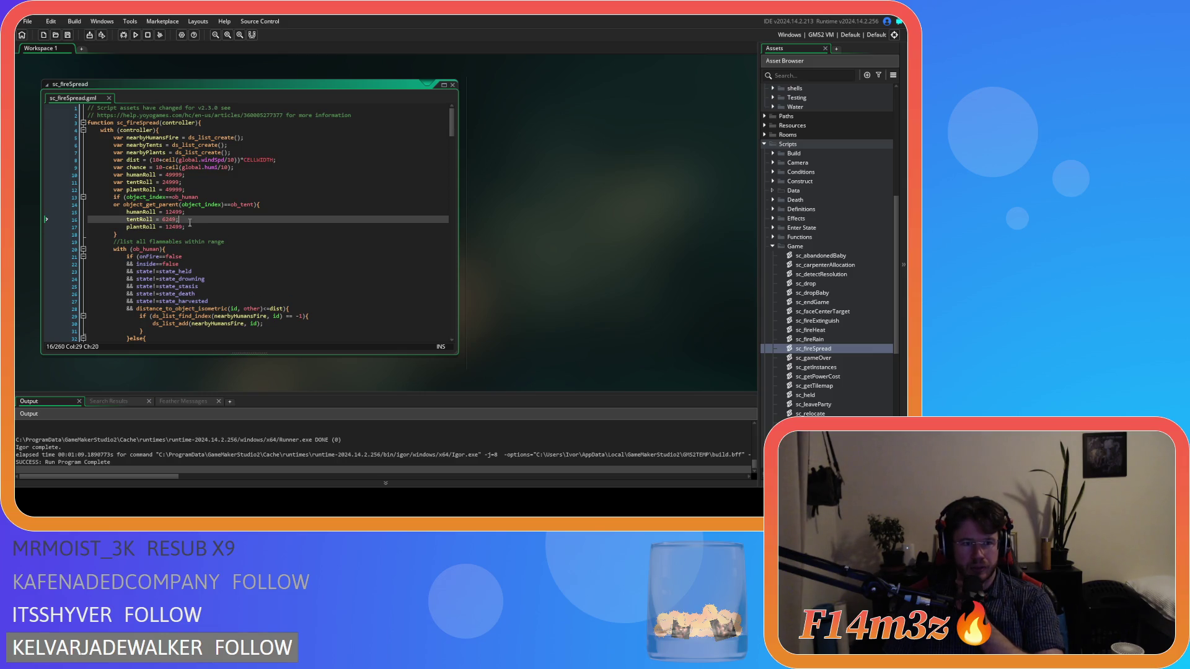
scroll(235, 231, down, 9)
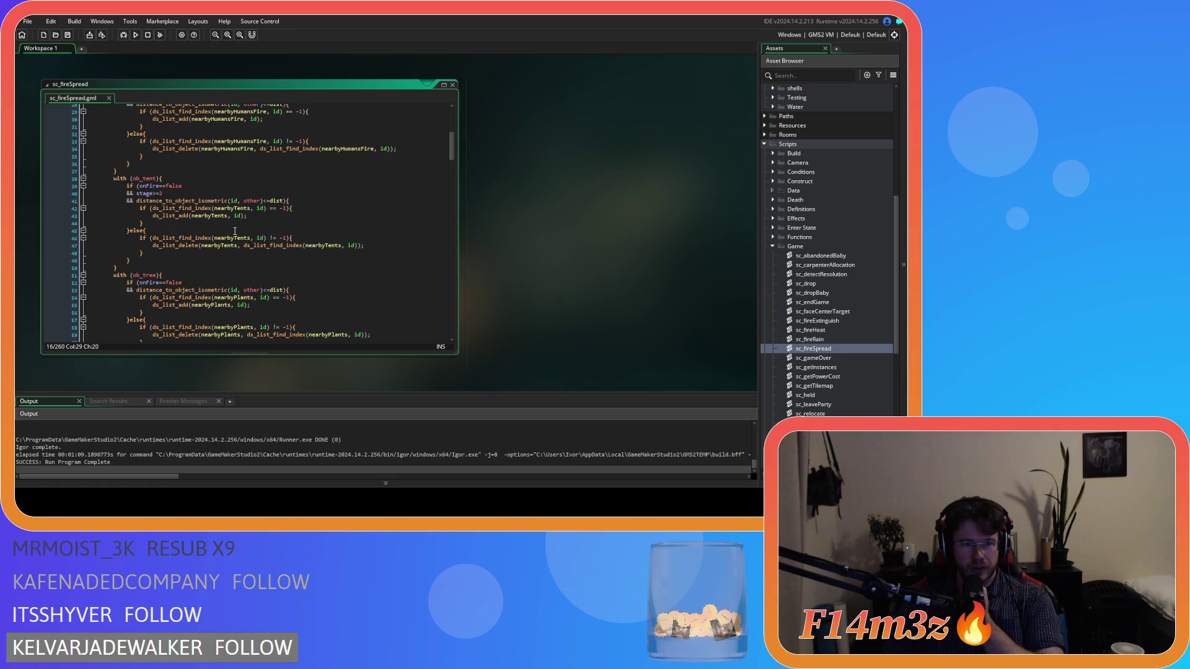
scroll(234, 231, down, 20)
scroll(235, 232, down, 20)
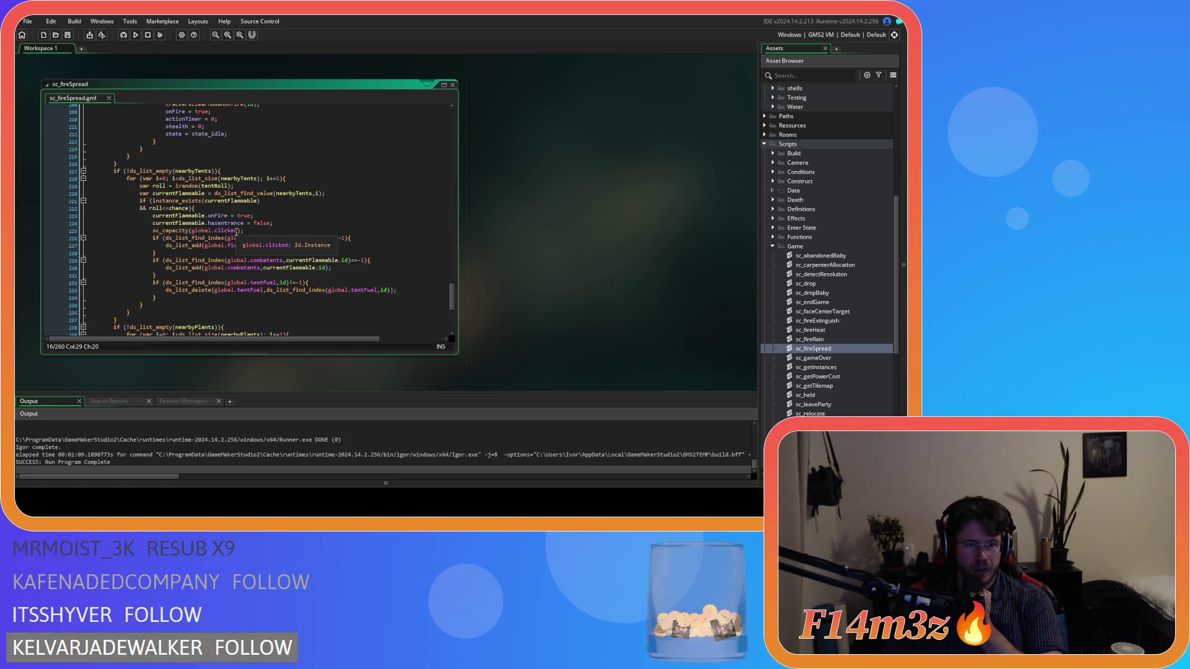
scroll(236, 231, down, 2)
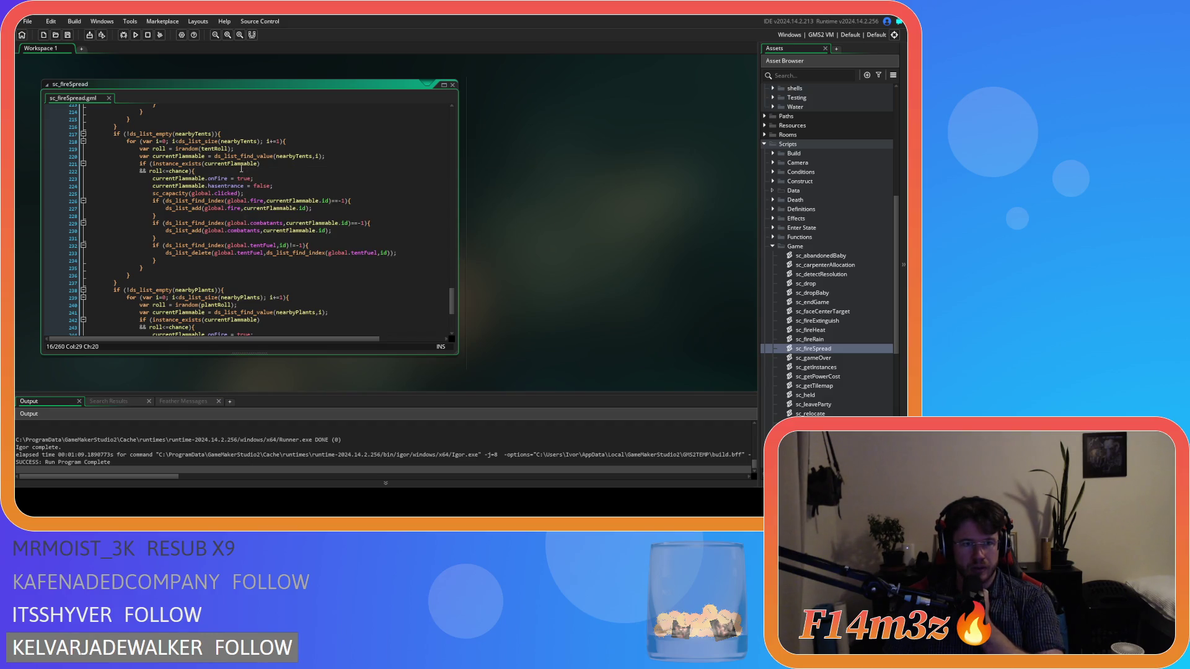
Step: Inspect the chance formula on line 9 of sc_fireSpread
click(167, 171)
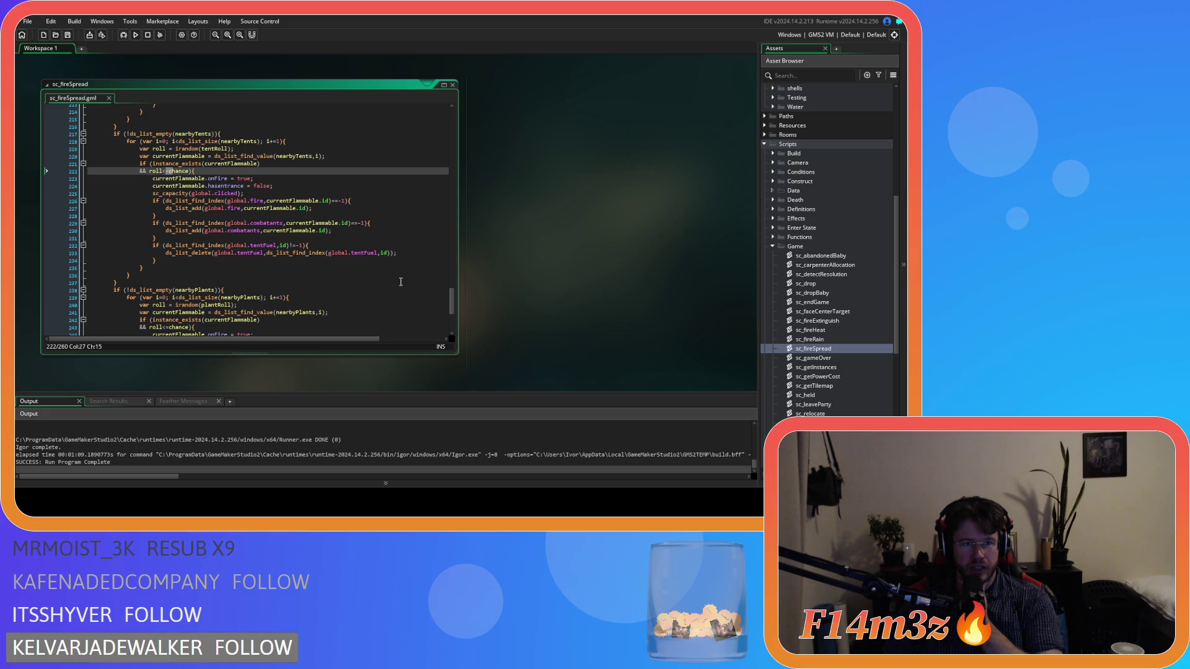
drag(454, 310, 434, 123)
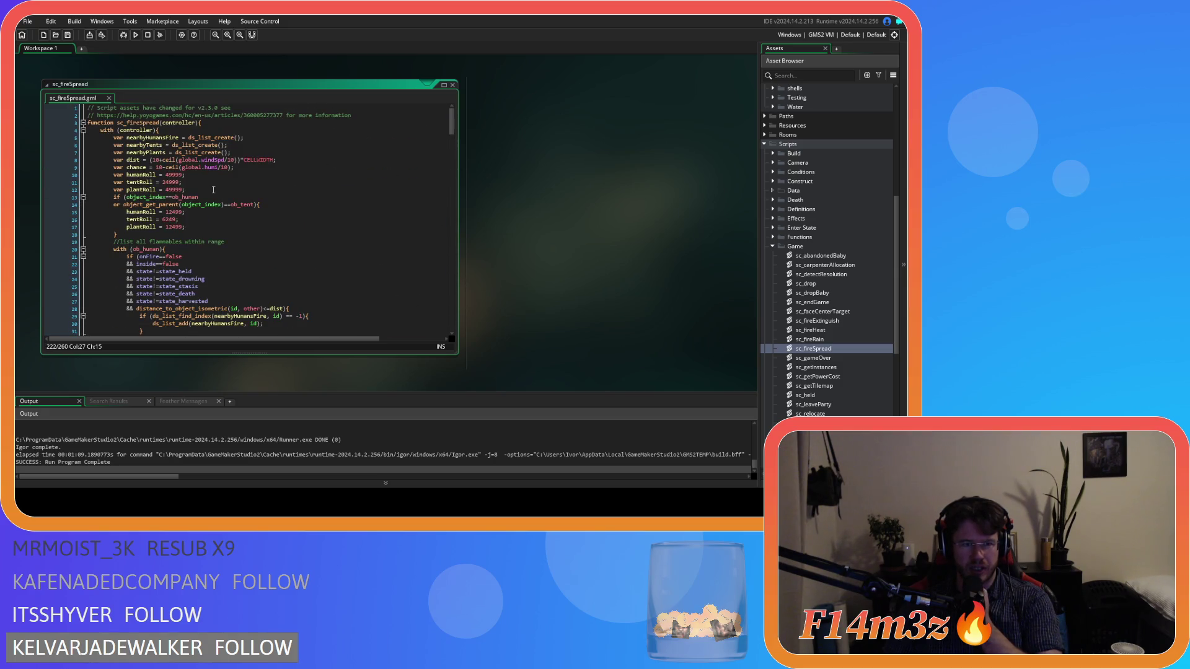
drag(146, 168, 182, 167)
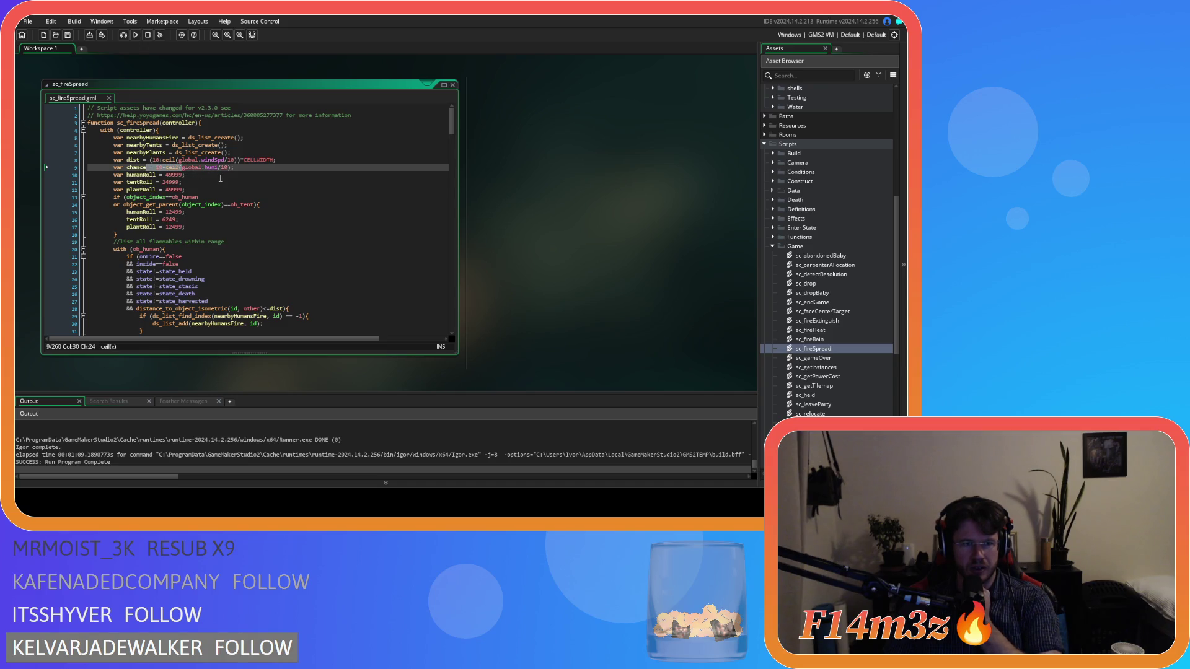
mouse_move(451, 129)
mouse_down()
mouse_move(438, 317)
mouse_move(438, 106)
mouse_up()
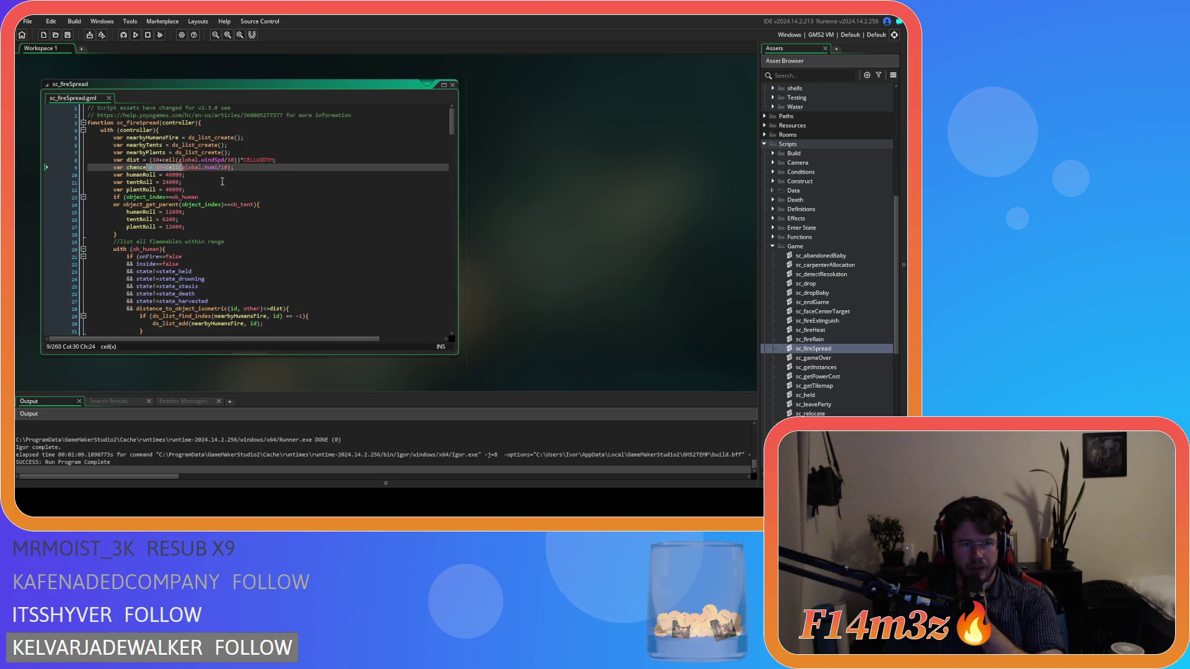
mouse_move(175, 171)
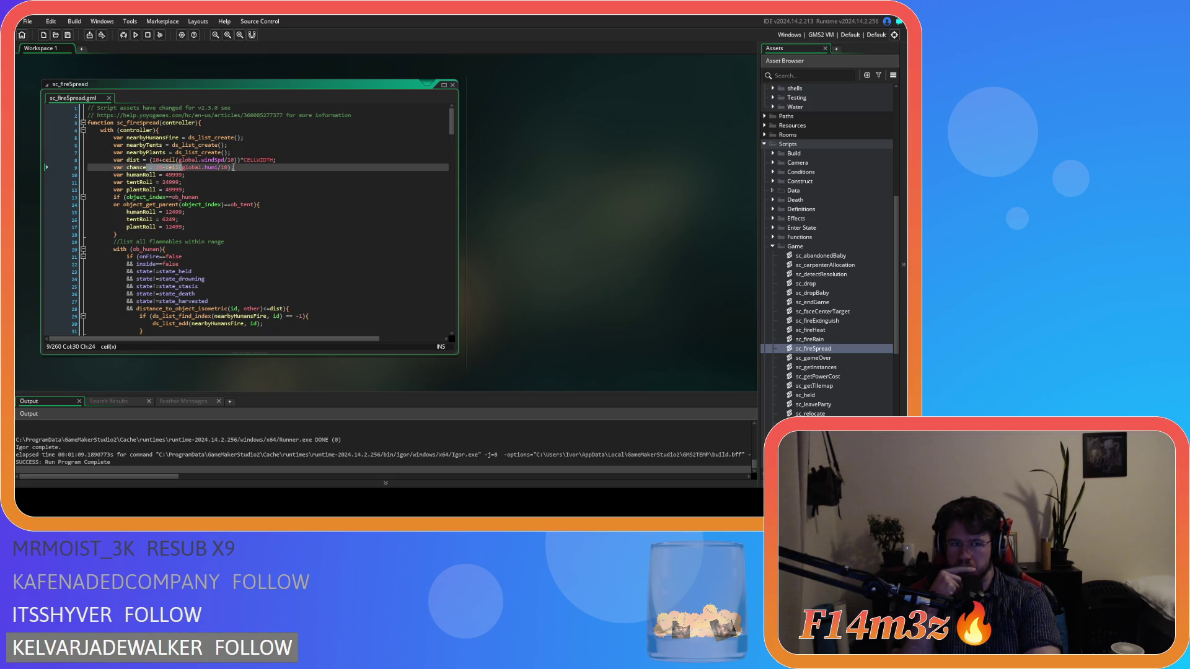
Step: Review the ob_human and tent parent checks, the tentRoll value 24999 and the ceil call
click(282, 199)
click(278, 204)
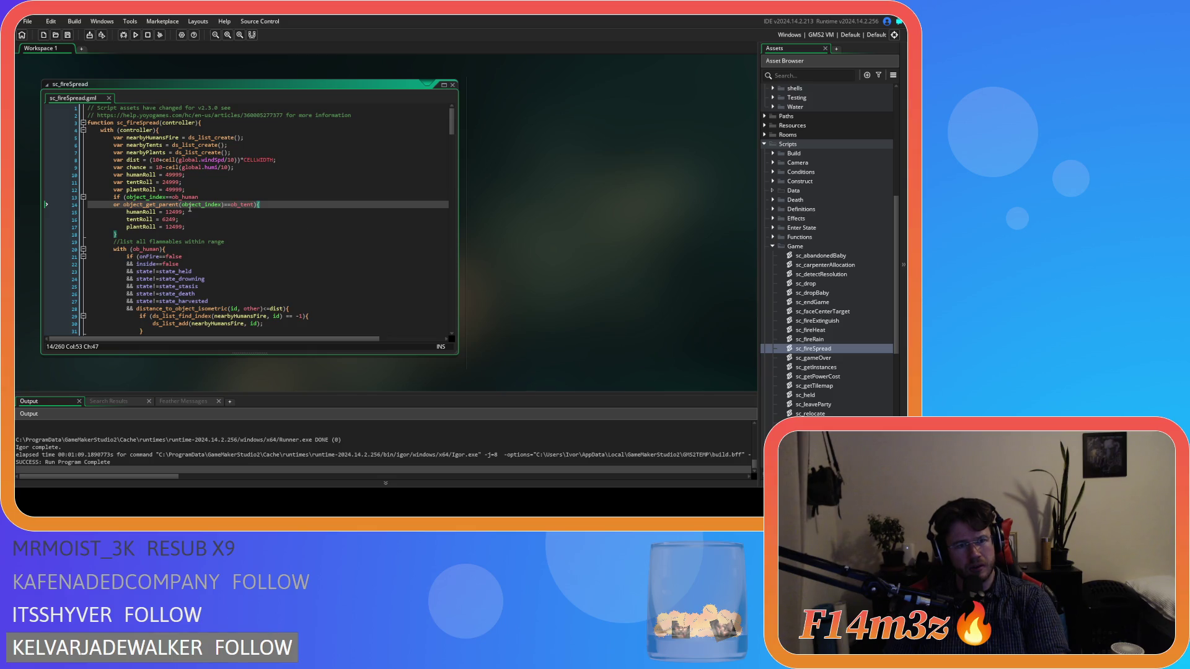
click(216, 205)
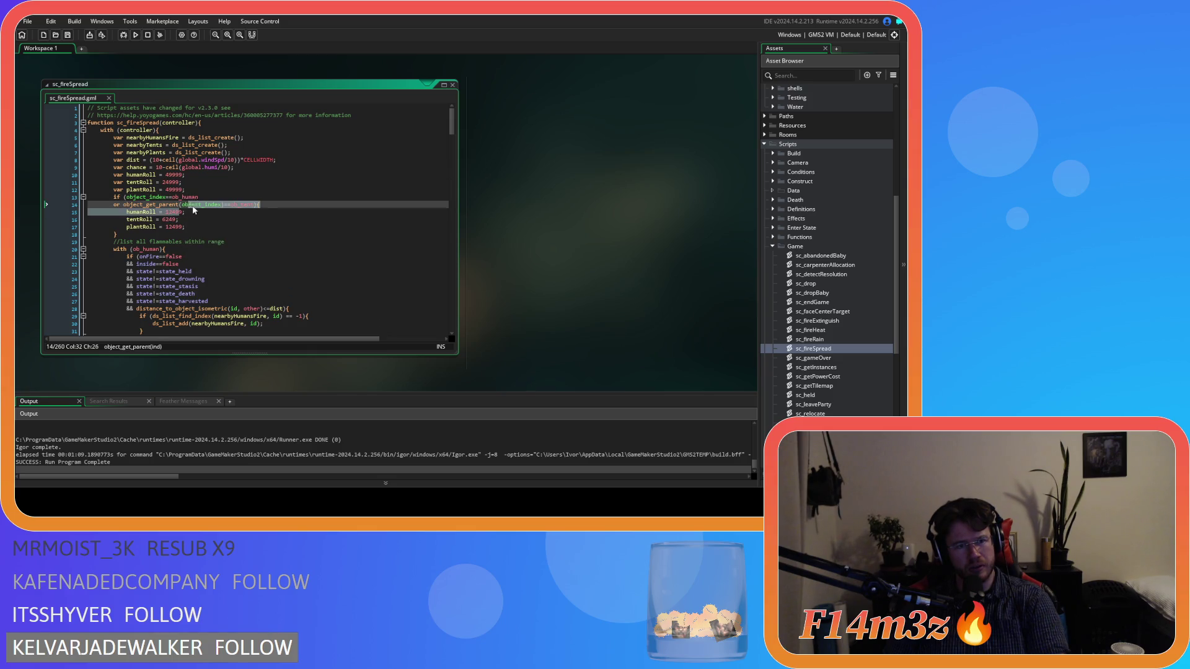
click(211, 227)
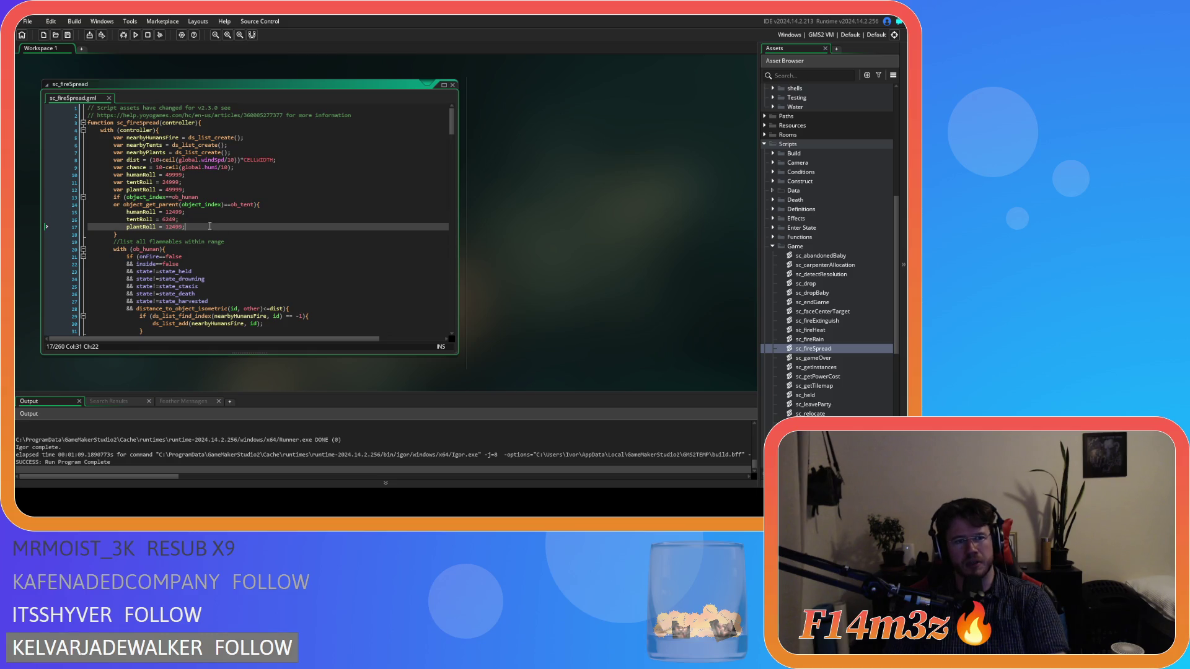
click(209, 197)
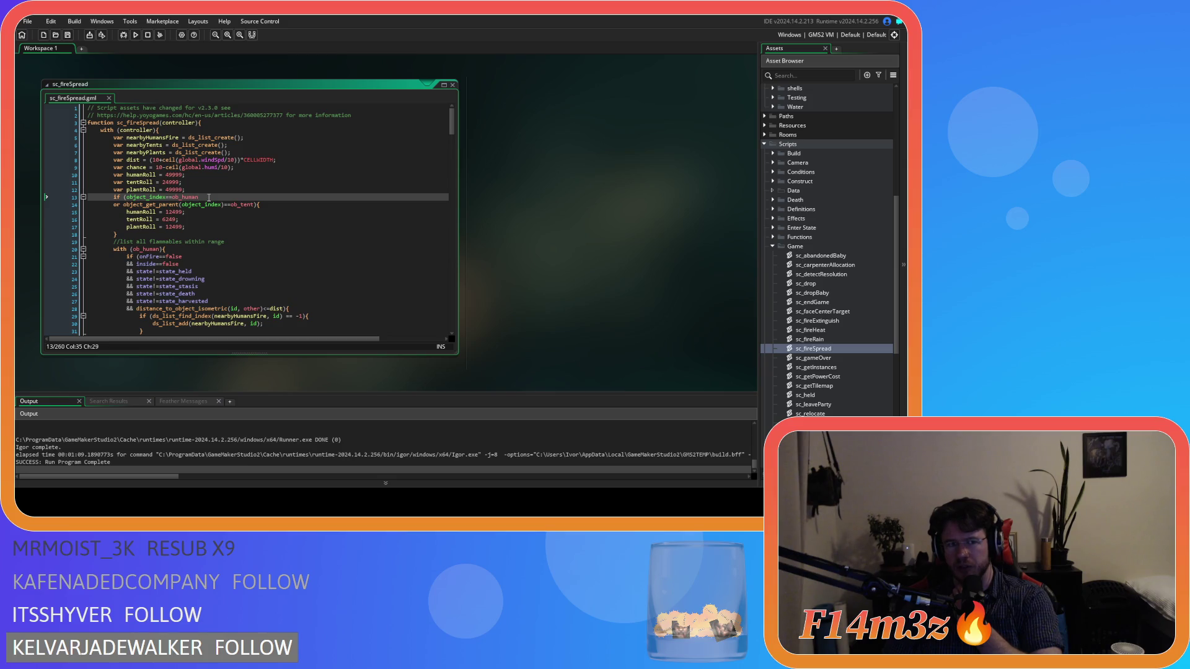
key(Down)
key(Down)
key(Down)
drag(182, 182, 171, 183)
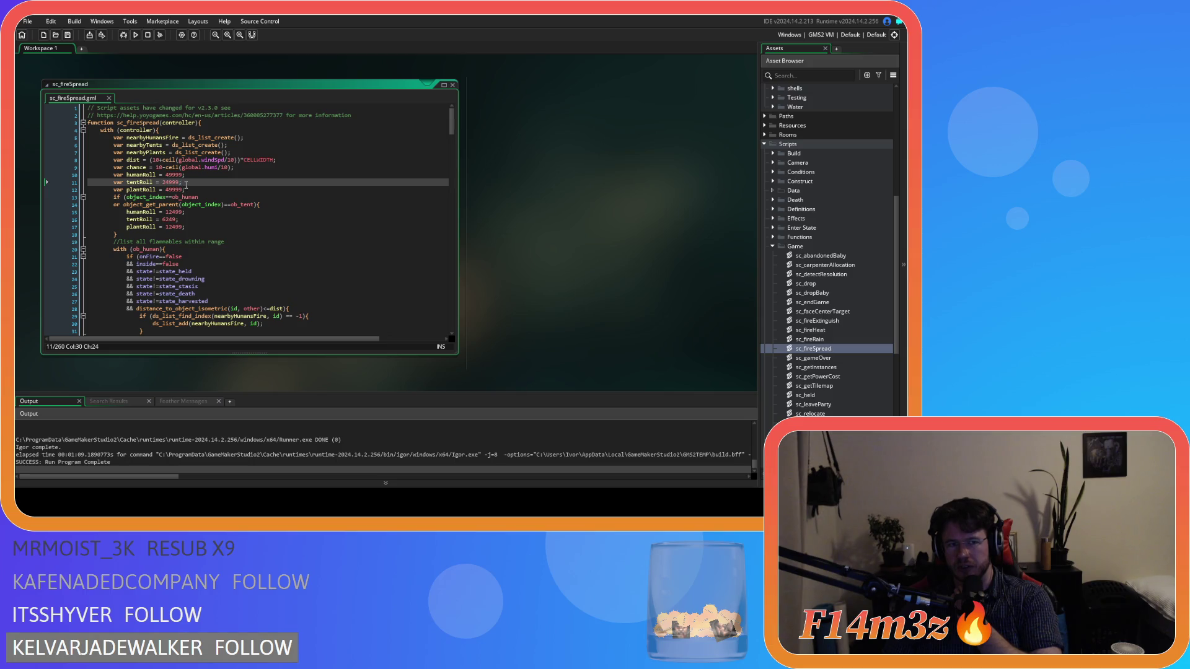
click(194, 182)
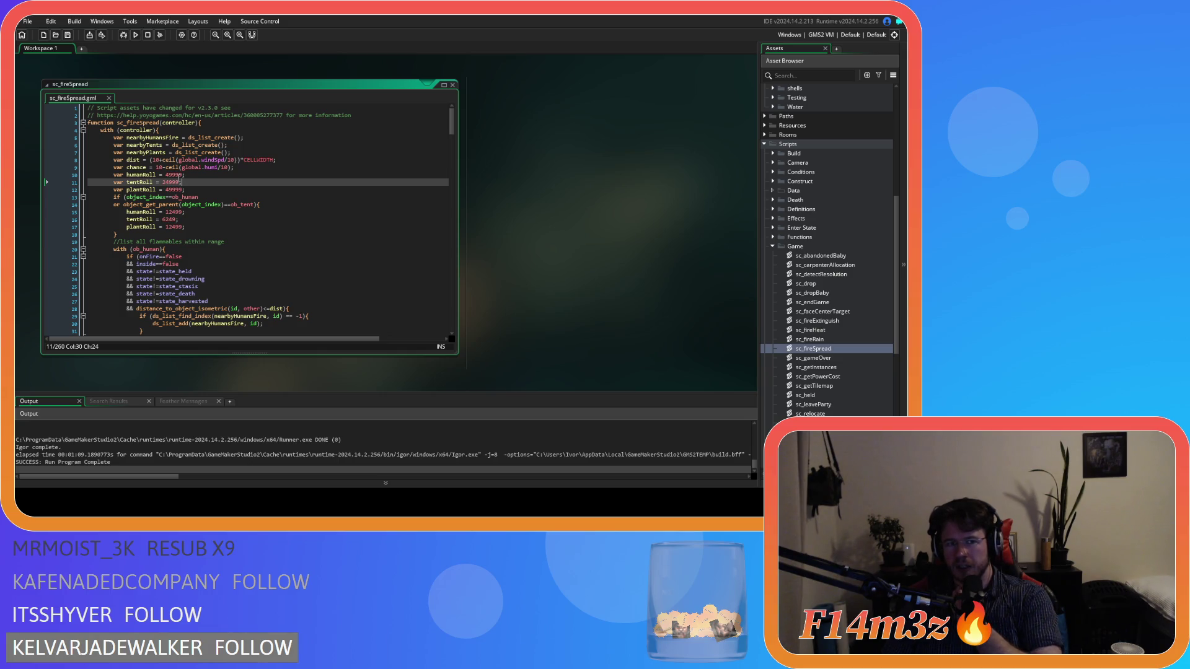
click(170, 167)
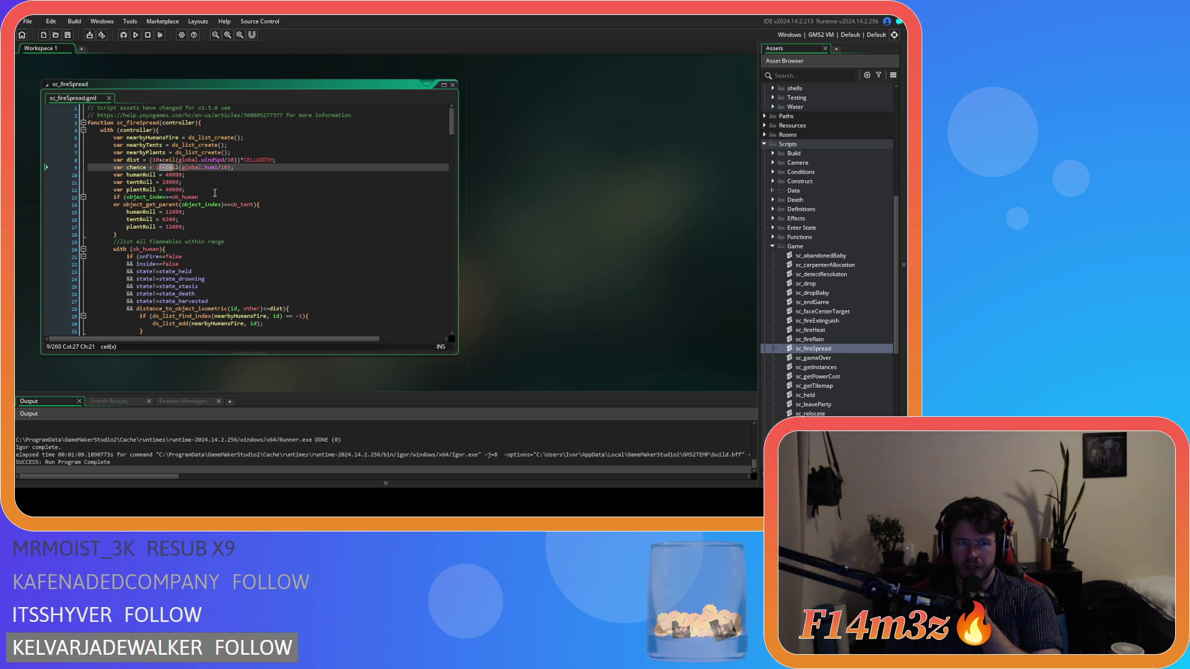
mouse_move(452, 121)
mouse_down()
mouse_move(432, 318)
mouse_move(440, 126)
mouse_up()
click(195, 181)
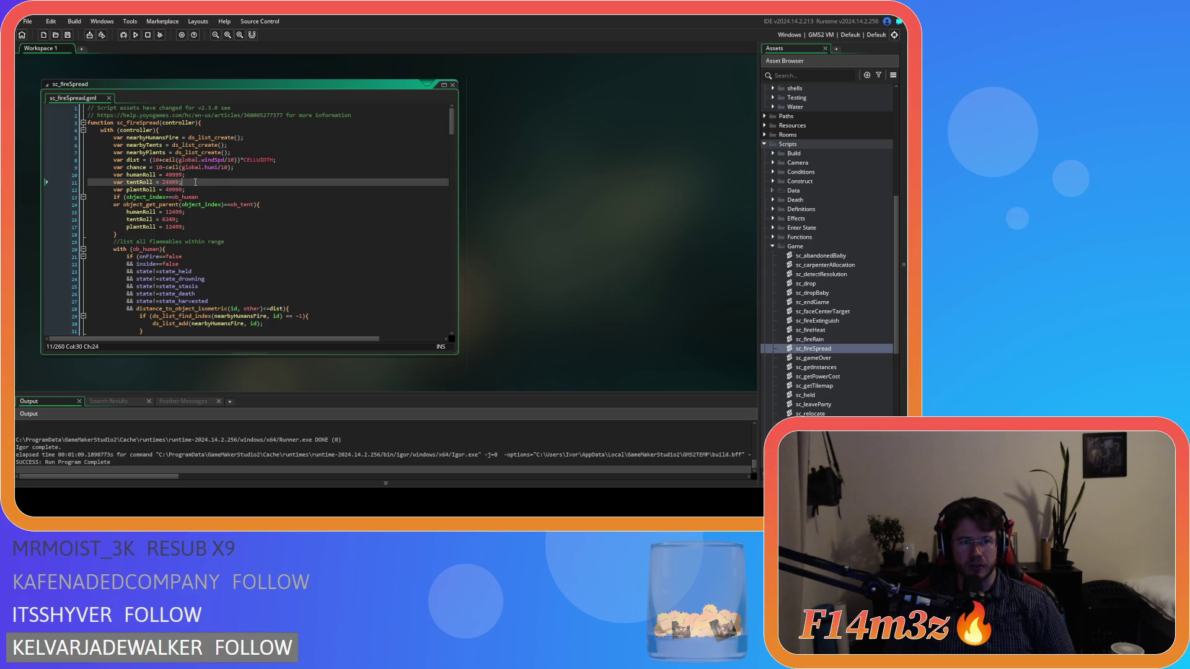
Step: Select the chance, humanRoll and tentRoll lines 9–11, then collapse the Game scripts folder
drag(181, 183, 115, 168)
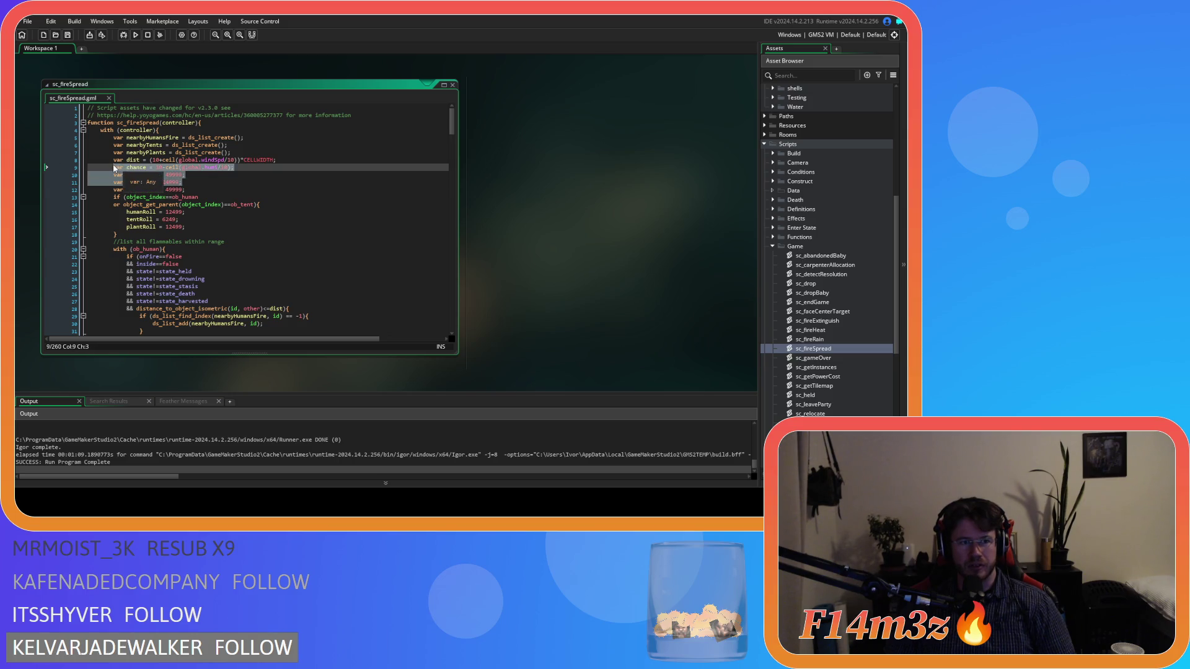
right_click(153, 171)
click(187, 184)
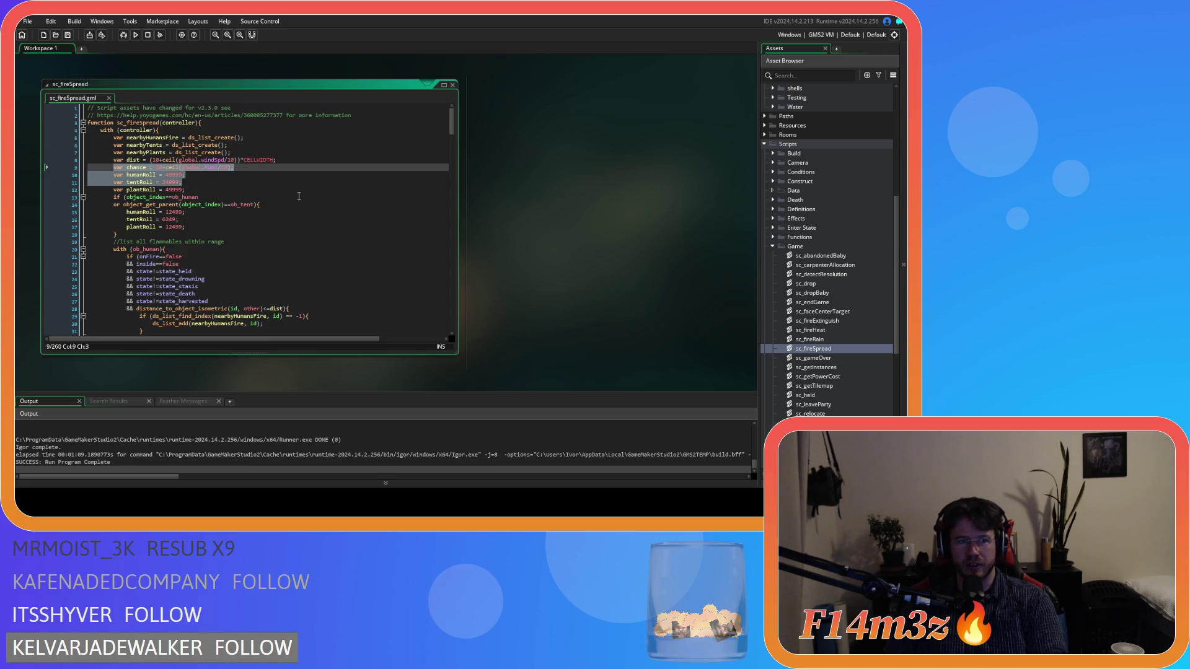
click(772, 247)
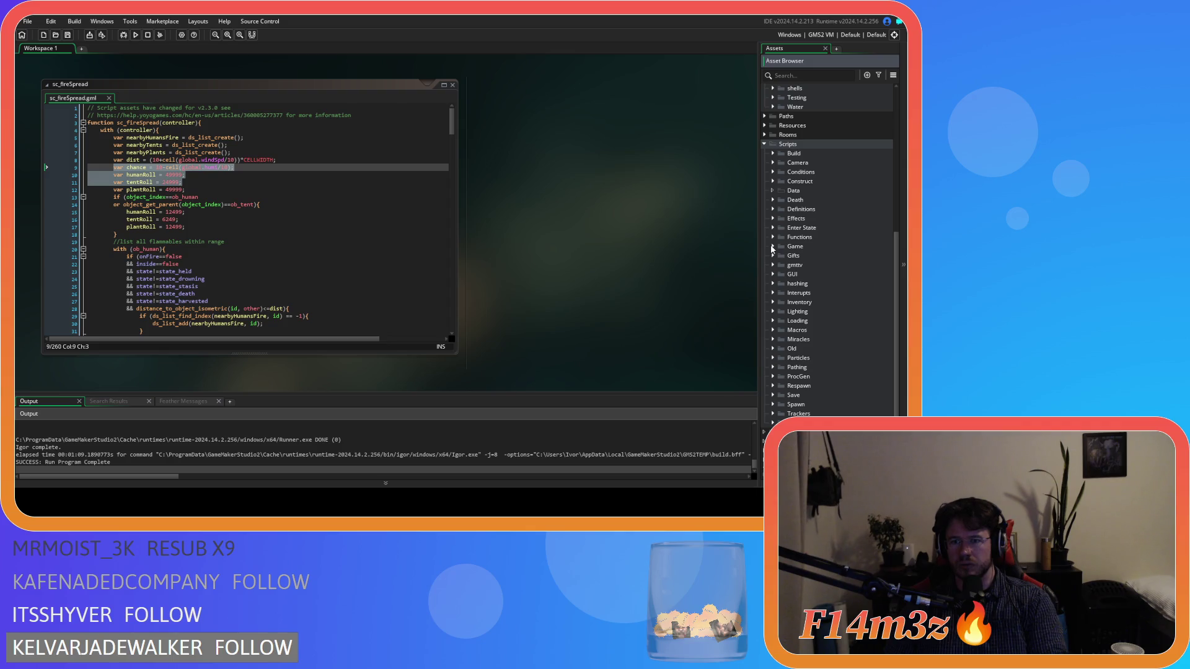
Step: Open sc_internalTemp from the Construct scripts folder, then return to sc_fireSpread
scroll(782, 277, down, 1)
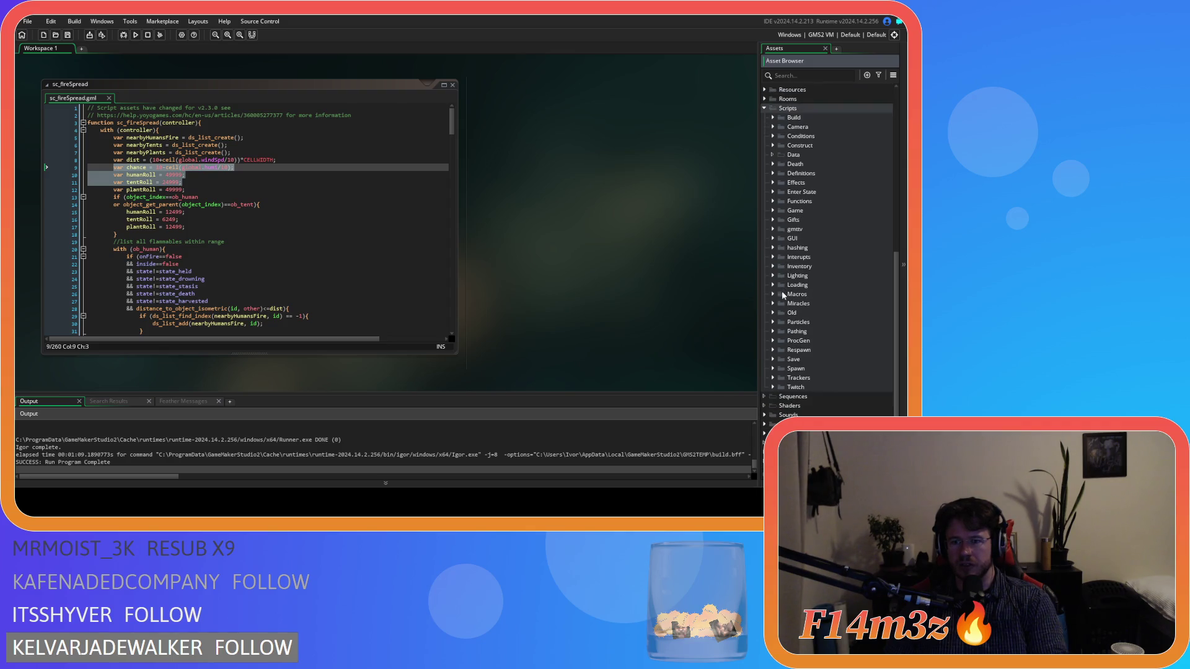
scroll(813, 324, up, 3)
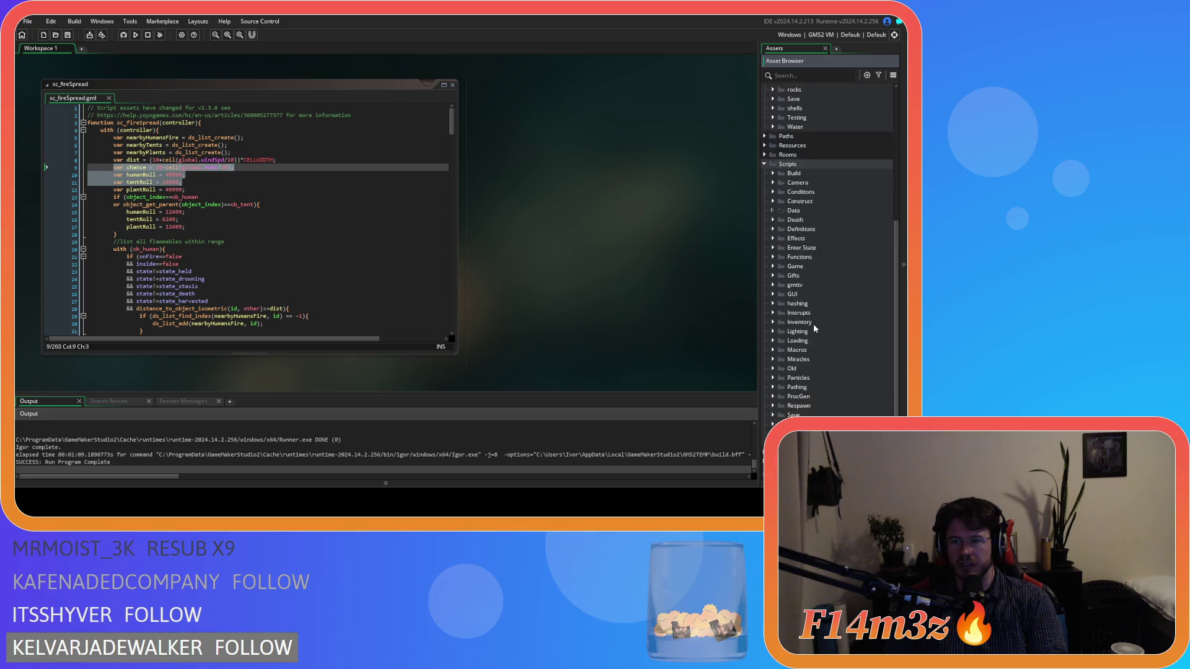
scroll(812, 321, down, 3)
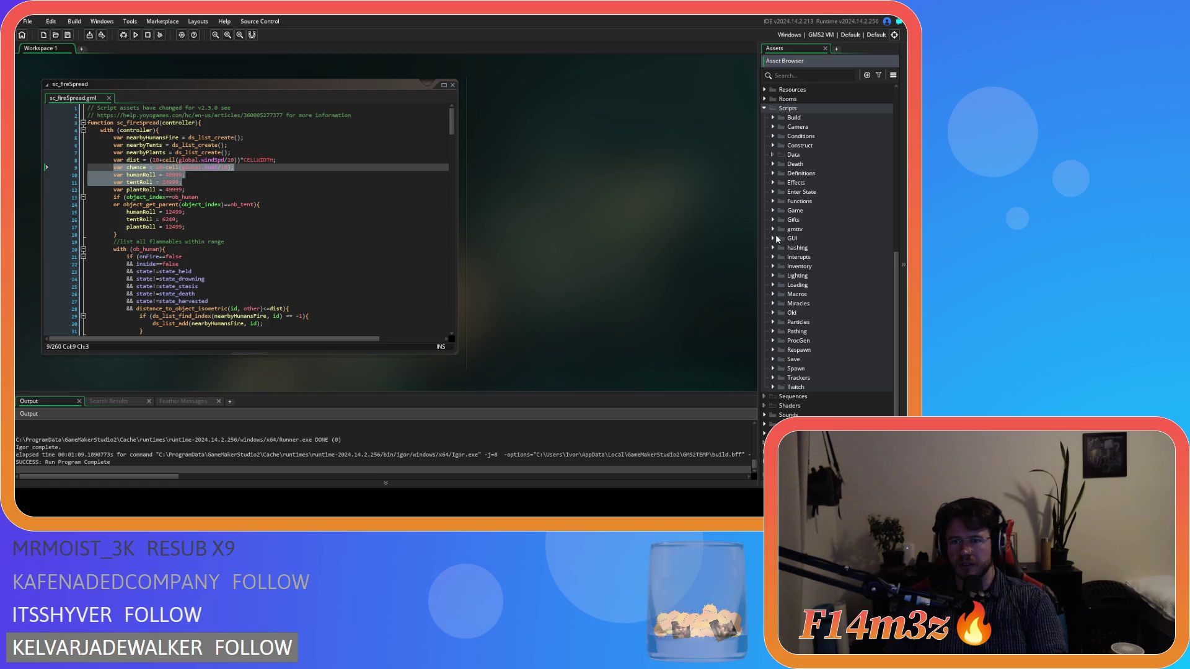
click(773, 147)
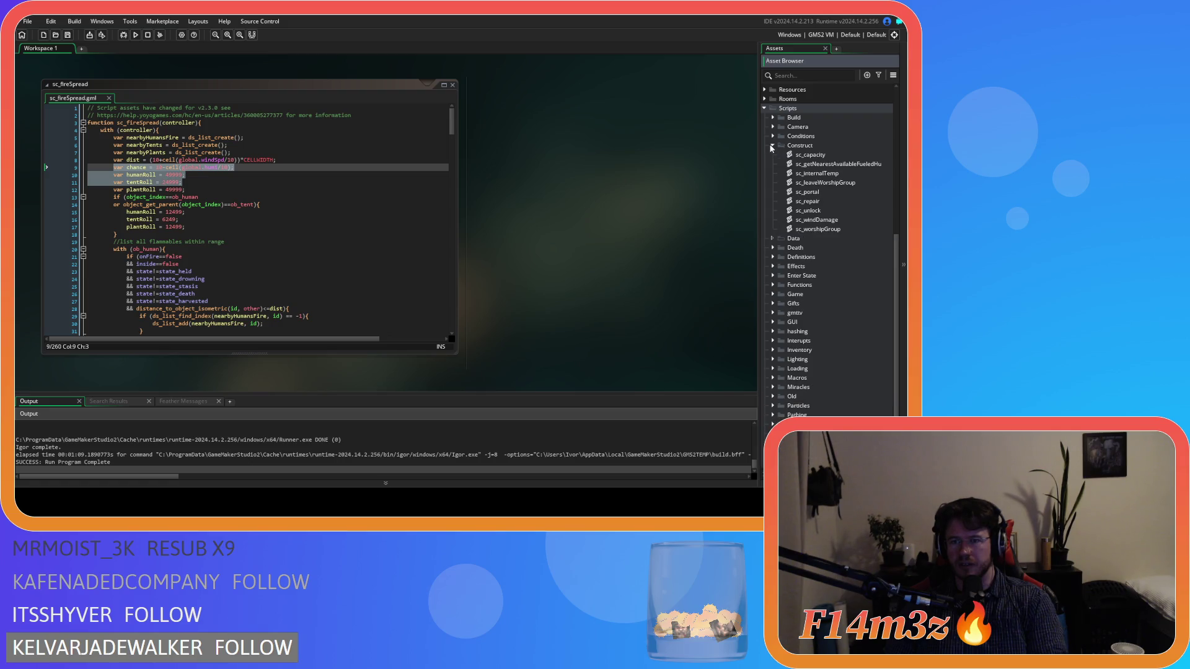
double_click(808, 174)
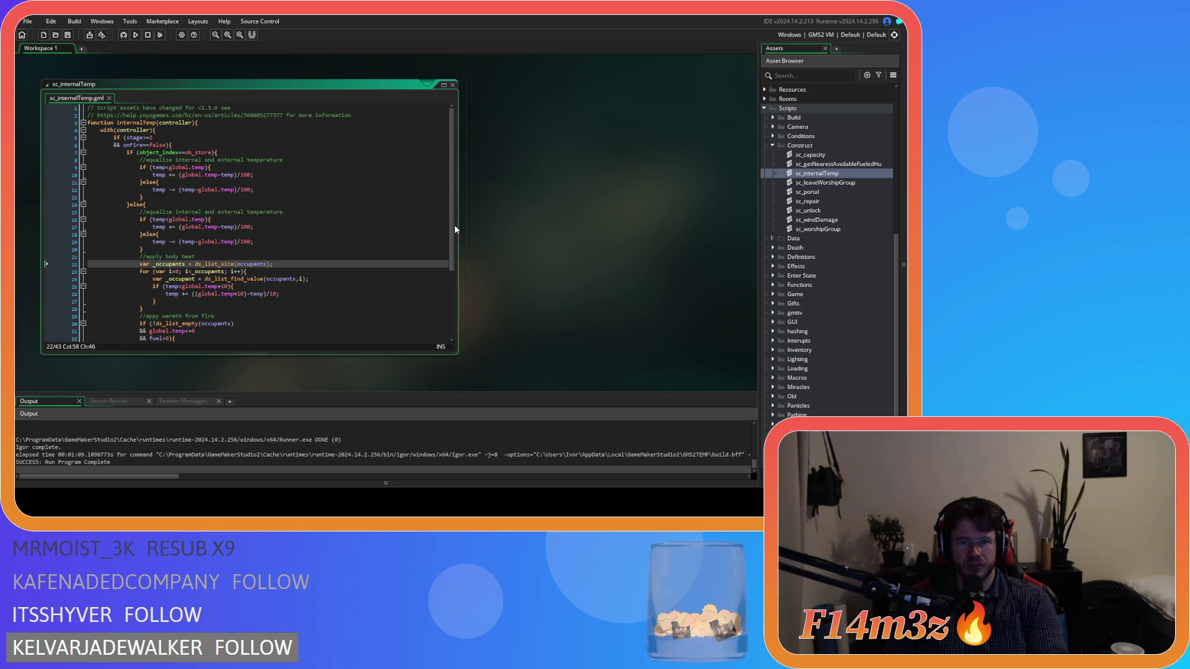
scroll(455, 229, down, 1)
key(ctrl+z)
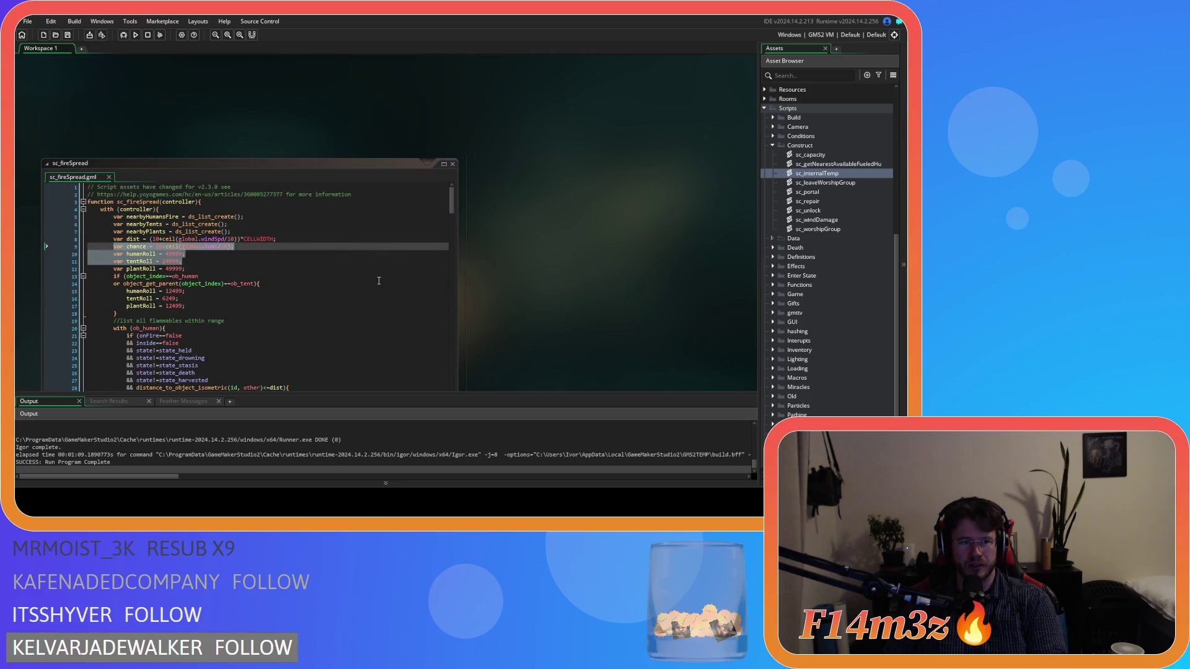
Step: Open the ob_human object from Objects > Animal > Human
scroll(536, 290, down, 5)
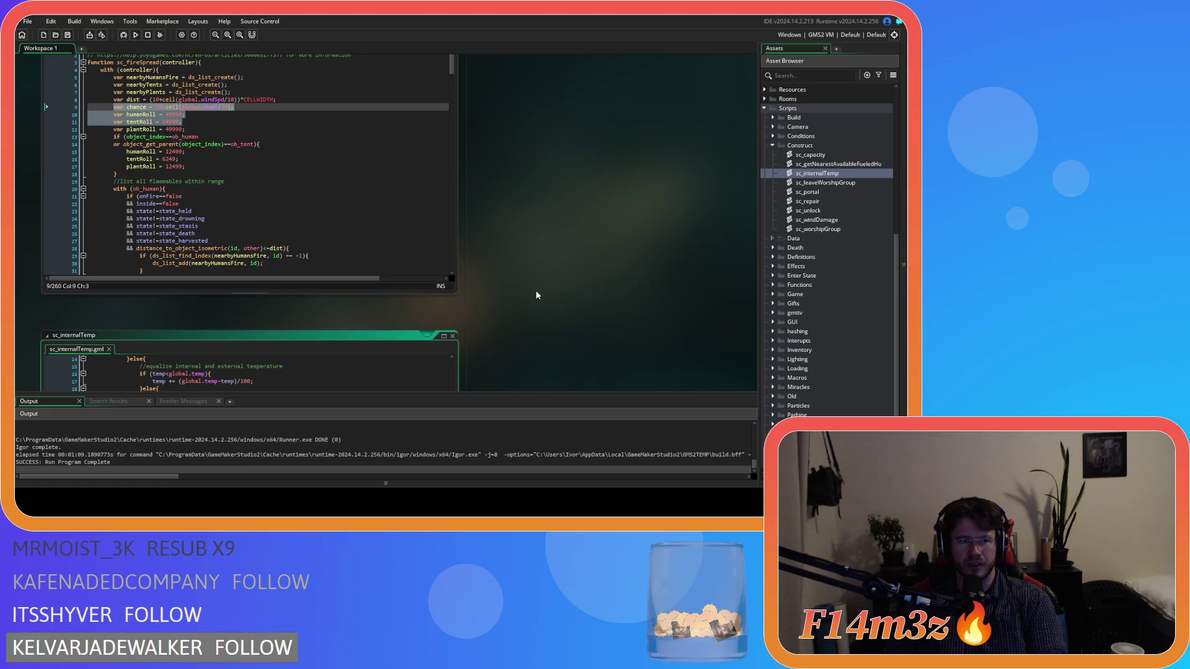
scroll(535, 290, up, 5)
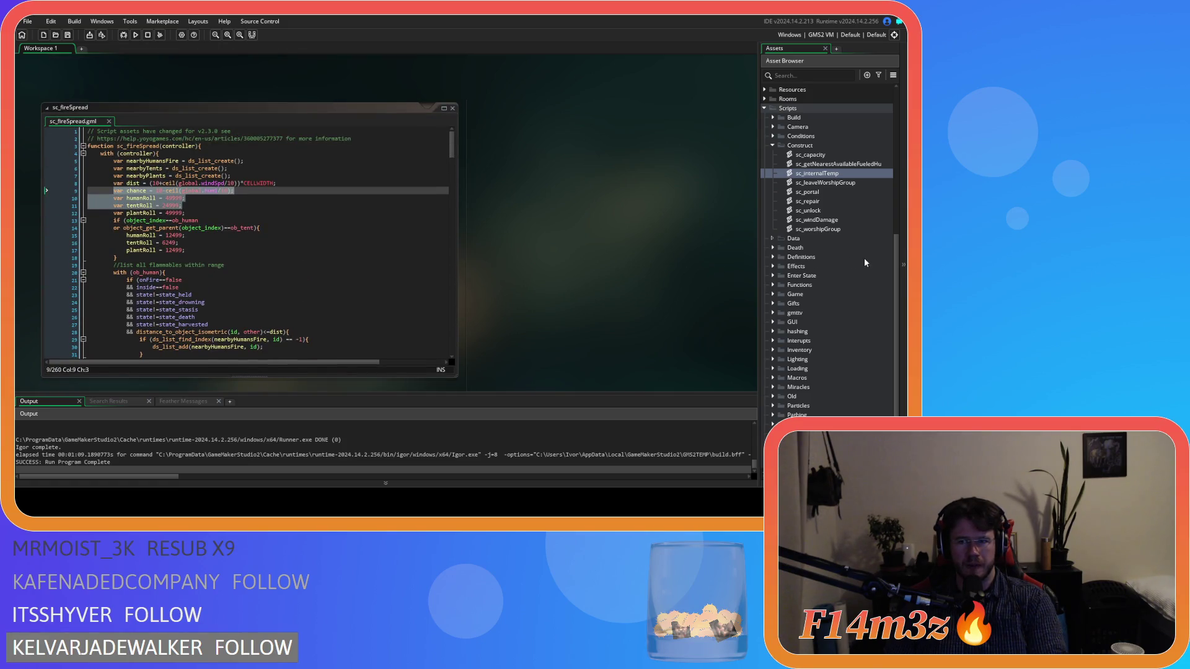
scroll(865, 260, up, 10)
click(773, 221)
click(781, 231)
click(806, 241)
double_click(807, 239)
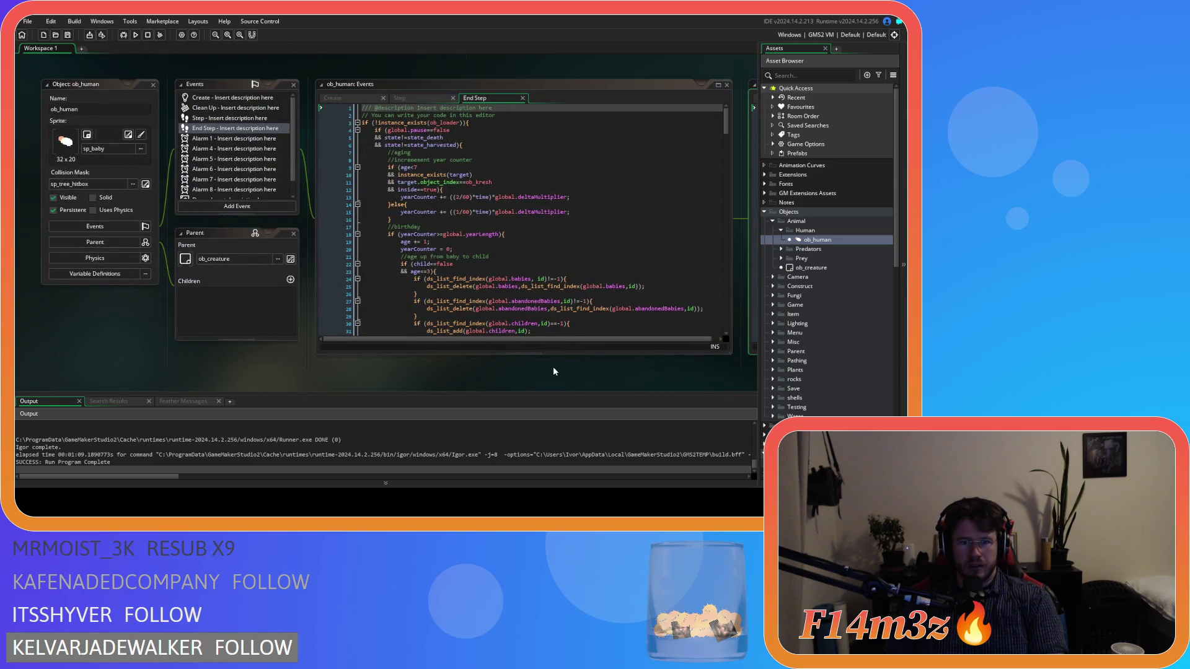
Step: Close the sc_effectFire and sc_effectBleed scripts and return to ob_human's End Step code
scroll(553, 370, down, 5)
click(614, 96)
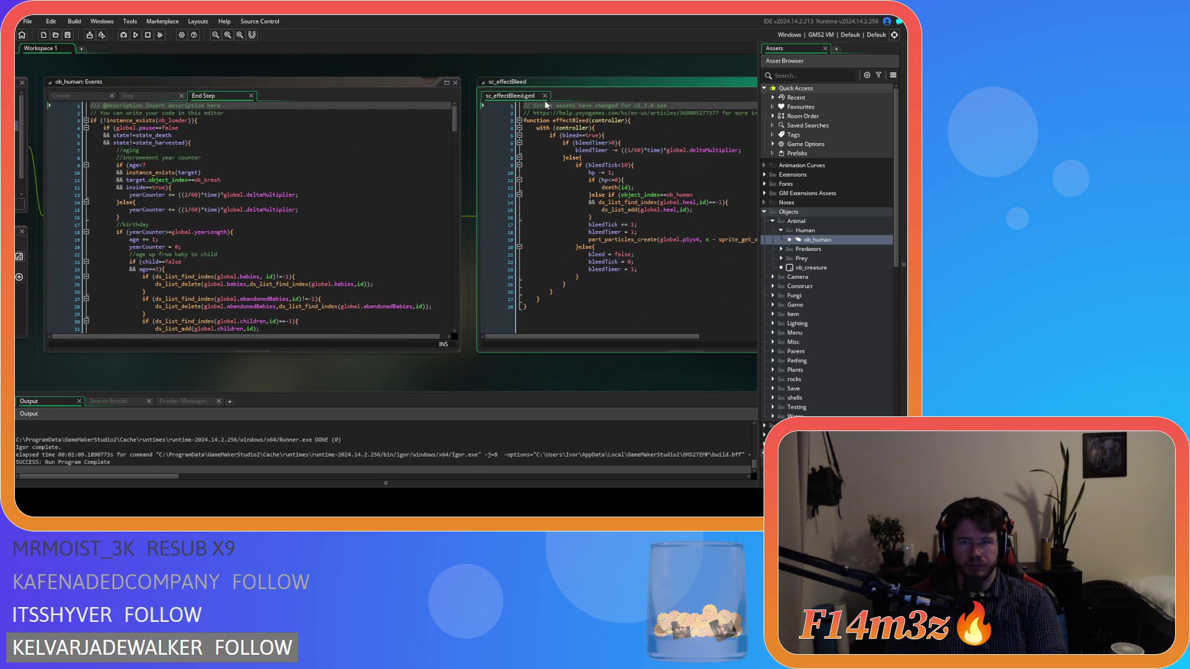
click(545, 97)
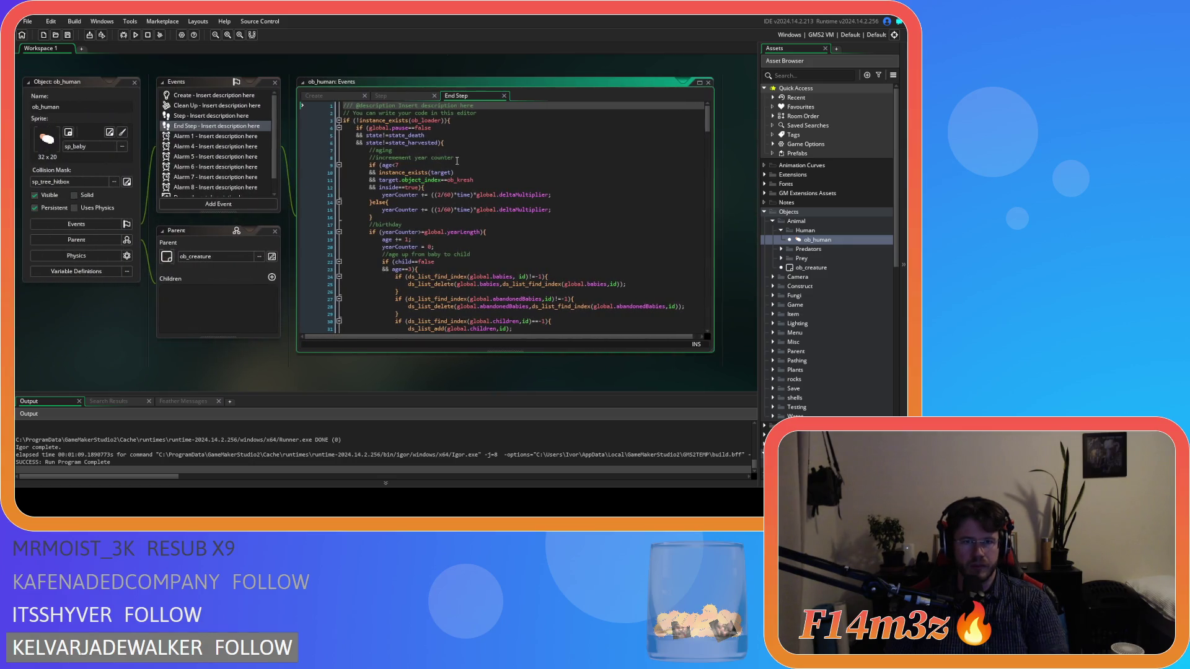
click(457, 159)
Step: Search the End Step code for 'fire' and open the effectFire script definition
key(ctrl+f)
text(fire)
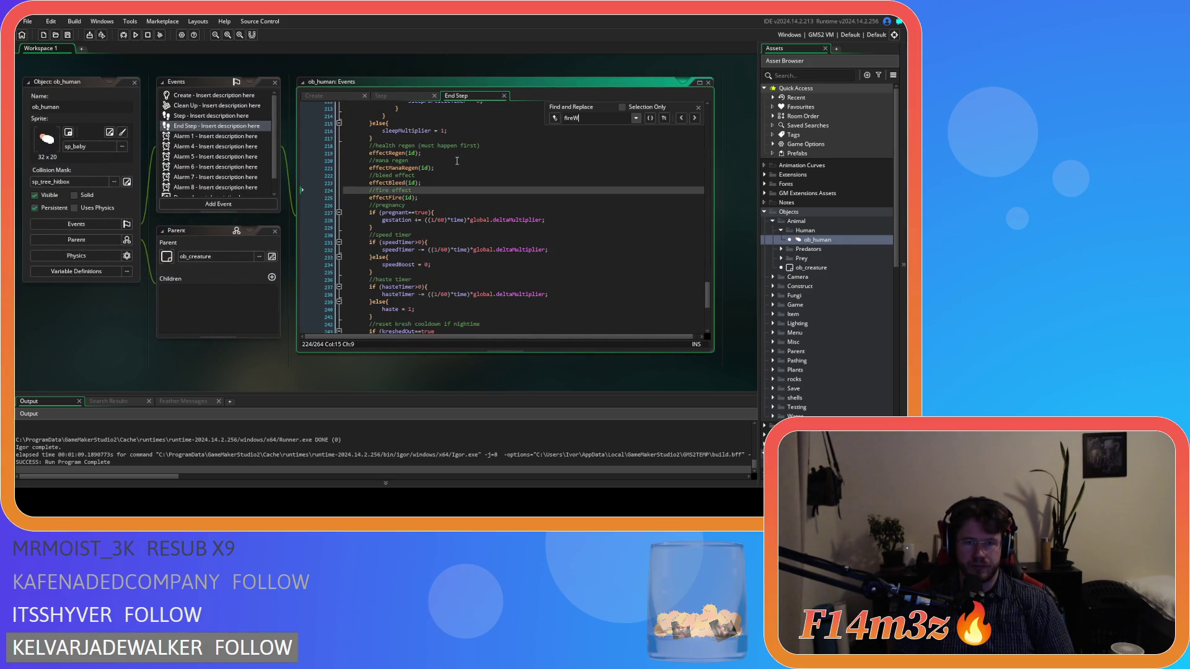
middle_click(390, 197)
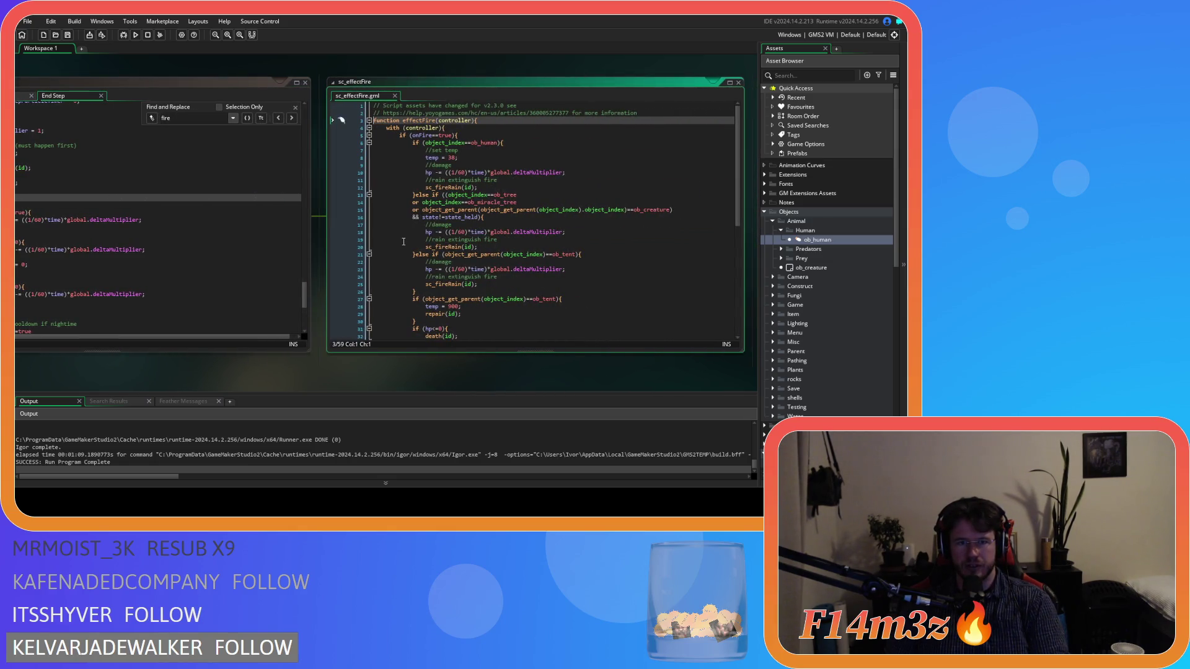
scroll(403, 242, down, 3)
scroll(403, 242, up, 3)
drag(180, 362, 290, 365)
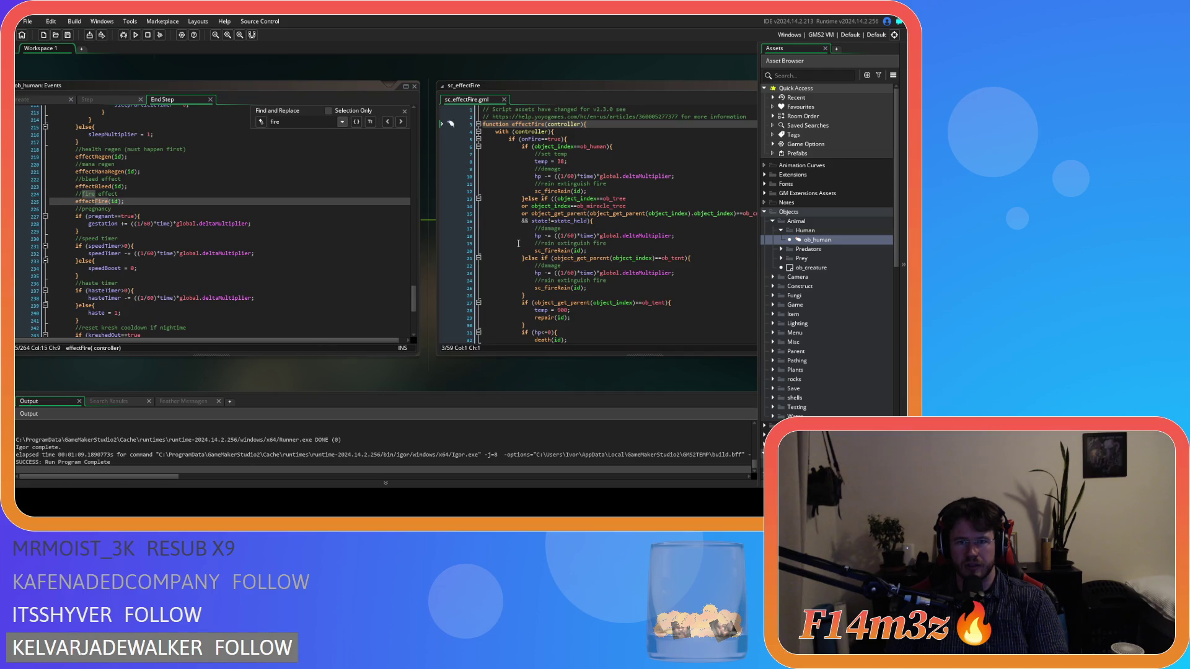
Step: Reopen sc_effectFire from the 'fire' search and locate its sc_fireSpread call
click(504, 99)
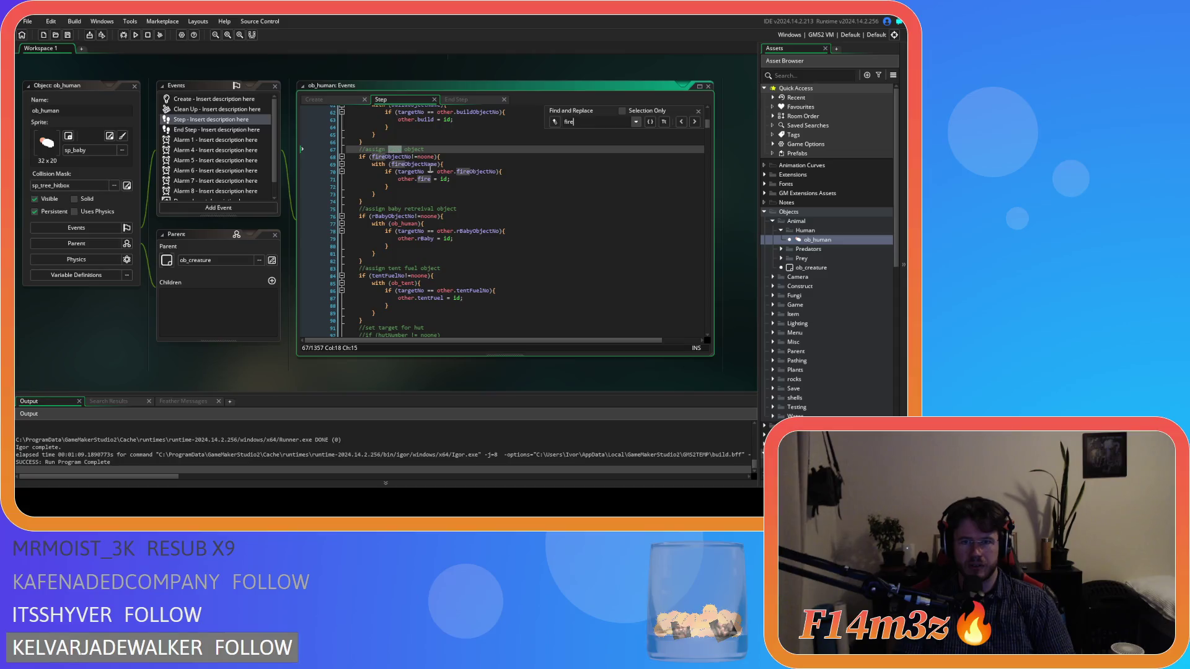
key(BackSpace)
key(BackSpace)
key(BackSpace)
click(461, 99)
text(fire)
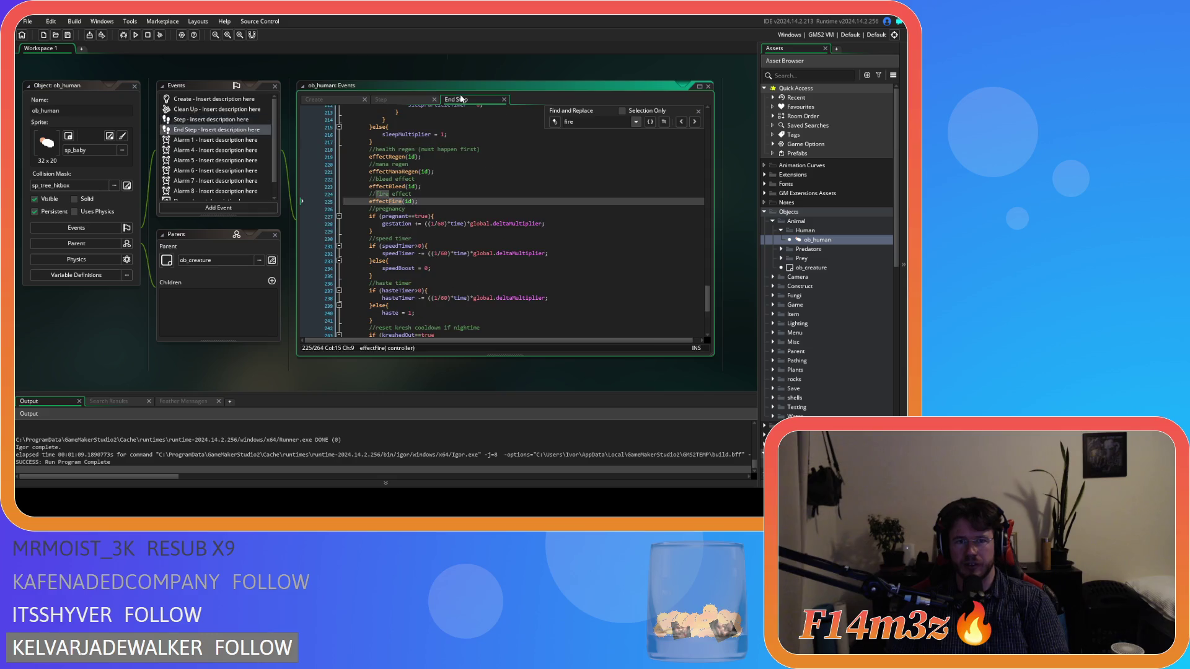
middle_click(382, 201)
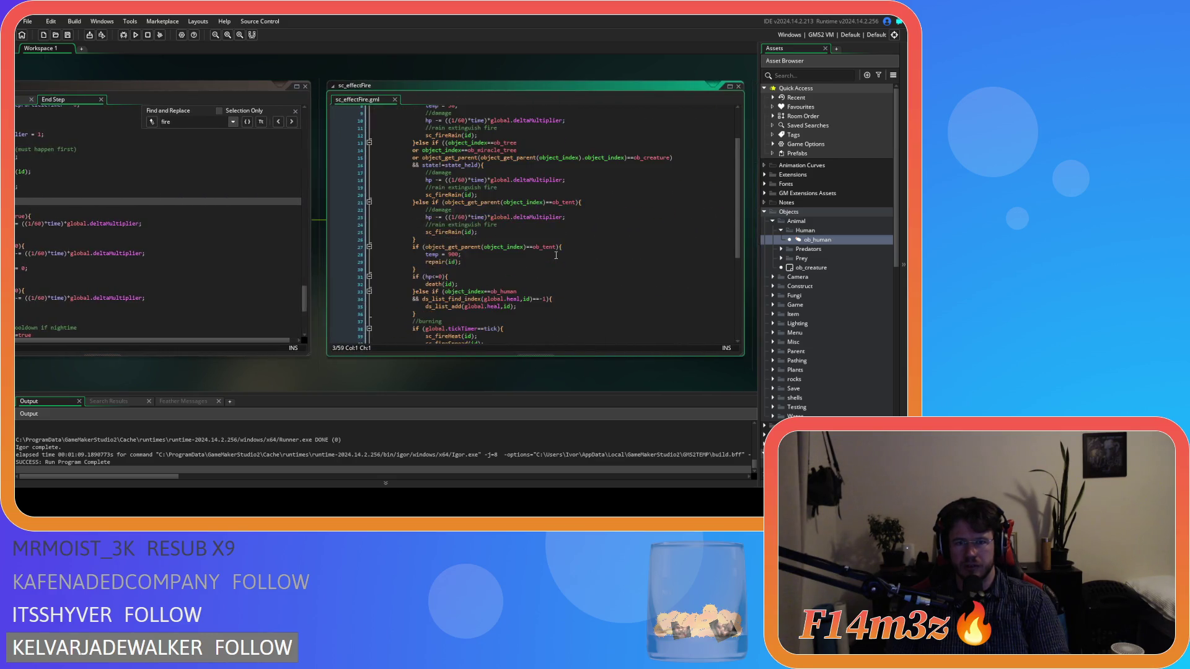
scroll(510, 203, down, 9)
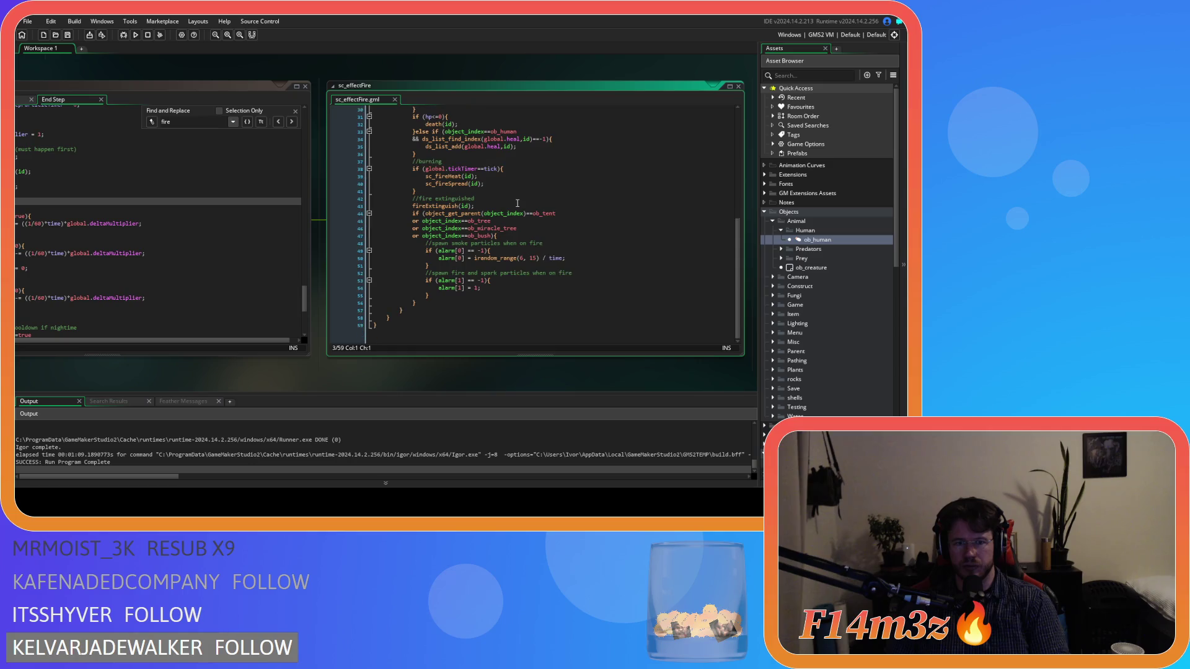
click(451, 203)
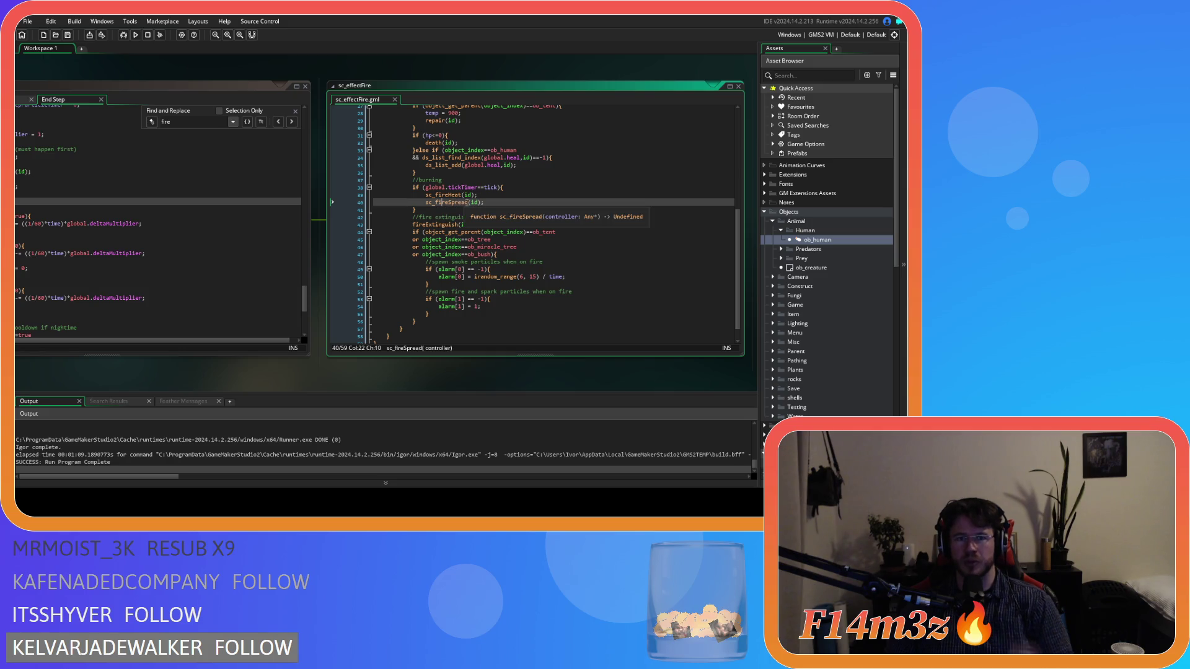
drag(135, 74, 390, 98)
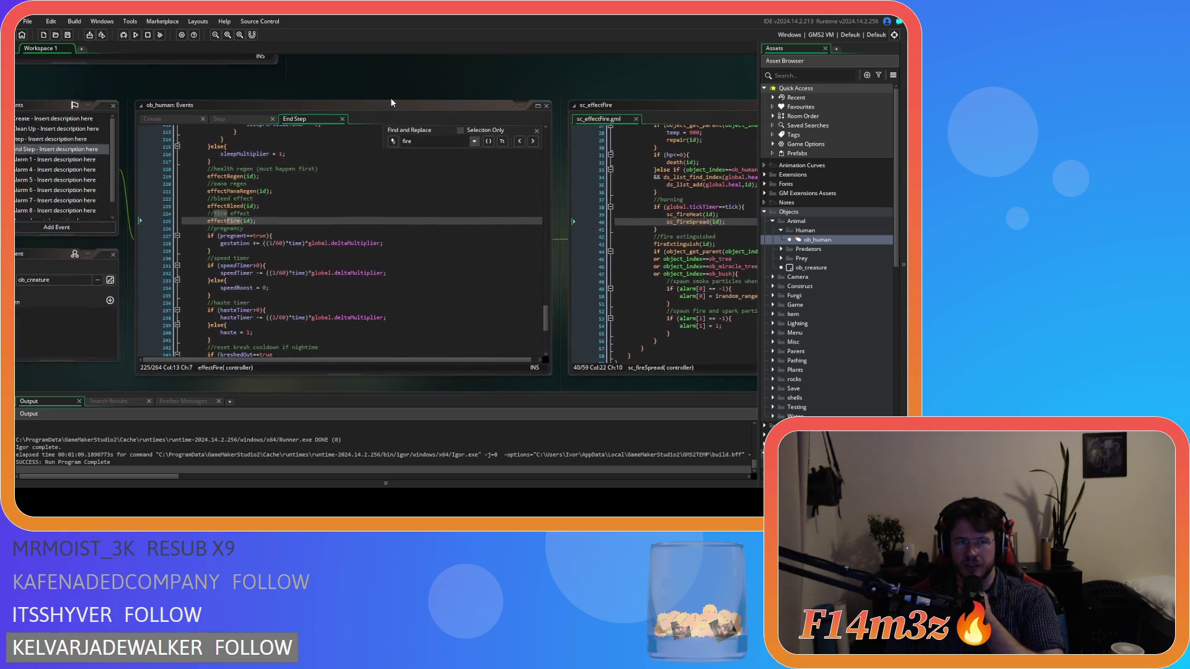
Step: Pan over to sc_internalTemp and review its fuel check code
drag(107, 93, 242, 92)
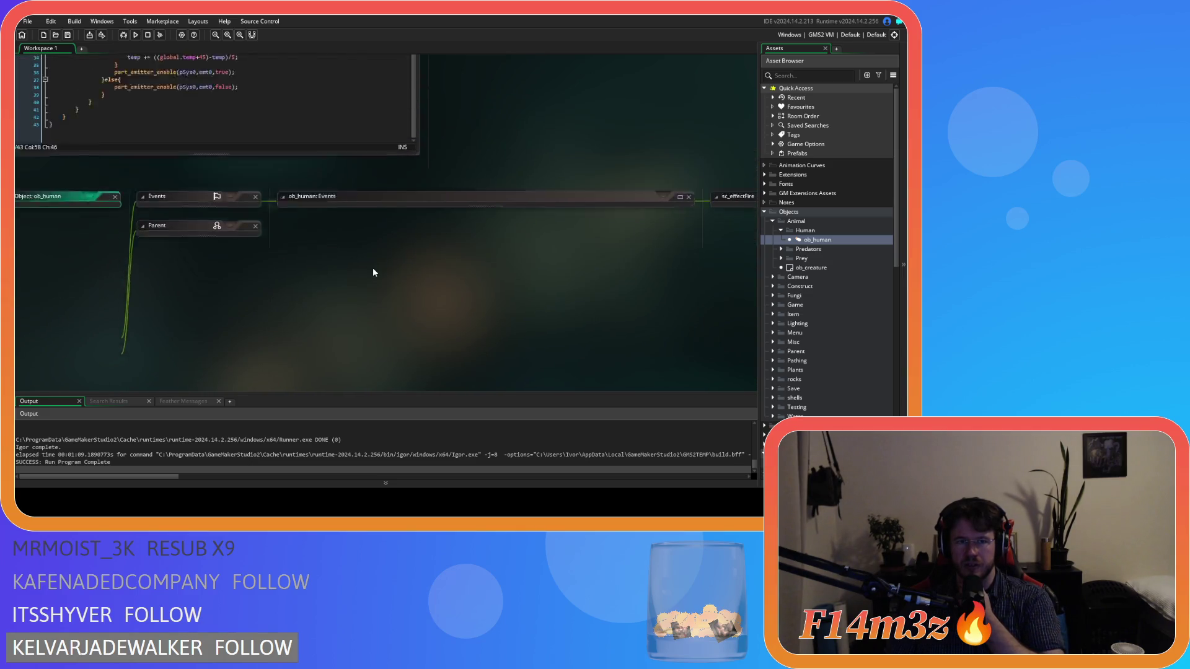
scroll(376, 269, up, 5)
scroll(409, 273, up, 5)
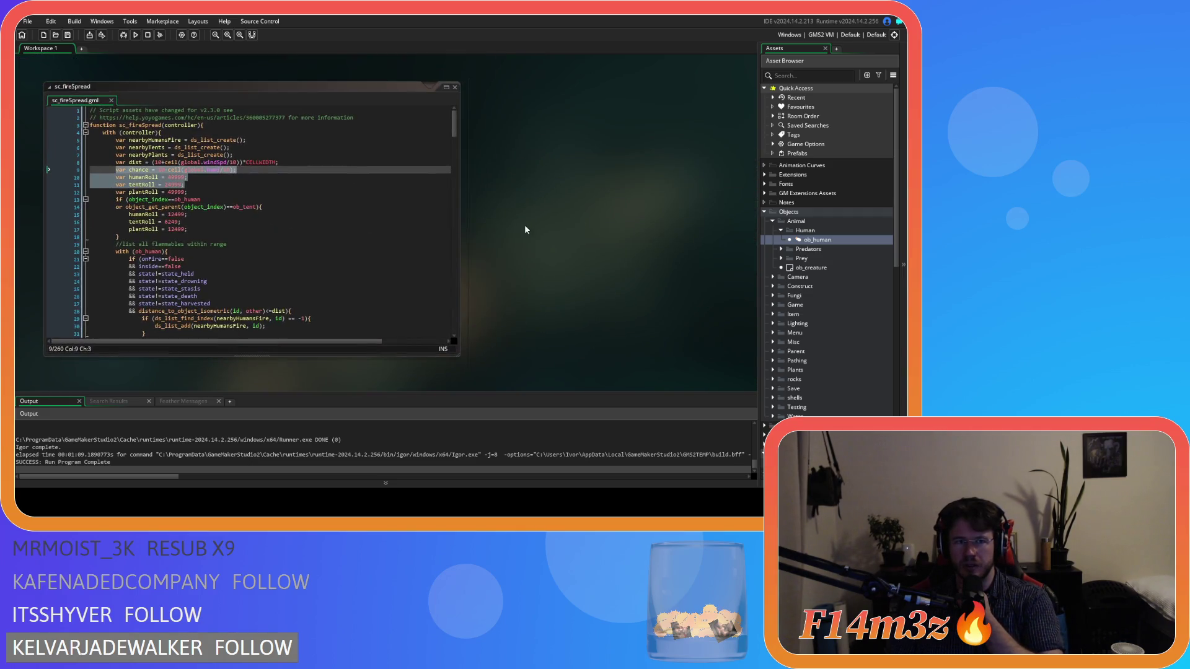
scroll(634, 280, down, 5)
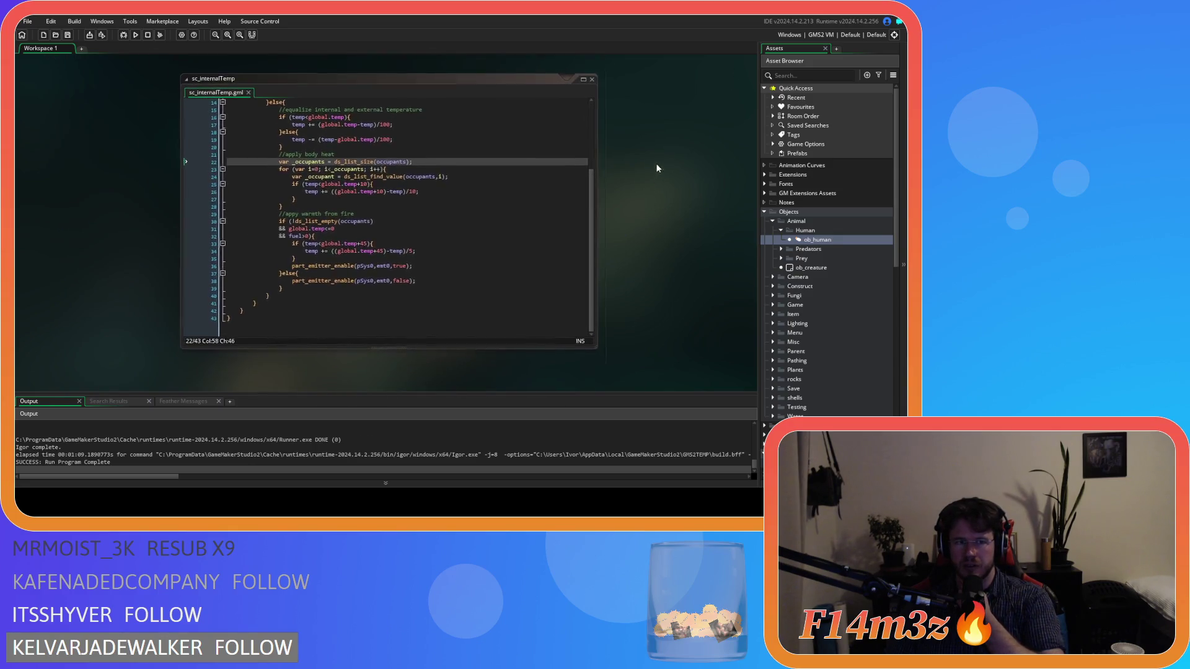
click(378, 233)
scroll(378, 232, up, 4)
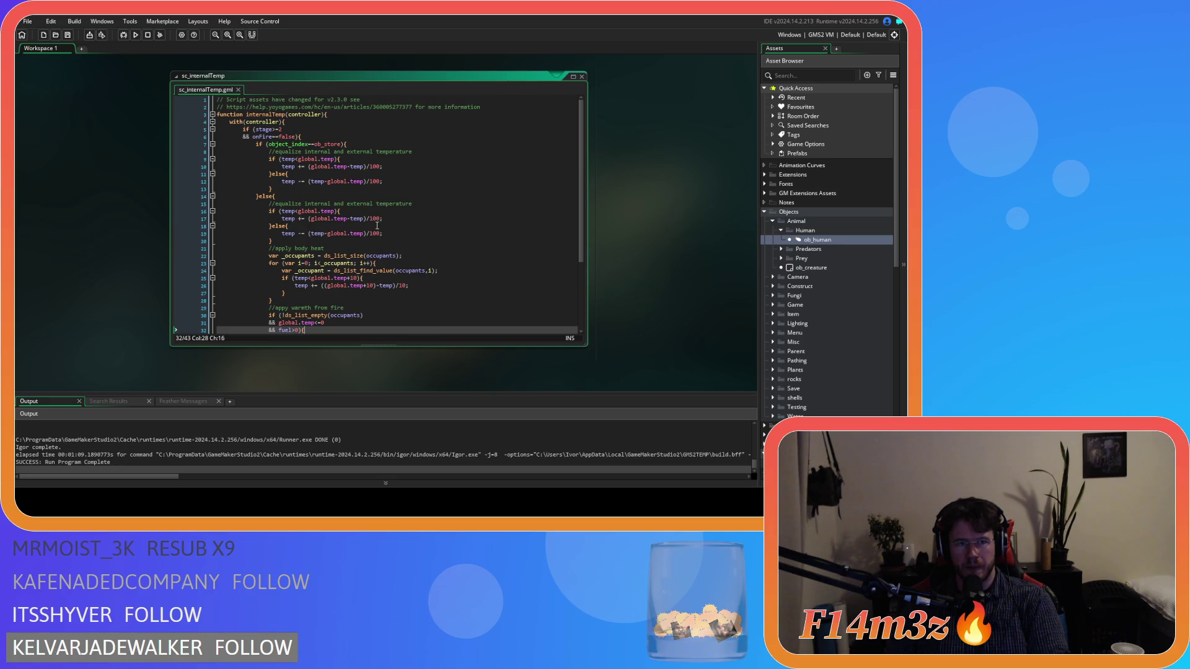
scroll(490, 245, down, 3)
scroll(456, 257, down, 2)
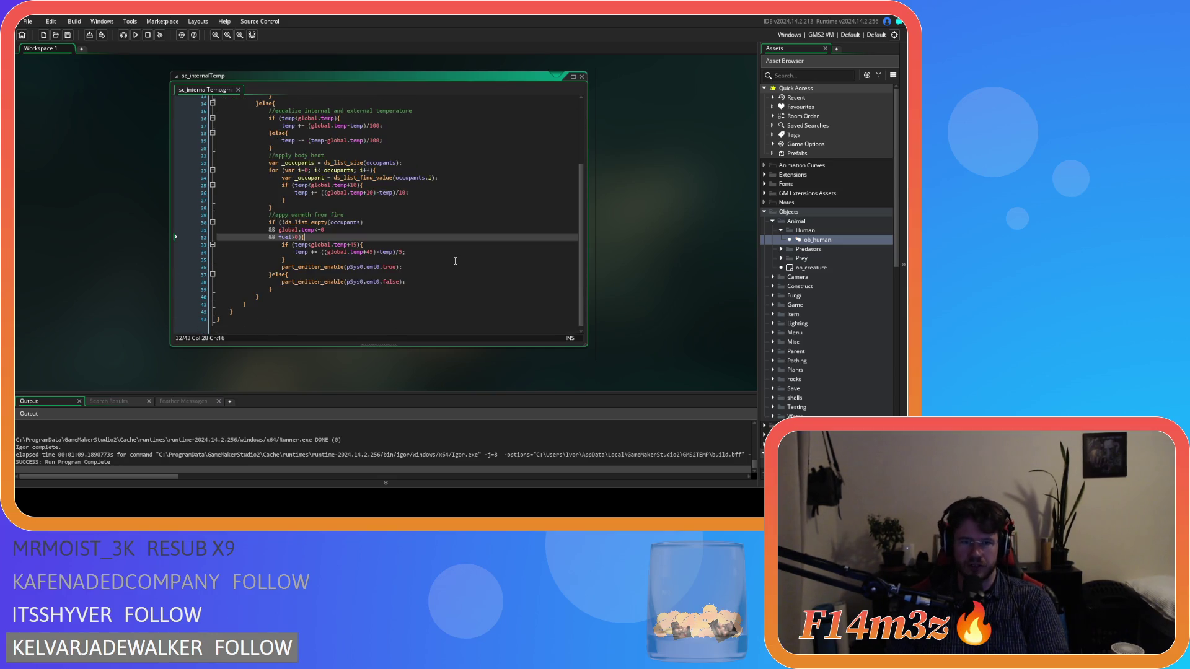
scroll(390, 183, up, 5)
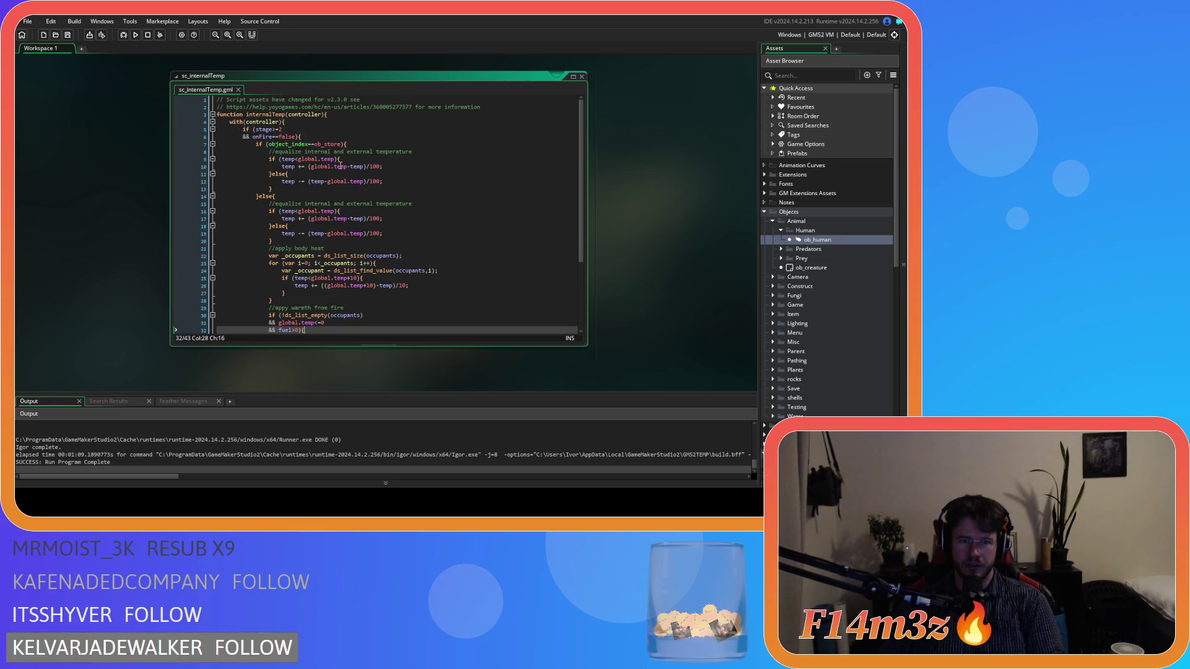
scroll(366, 193, down, 5)
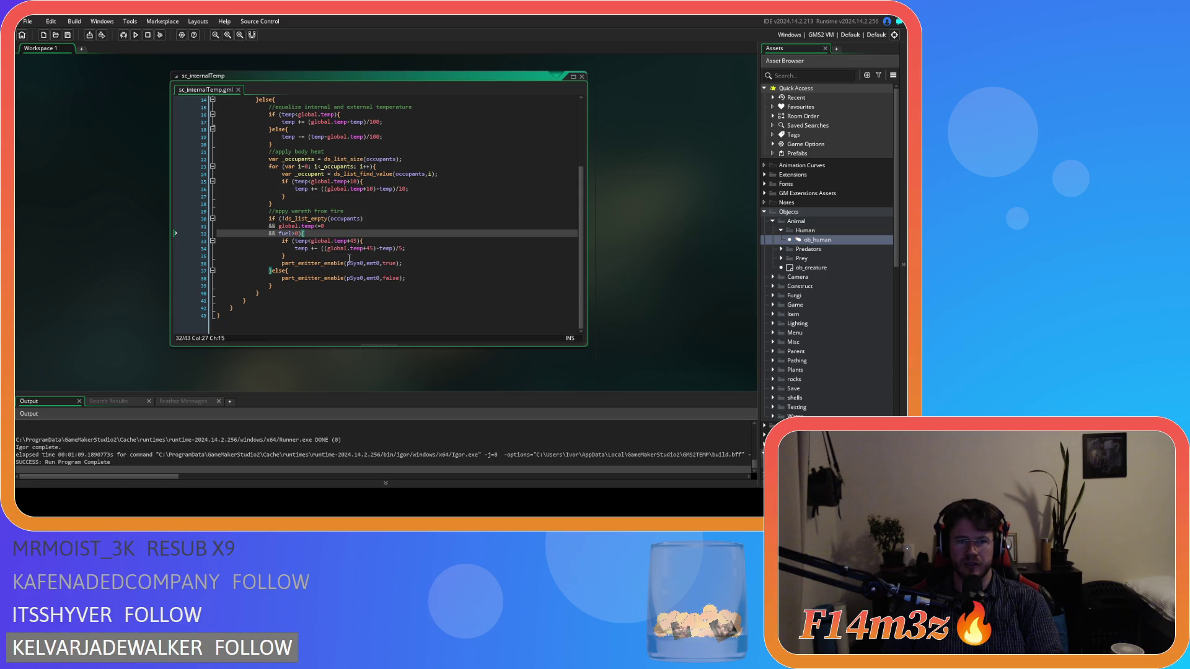
Step: Insert a fire spread comment line above the emitter-enabling call in sc_internalTemp
click(415, 264)
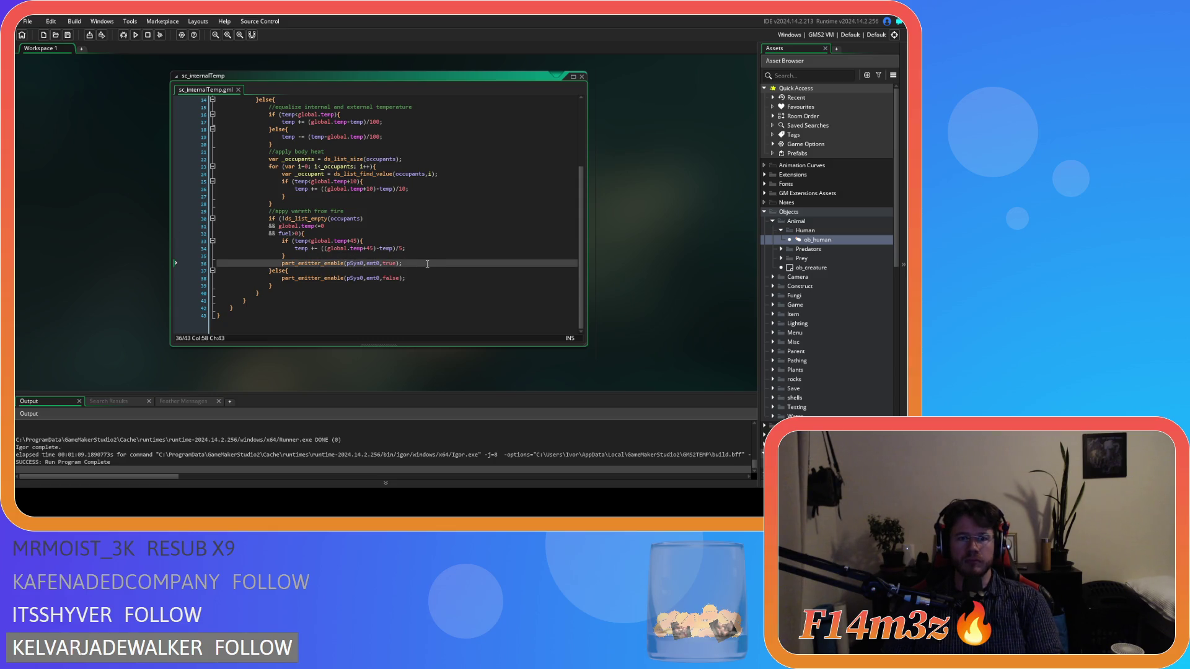
key(Home)
key(Return)
key(Up)
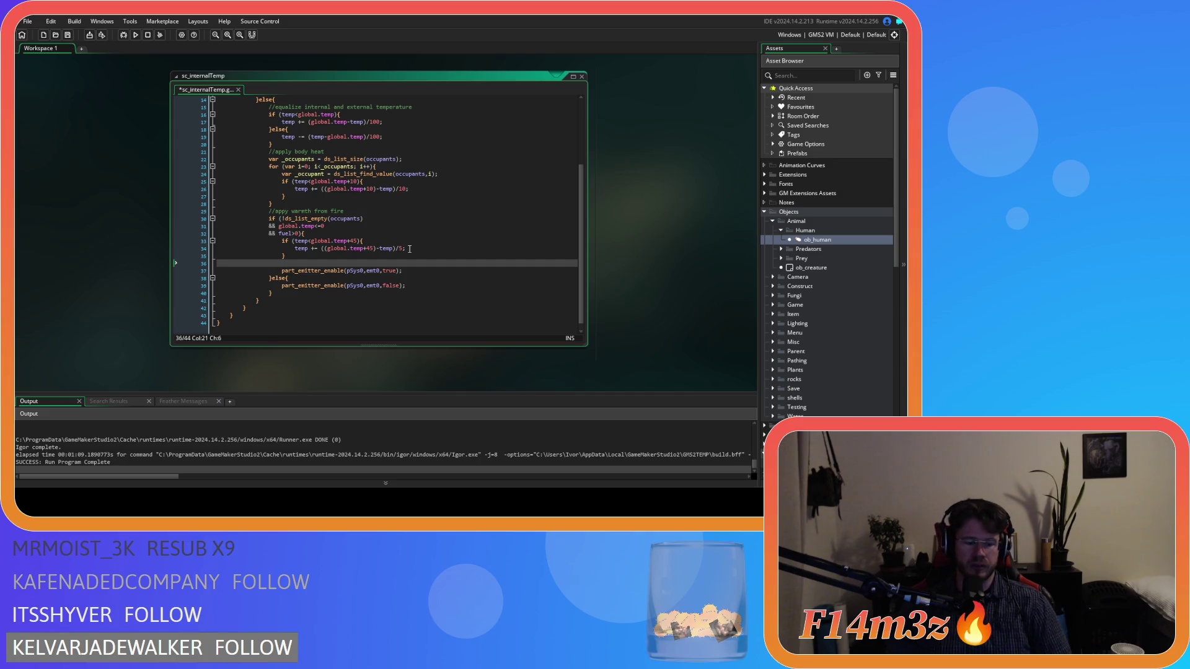
text(//fire)
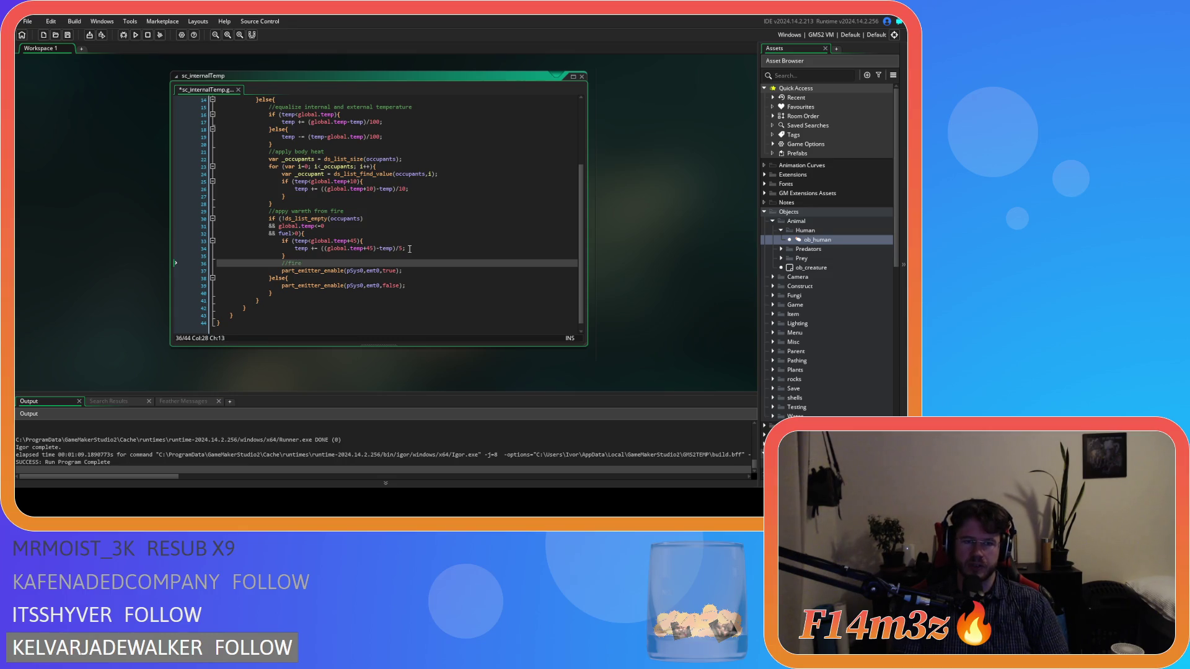
text( spread)
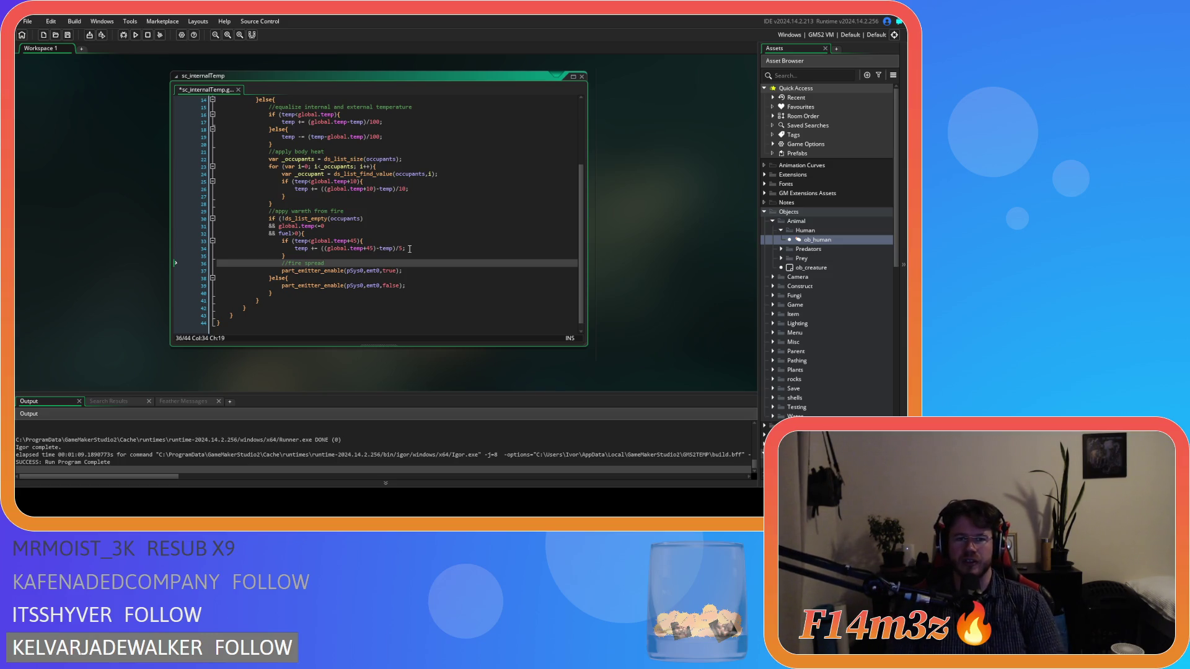
key(Return)
Step: Paste the chance and roll declarations, indent them, and keep only tentRoll = 24999
text(var chance = 10-ceil(global.humi/10); 		var humanRoll = 49999; 		var tentRoll = 24999;)
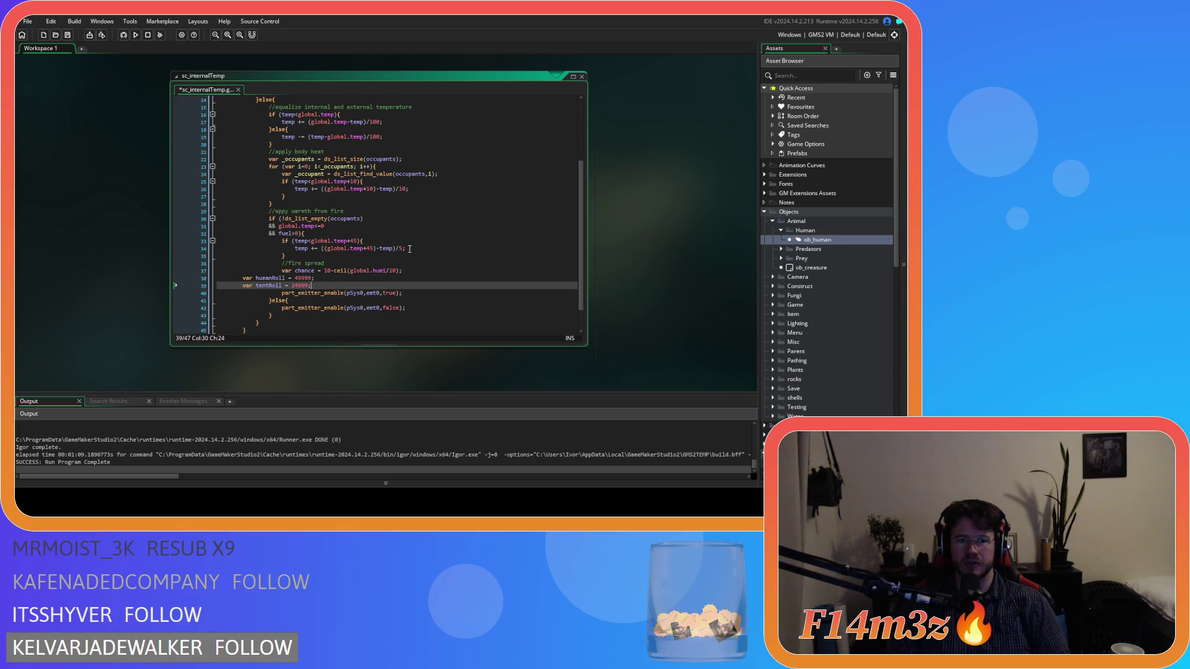
drag(313, 286, 217, 278)
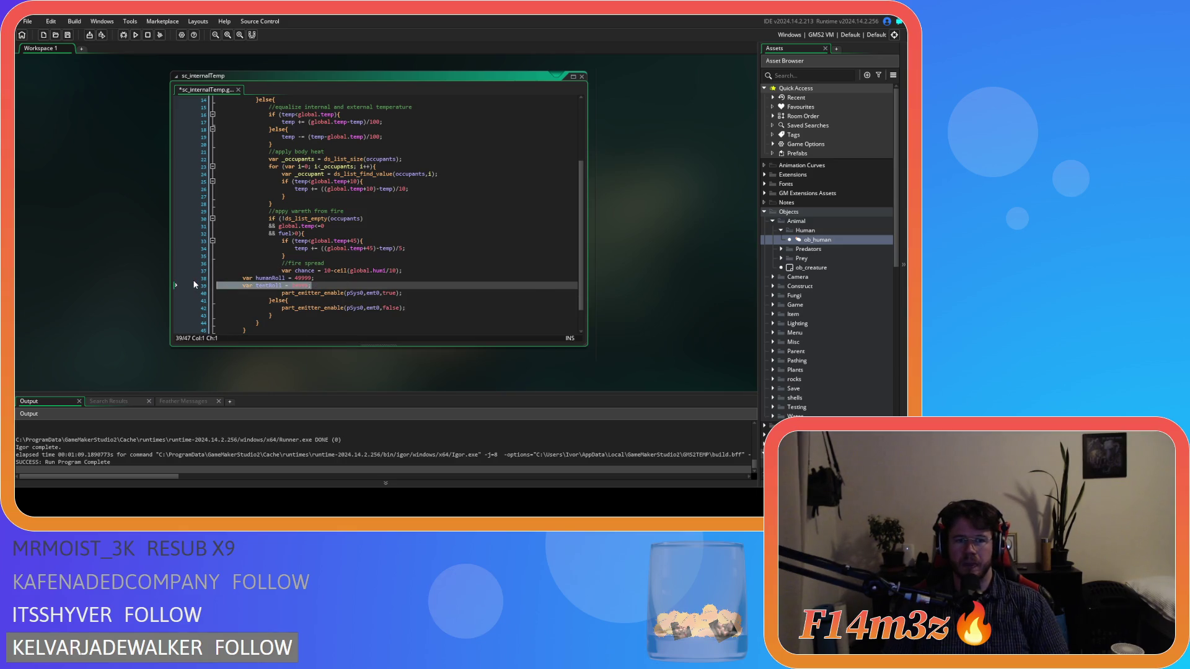
key(Tab)
key(Tab)
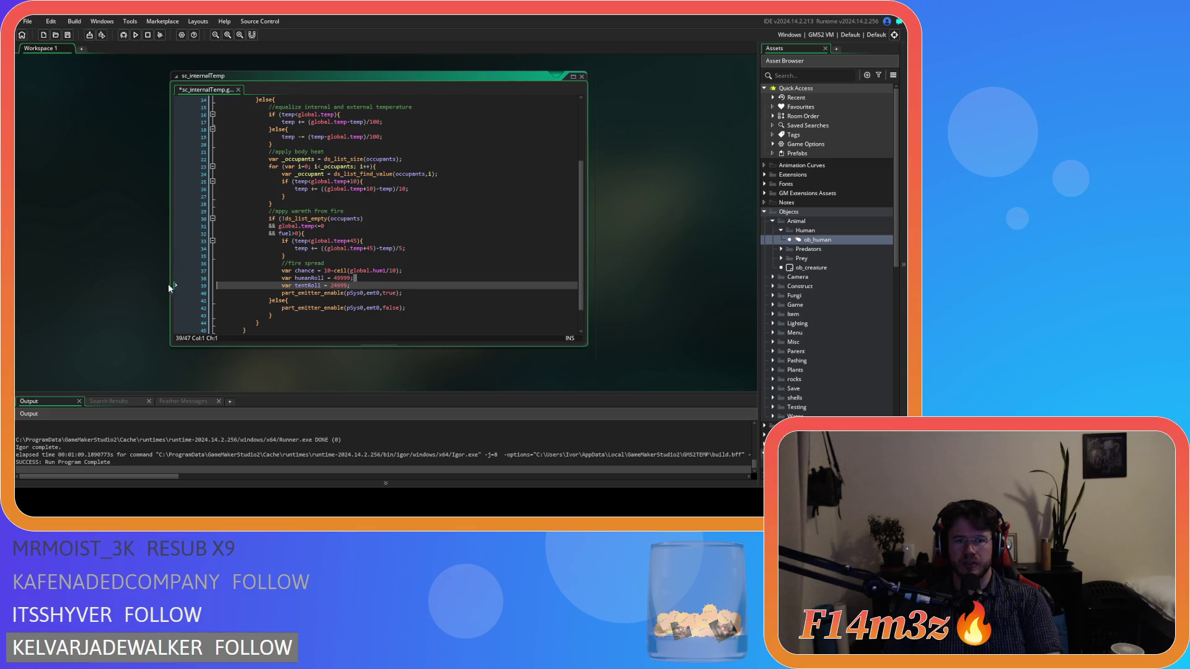
key(Delete)
key(Delete)
key(End)
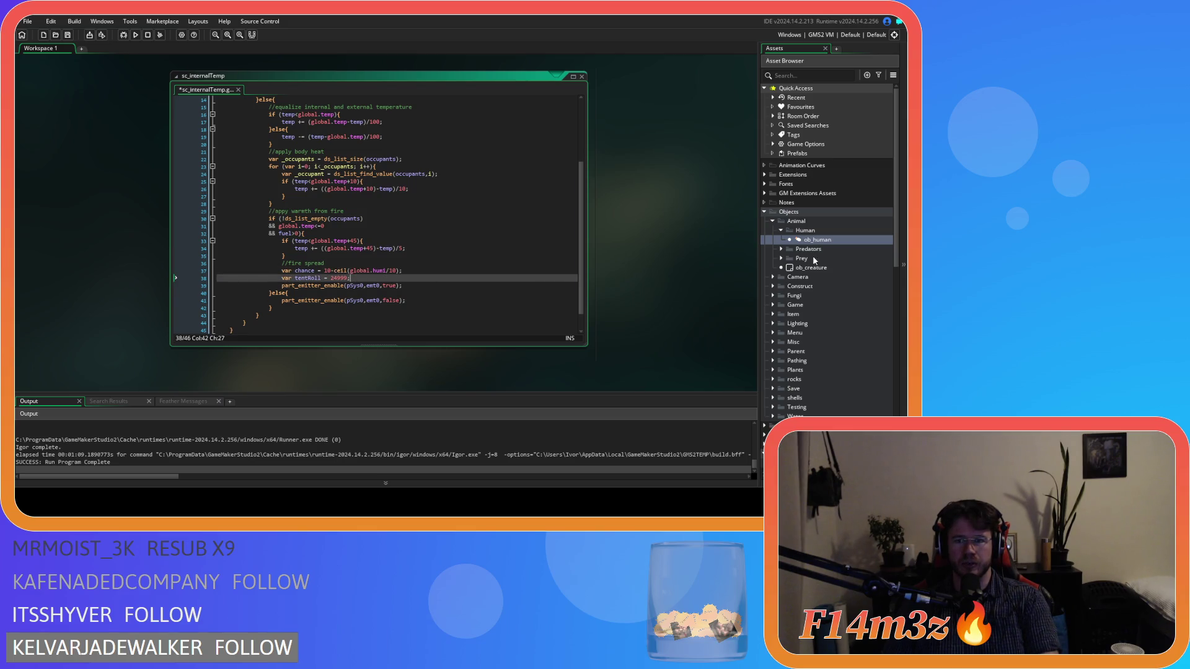
key(Return)
scroll(807, 310, down, 10)
Step: Expand the Construct scripts folder and scroll sc_fireSpread back into view
double_click(820, 309)
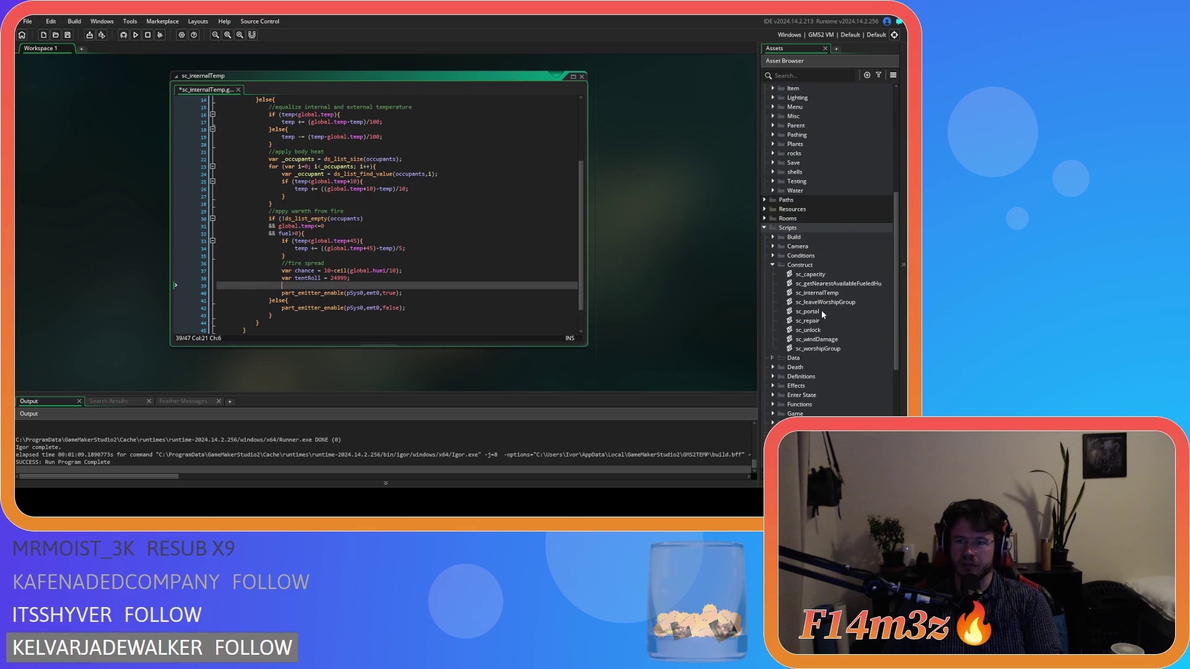
scroll(821, 309, down, 5)
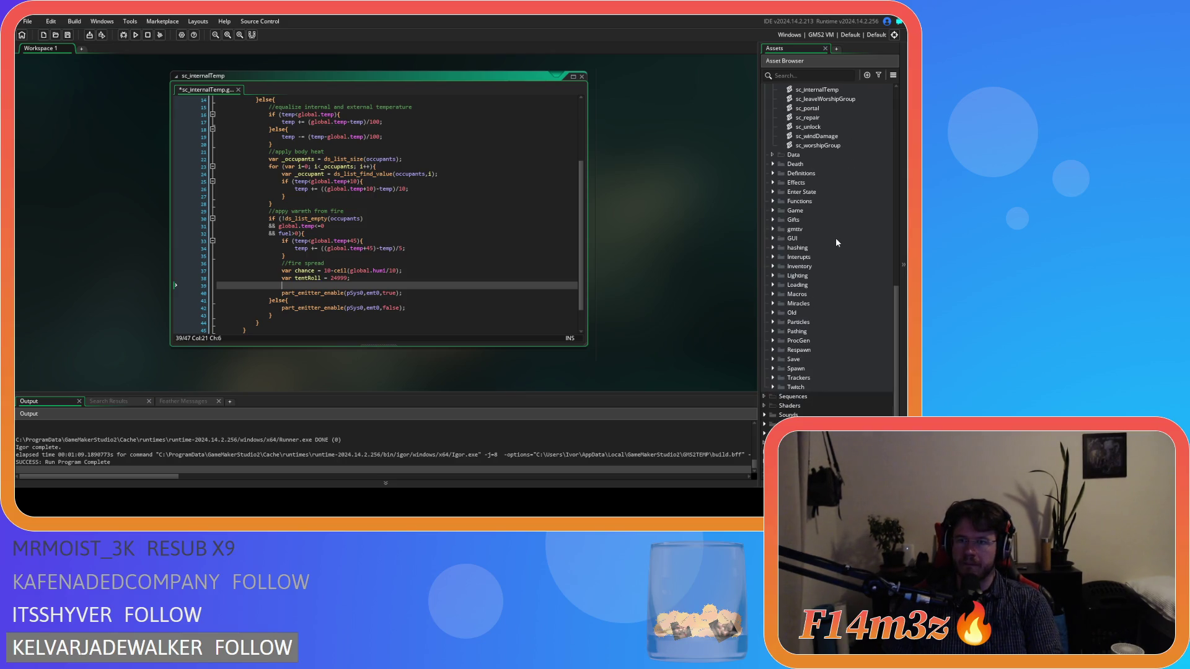
scroll(633, 298, up, 5)
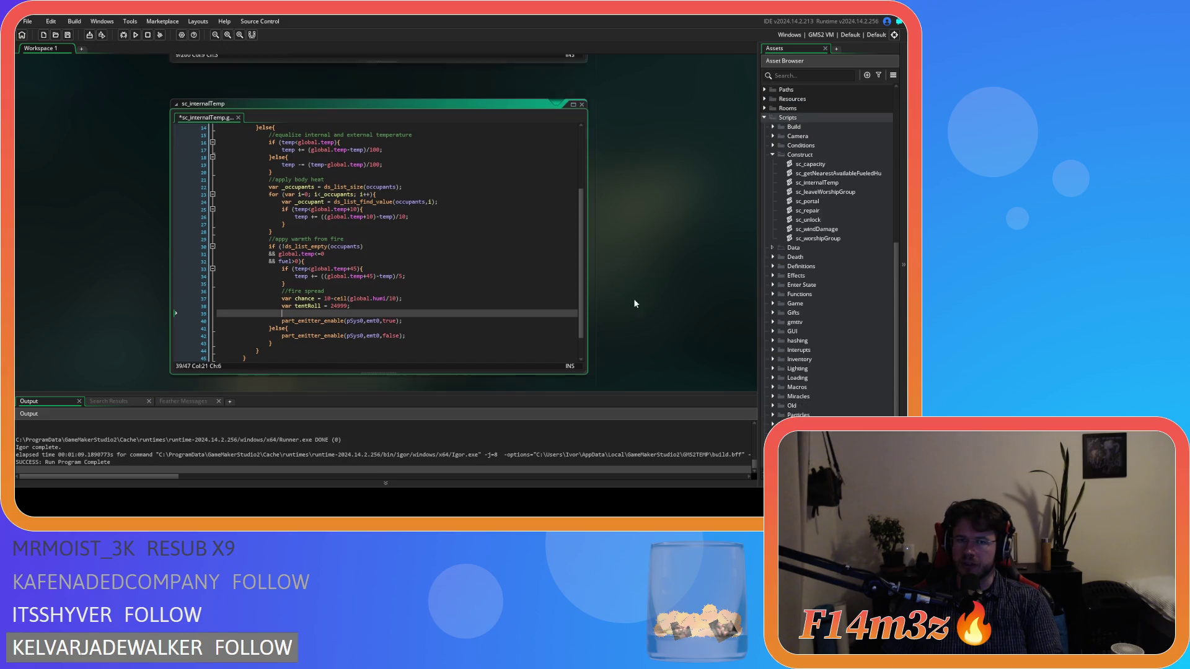
scroll(463, 228, down, 1)
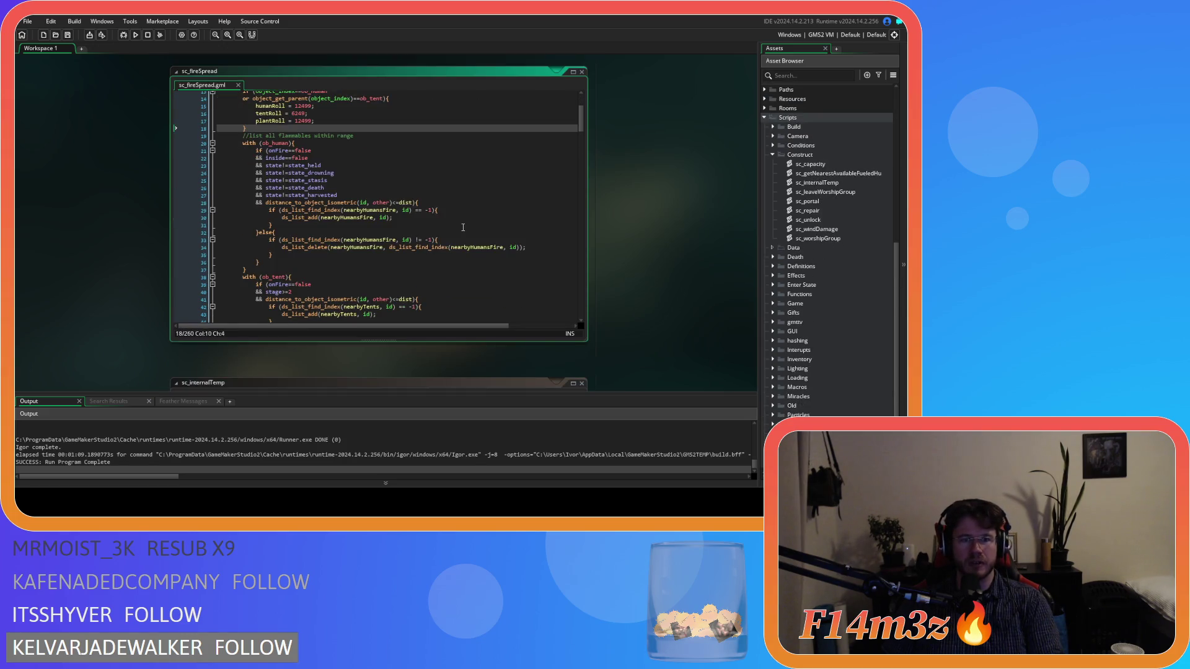
Step: Copy the tent-ignition if-block from sc_fireSpread and paste it onto line 39 of sc_internalTemp
drag(581, 127, 578, 293)
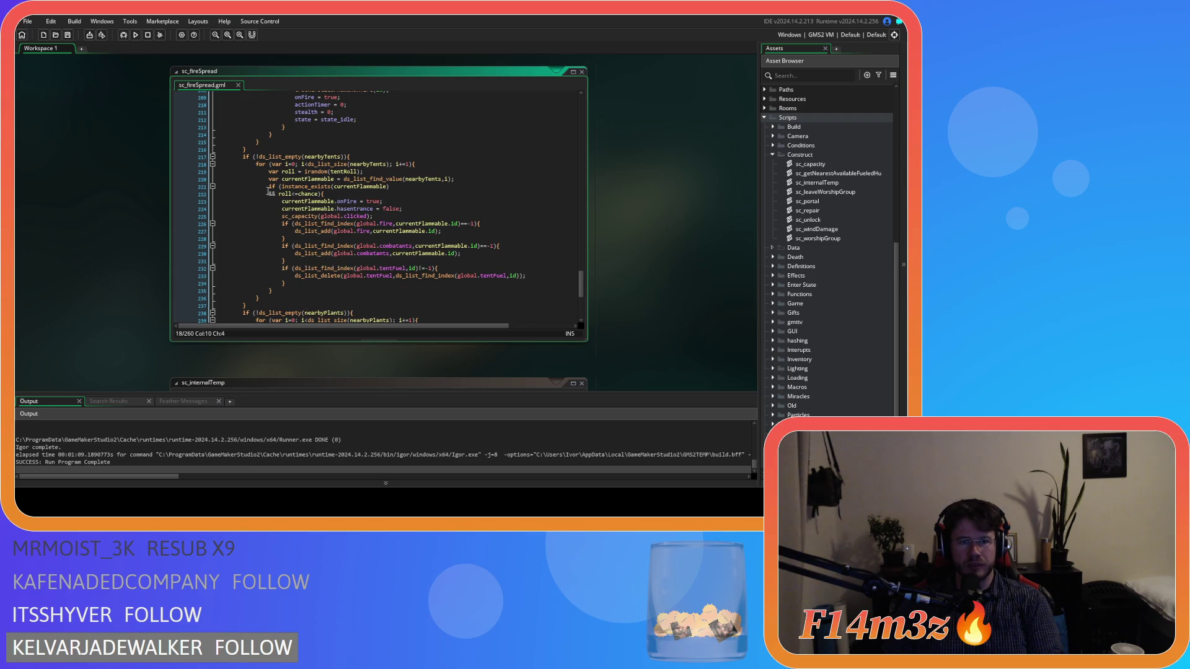
mouse_move(269, 188)
mouse_down()
mouse_move(315, 214)
mouse_move(292, 291)
mouse_up()
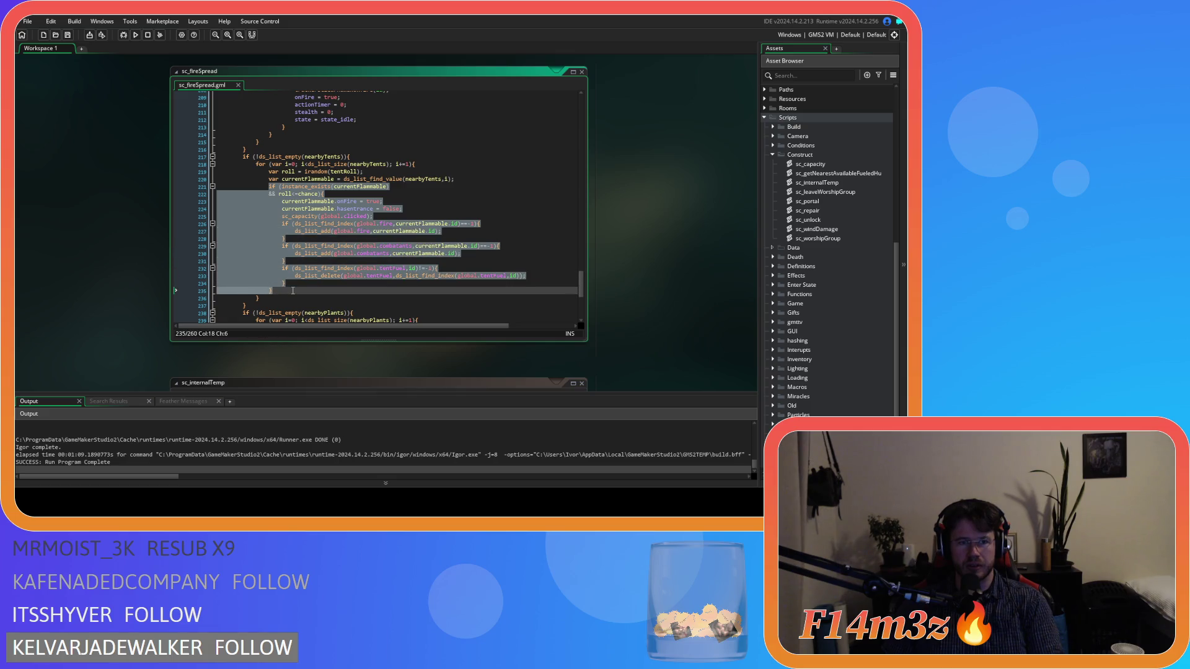
right_click(272, 230)
click(296, 240)
scroll(100, 301, down, 5)
click(295, 228)
key(ctrl+v)
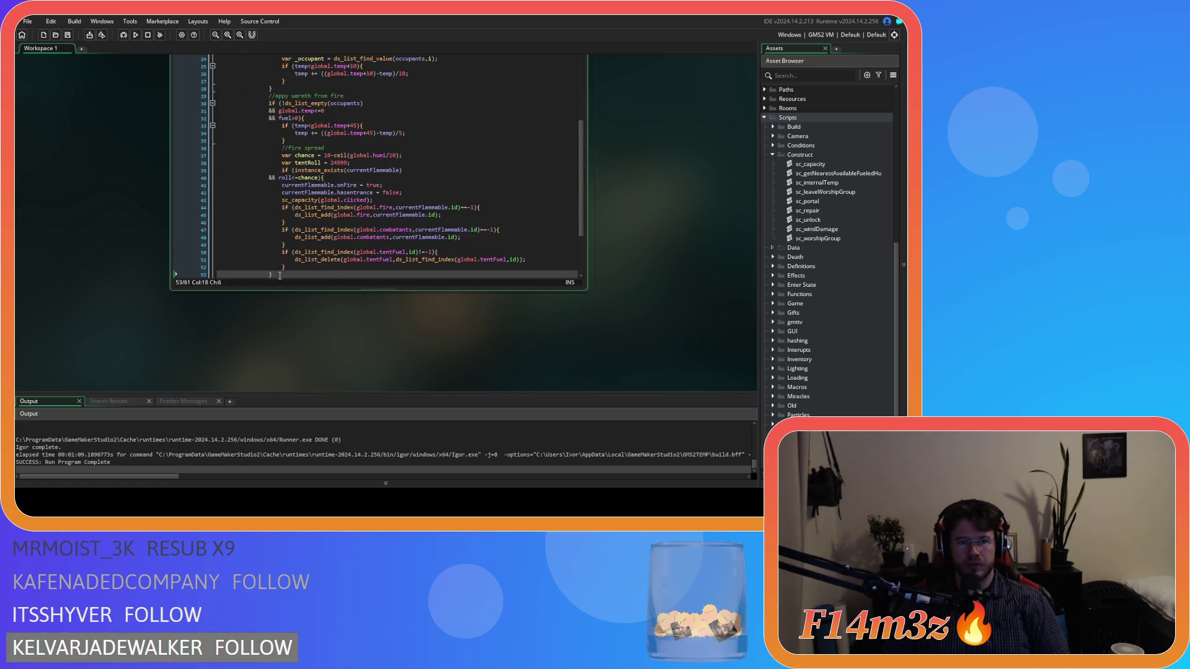
Step: Indent the pasted block one level and delete its instance_exists condition
scroll(279, 275, down, 3)
mouse_move(282, 220)
mouse_down()
mouse_move(218, 180)
mouse_move(231, 122)
mouse_up()
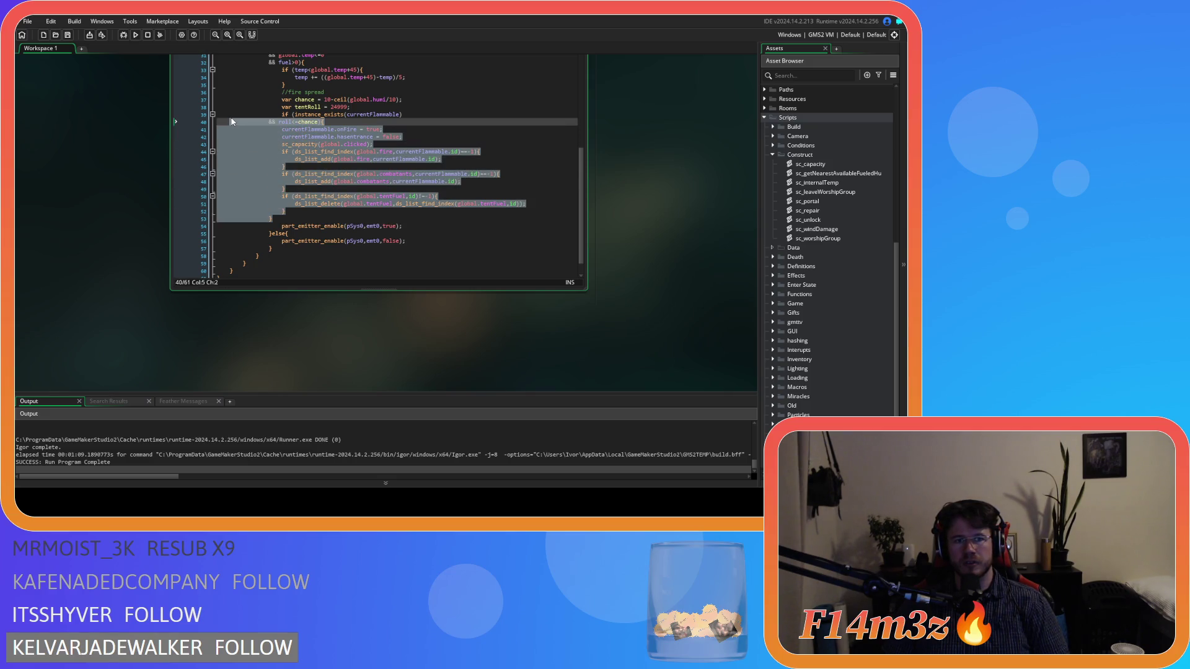
key(Tab)
click(294, 124)
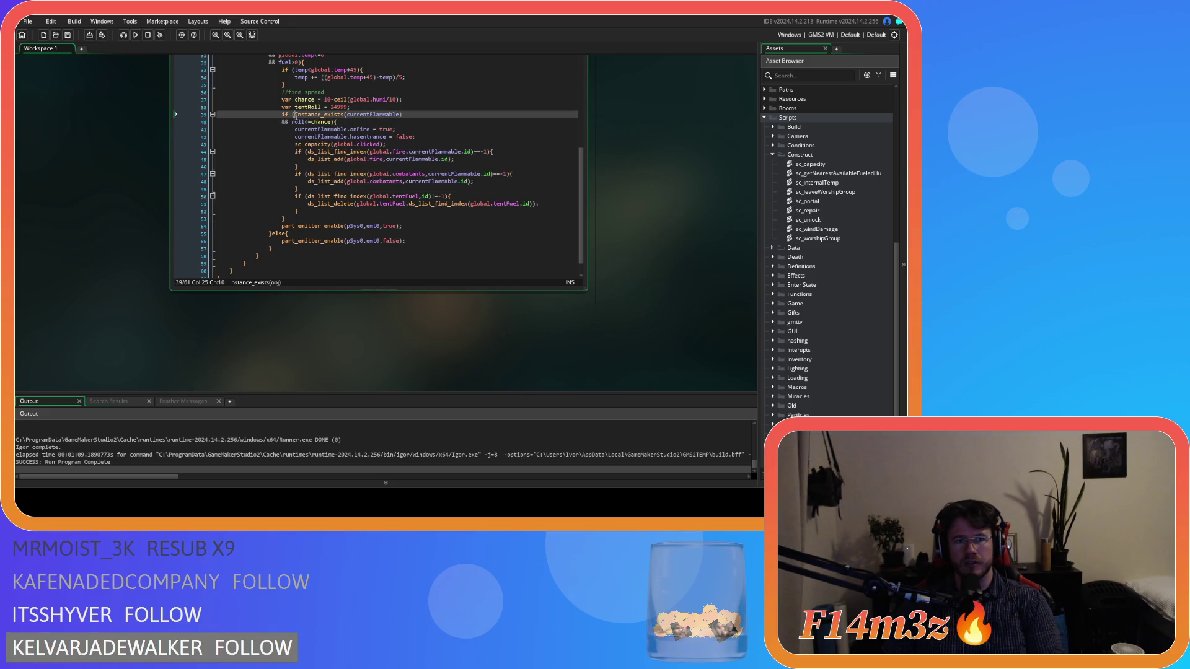
key(BackSpace)
Step: Replace roll with irandom(tentRoll) in the ignition condition
click(360, 107)
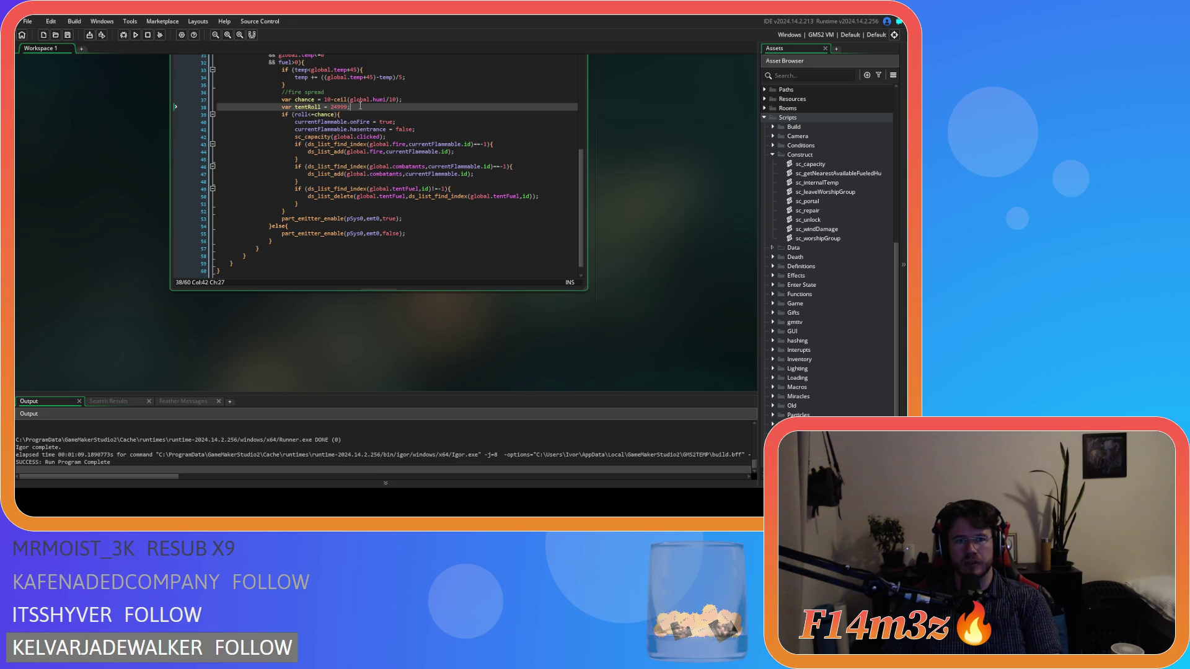
double_click(299, 114)
text(irand)
key(Return)
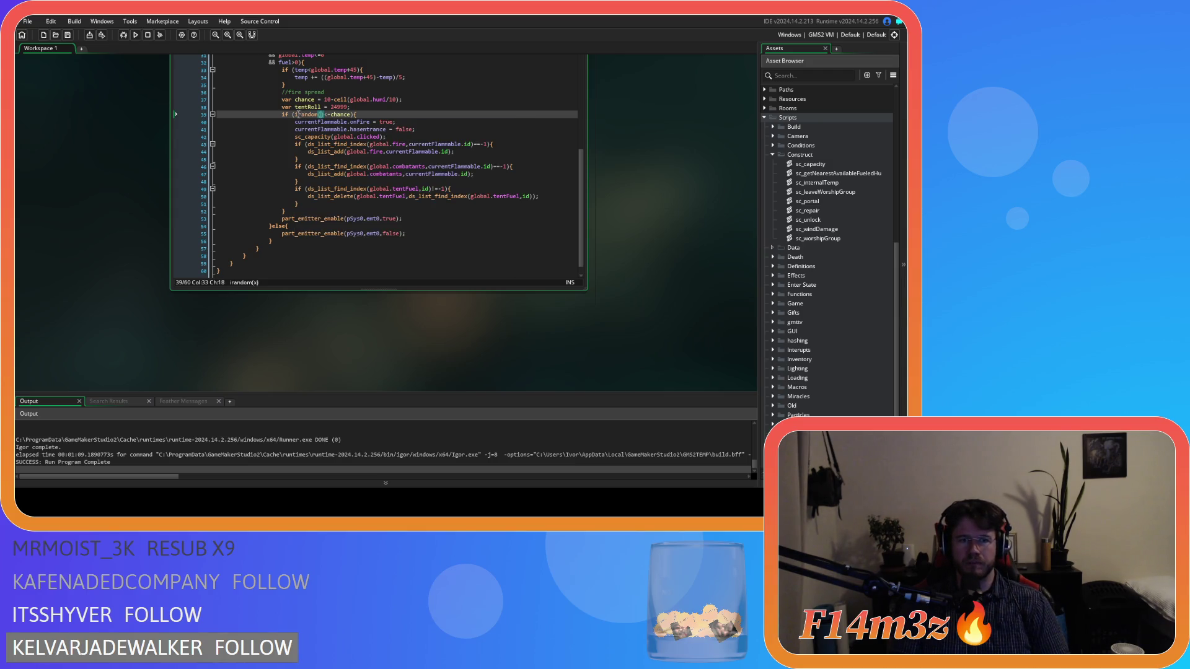
text(tent)
key(Return)
click(399, 109)
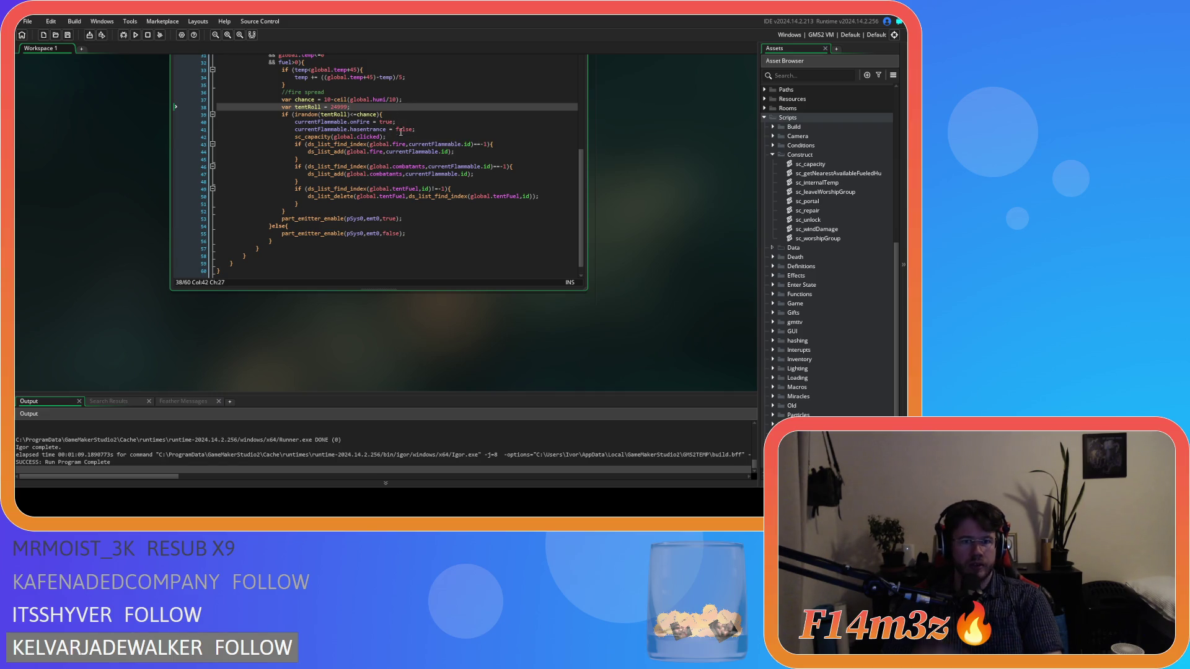
Step: Strip the currentFlammable. prefixes from the onFire and hasentrance lines, then open sc_capacity
double_click(320, 122)
key(Delete)
key(Delete)
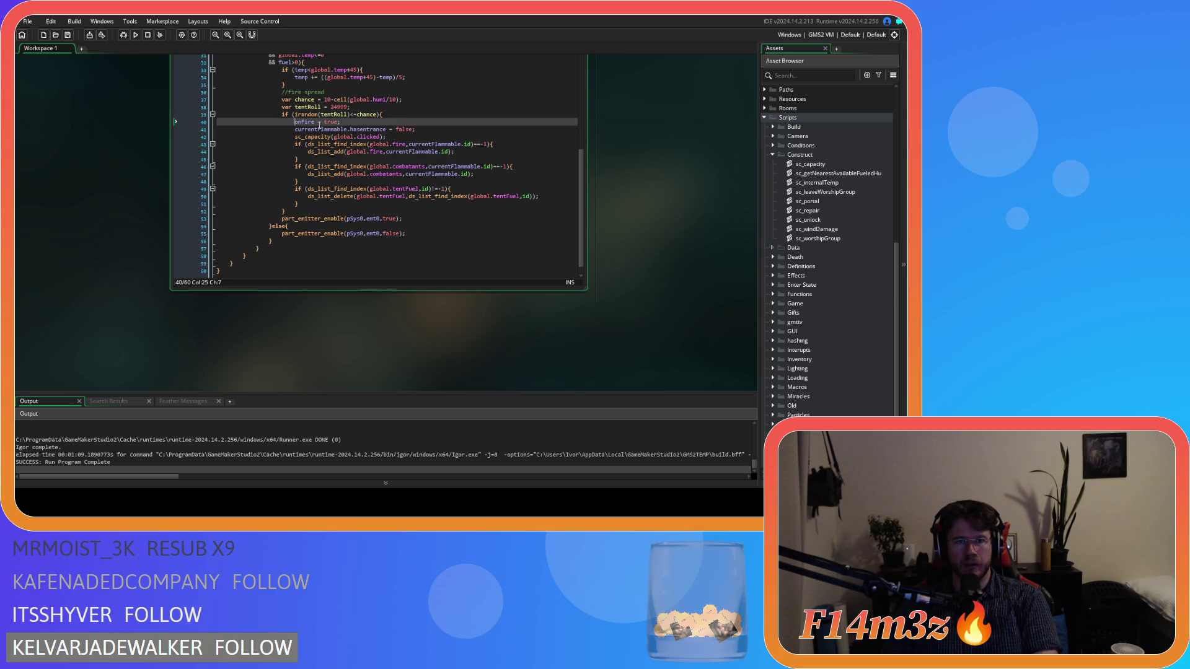
click(316, 129)
double_click(316, 129)
key(Delete)
key(Delete)
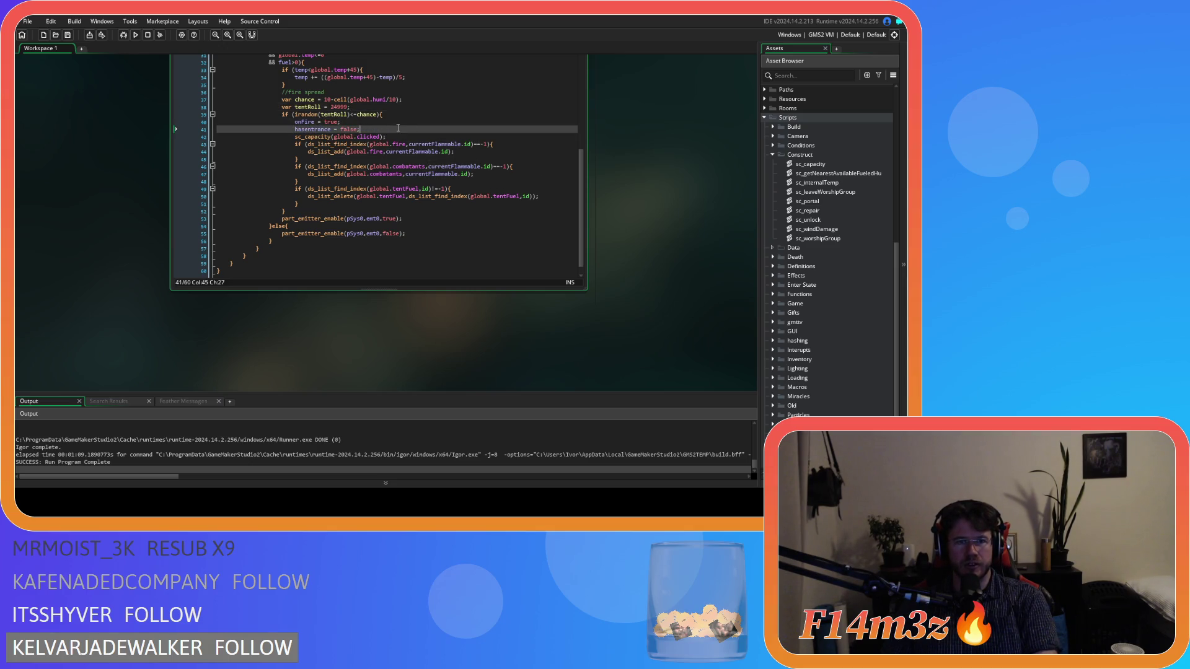
click(400, 137)
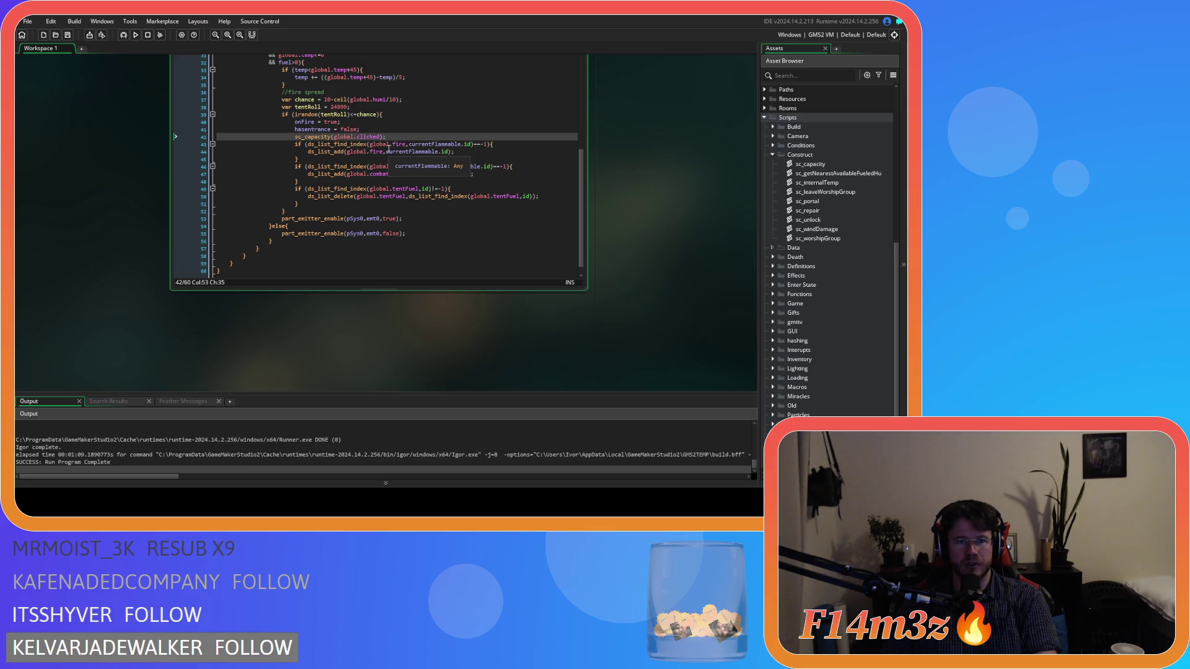
middle_click(312, 137)
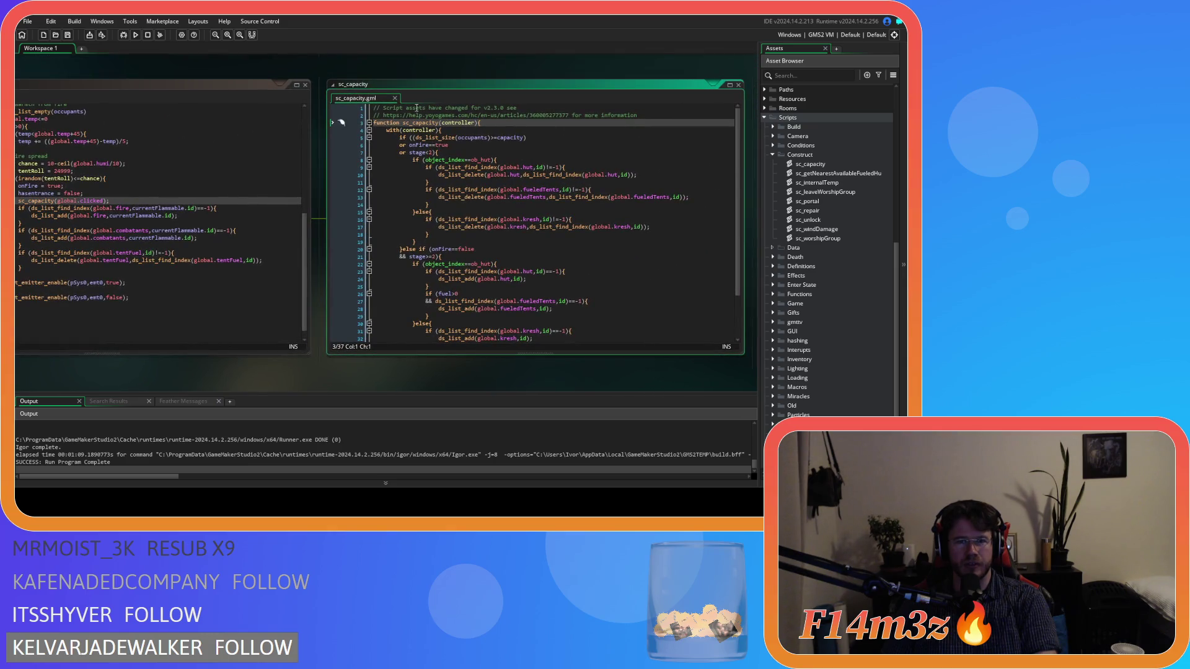
Step: Close sc_capacity and return to the sc_capacity(global.clicked) call on line 42 of sc_internalTemp
click(395, 99)
click(167, 203)
key(shift+Home)
click(304, 235)
click(264, 222)
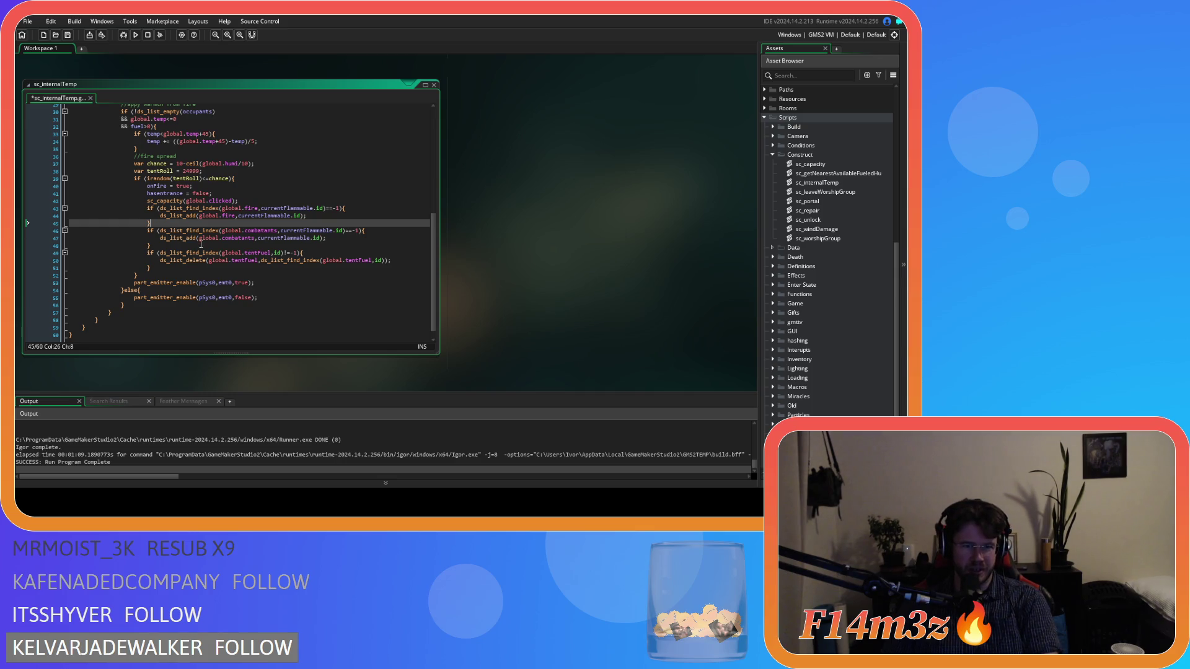
Step: Duplicate the global.tentFuel removal block (lines 49–51) directly below itself
drag(222, 209, 278, 225)
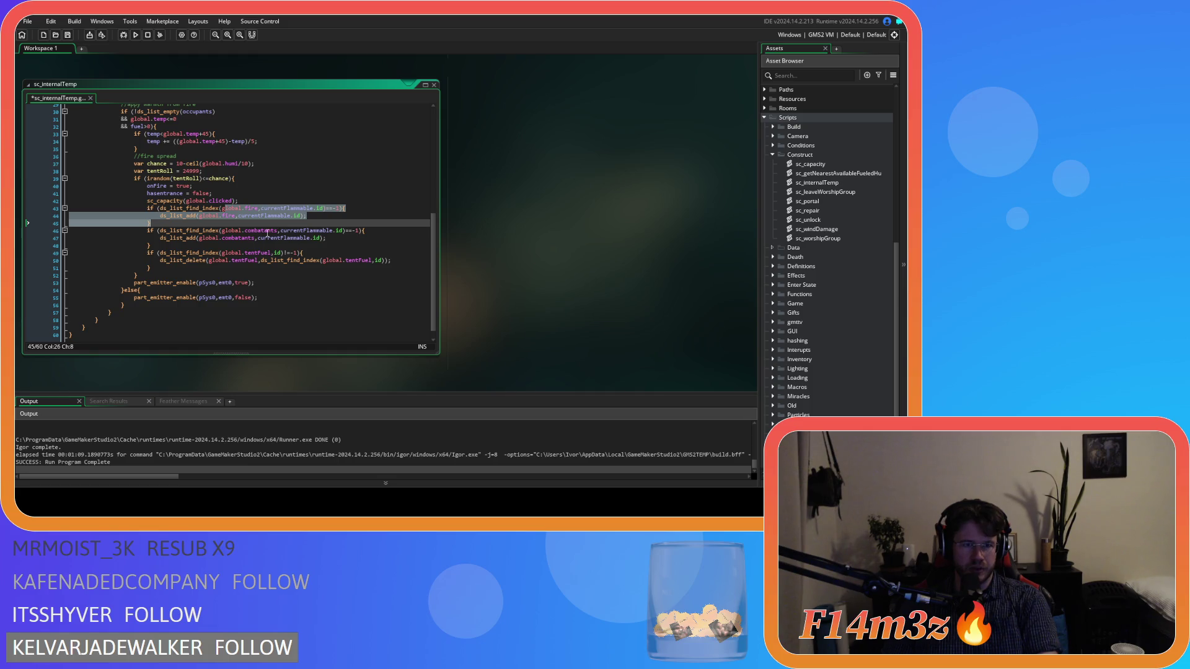
drag(205, 231, 250, 245)
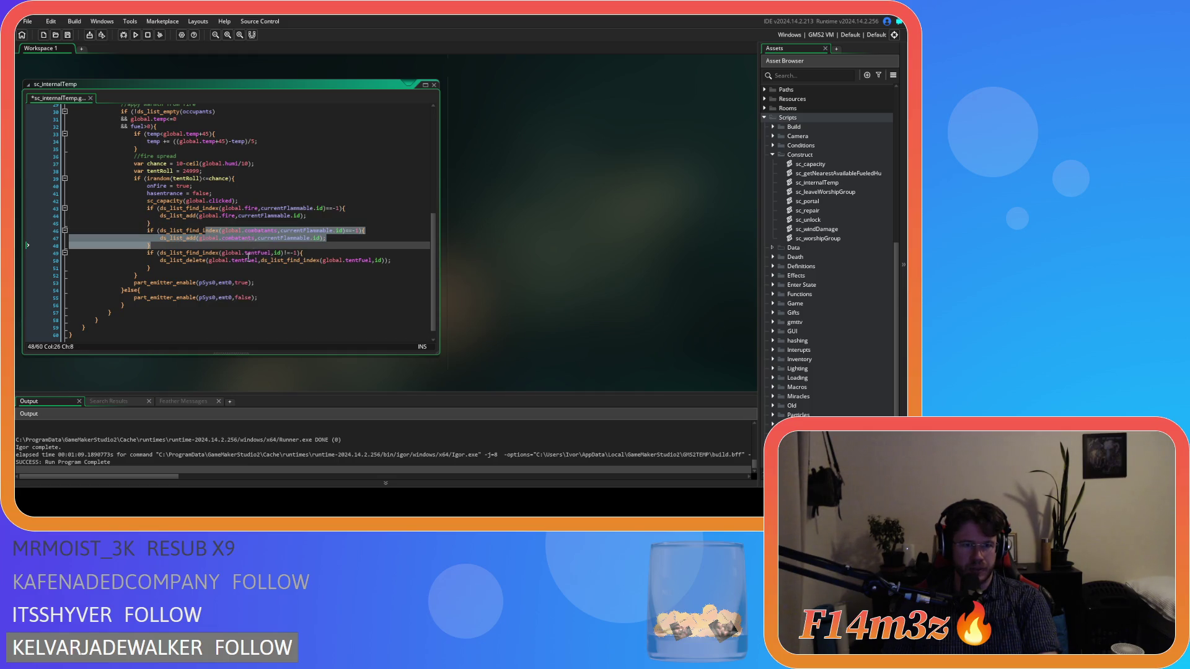
drag(188, 270, 149, 253)
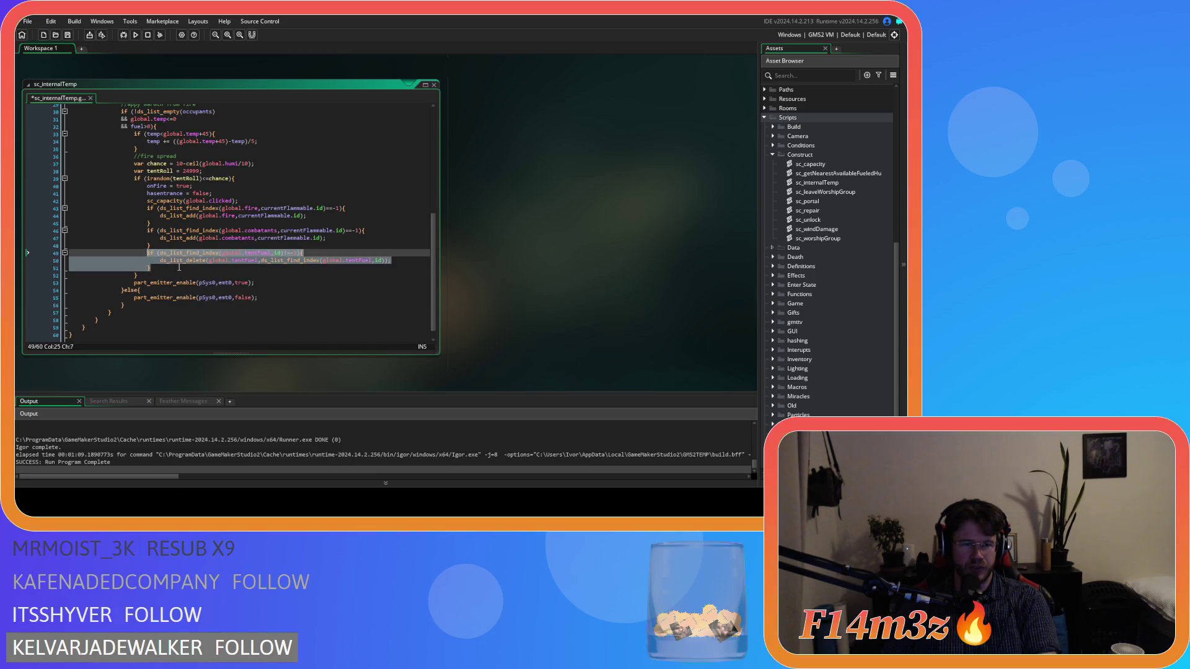
click(179, 267)
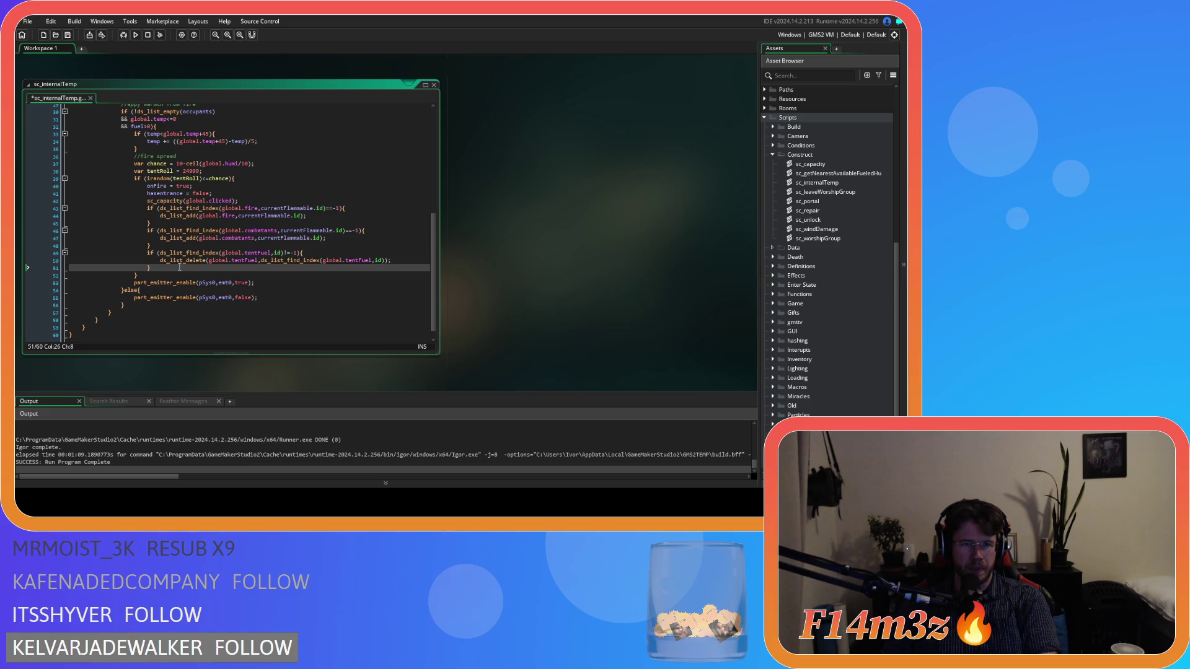
drag(179, 267, 148, 252)
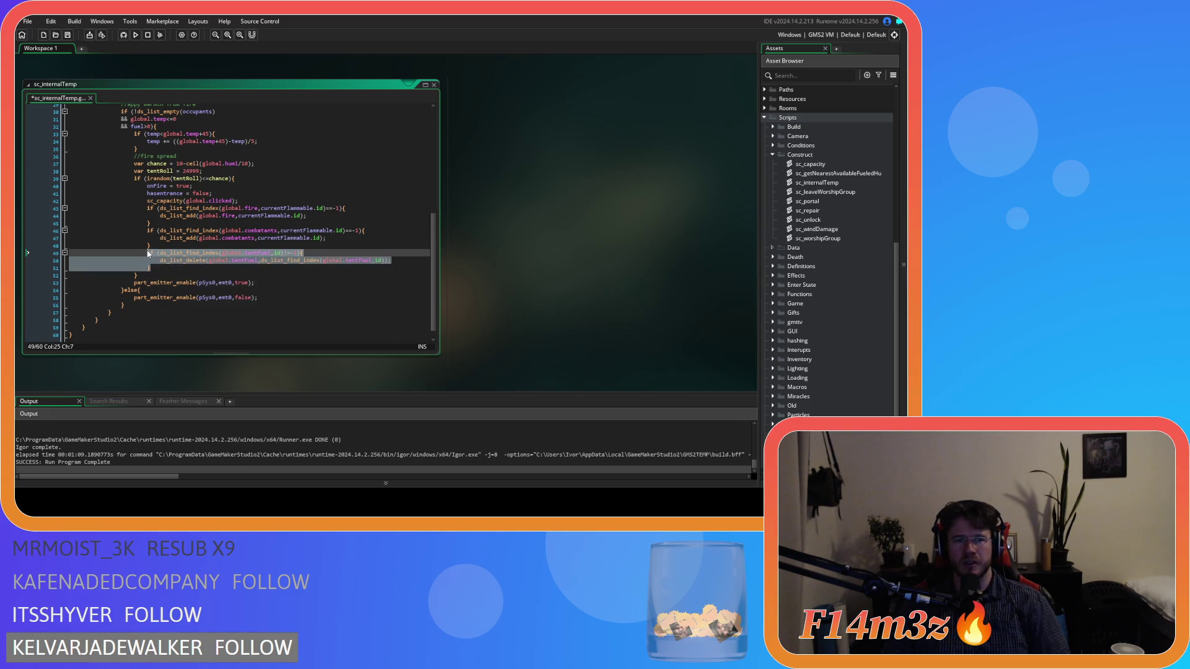
key(ctrl+c)
click(174, 269)
key(Return)
key(ctrl+v)
Step: Rename every tentFuel in the duplicated block to fueledTents
click(229, 275)
double_click(248, 275)
text(fueledTents)
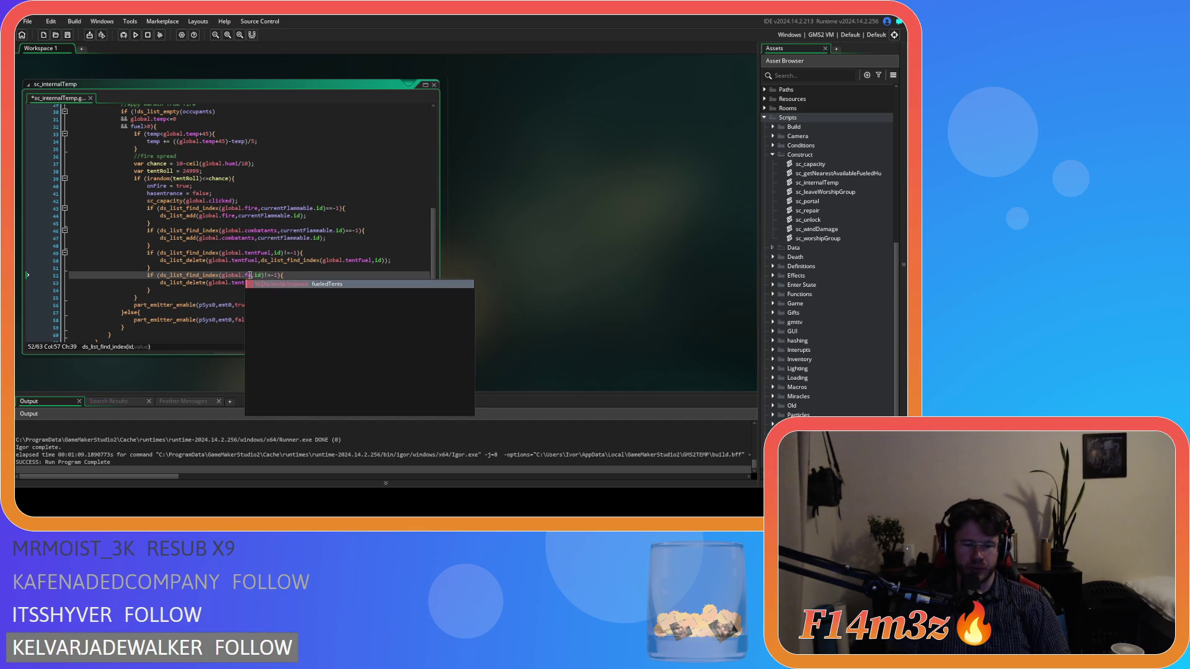
double_click(248, 275)
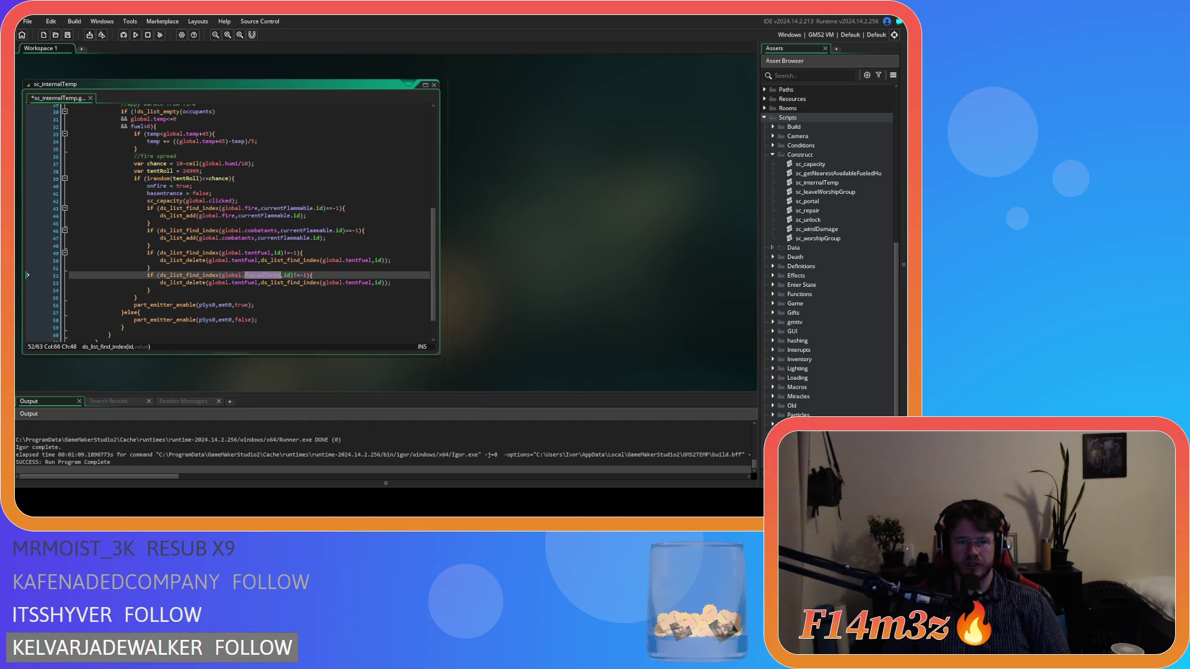
key(ctrl+c)
double_click(248, 282)
key(ctrl+v)
double_click(372, 282)
key(ctrl+v)
key(End)
drag(165, 290, 149, 275)
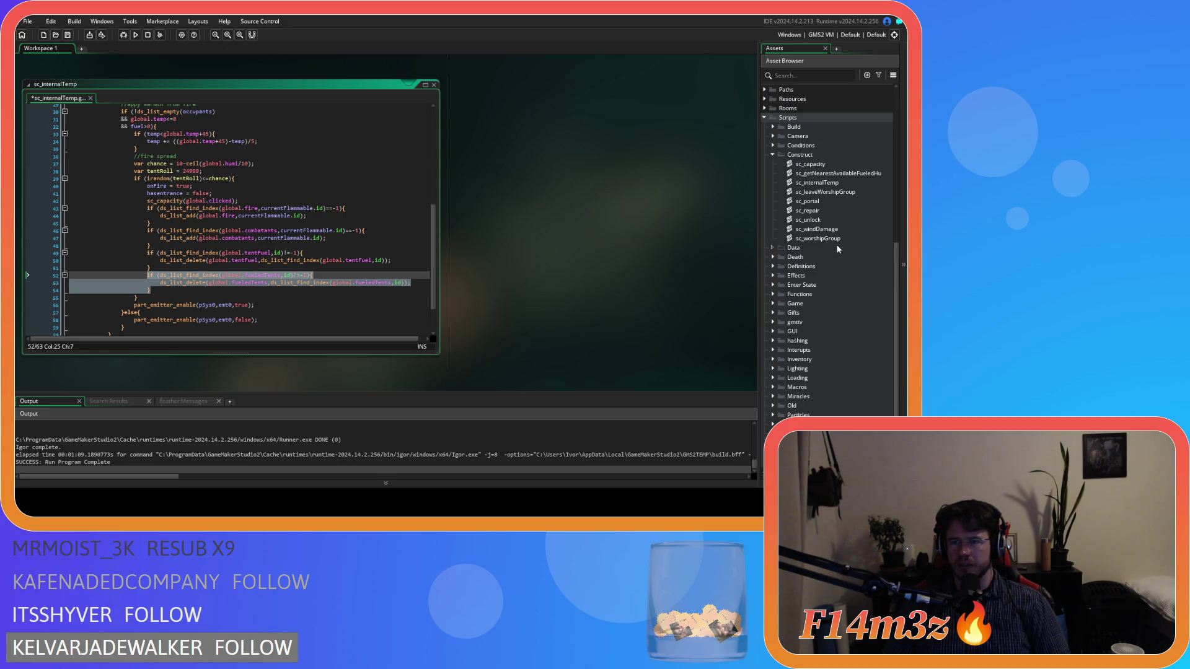
Step: Expand the Game scripts folder and open sc_fireSpread
scroll(836, 247, down, 2)
click(772, 267)
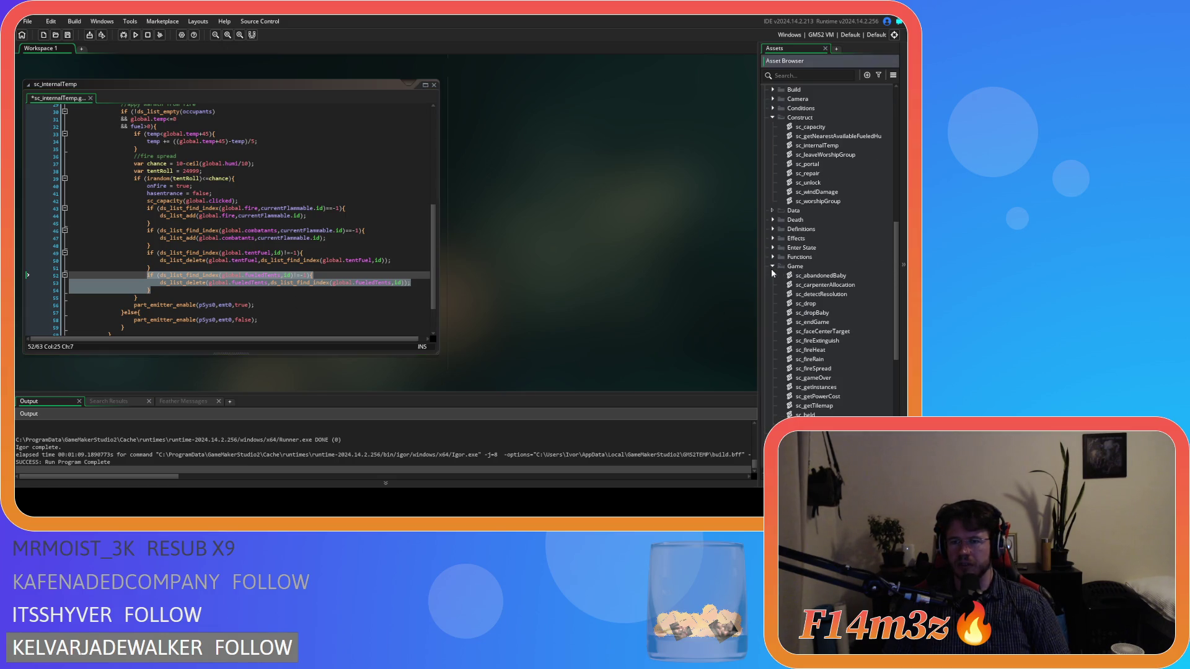
double_click(817, 368)
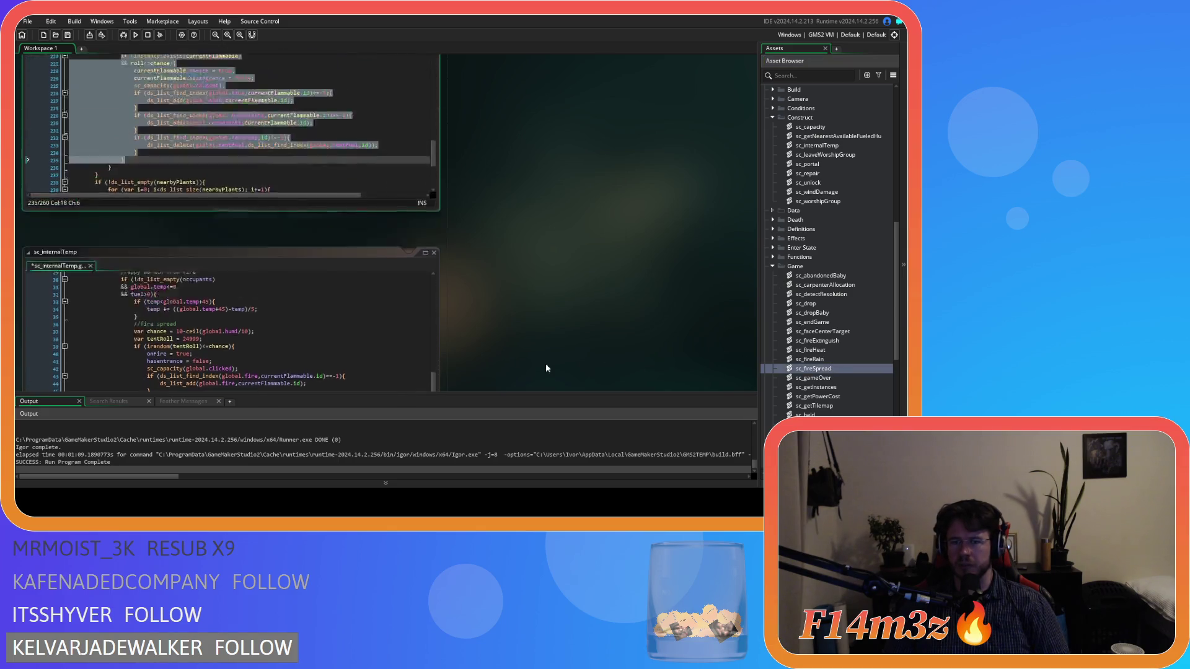
Step: Paste the fueledTents removal block after the tentFuel block at line 234 of sc_fireSpread and dedent it
click(244, 296)
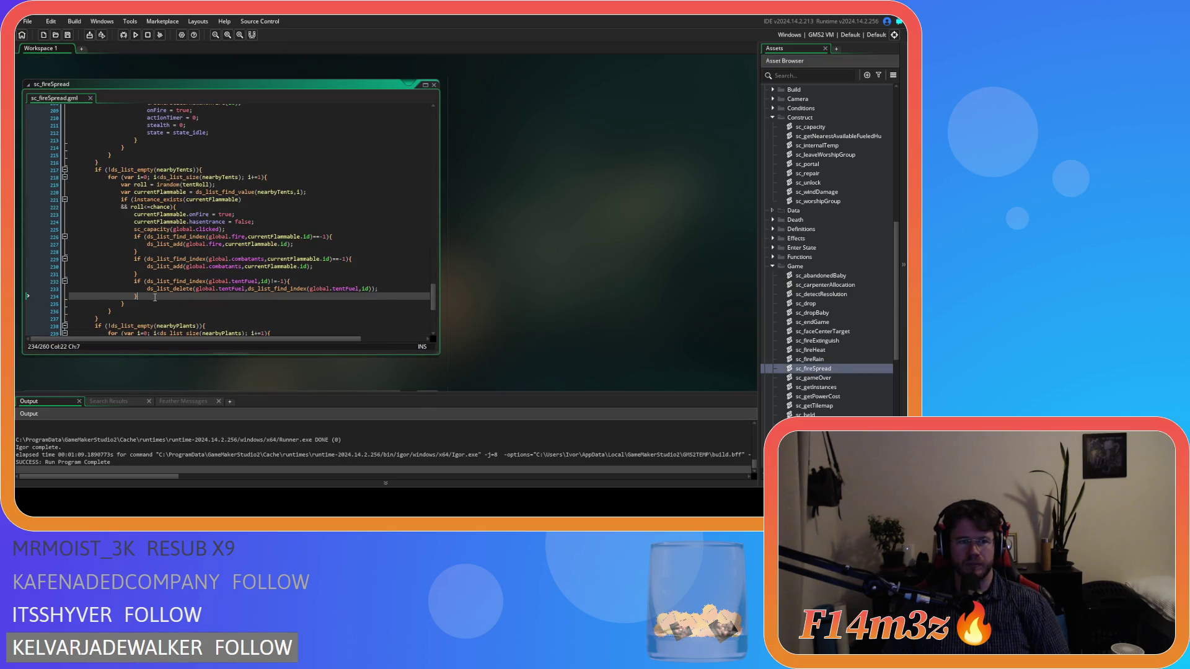
key(ctrl+v)
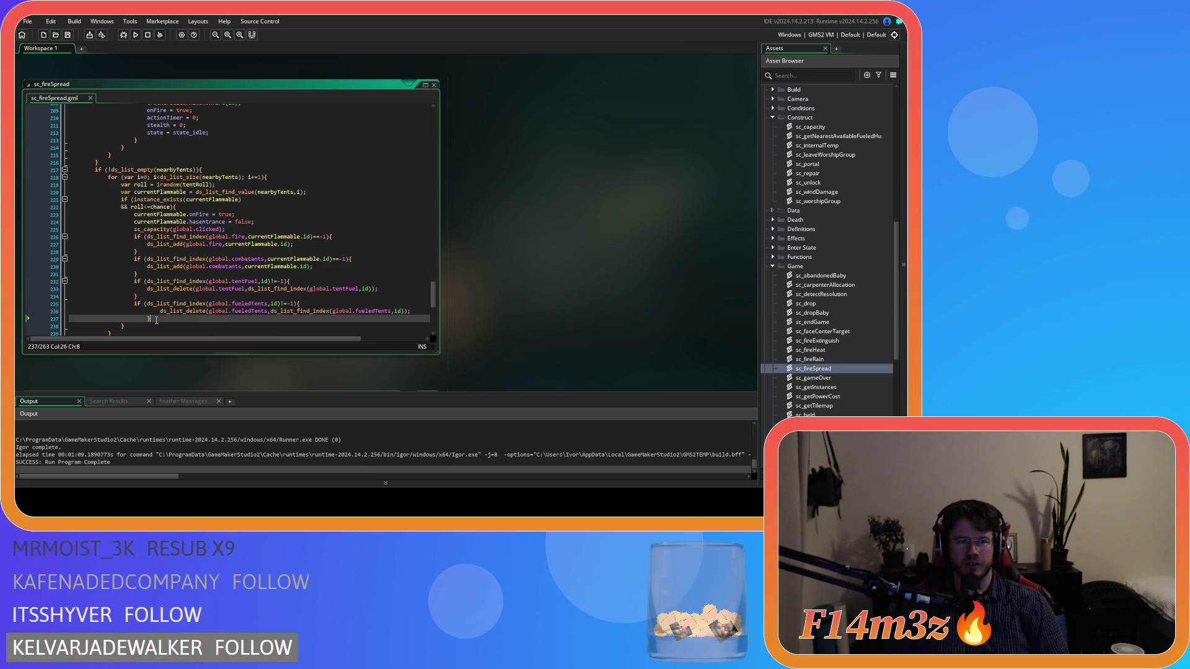
key(shift+Up)
key(shift+Tab)
click(148, 320)
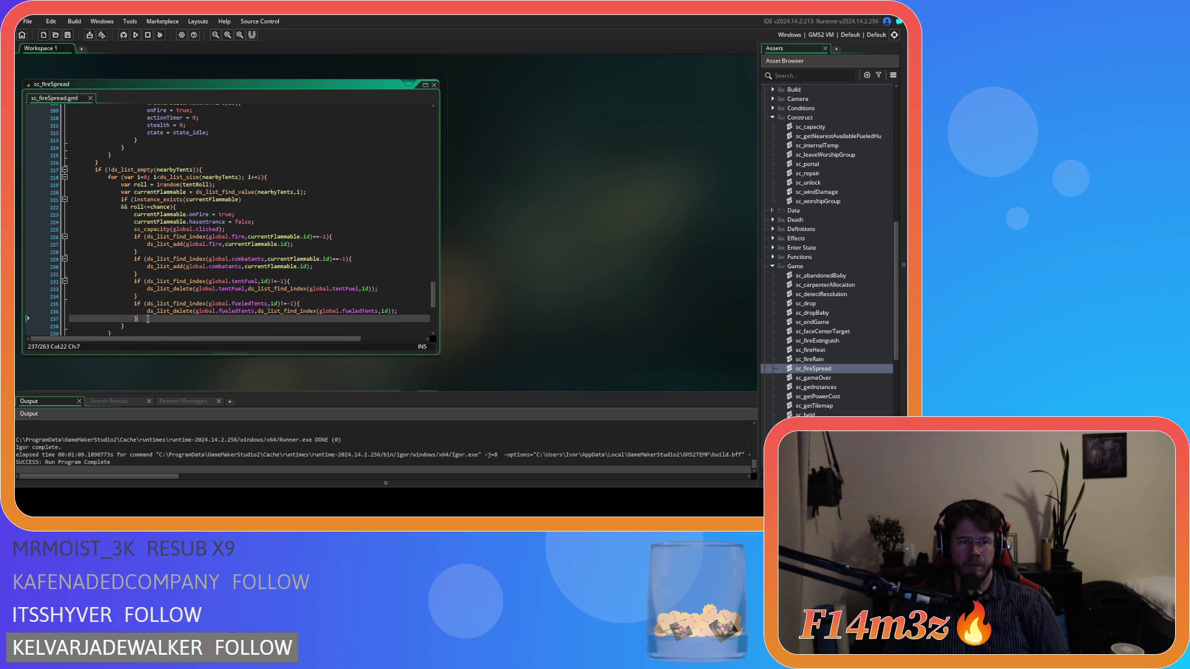
click(268, 324)
click(271, 319)
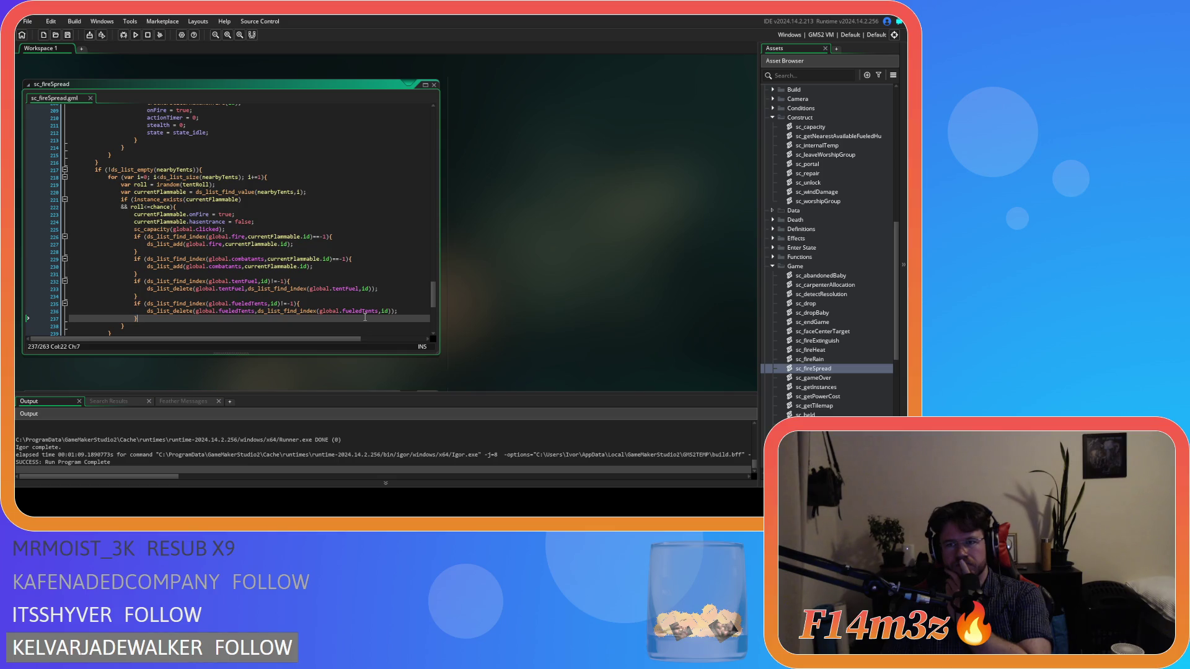
Step: Expand the Miracles folder in the Asset Browser
scroll(867, 282, down, 5)
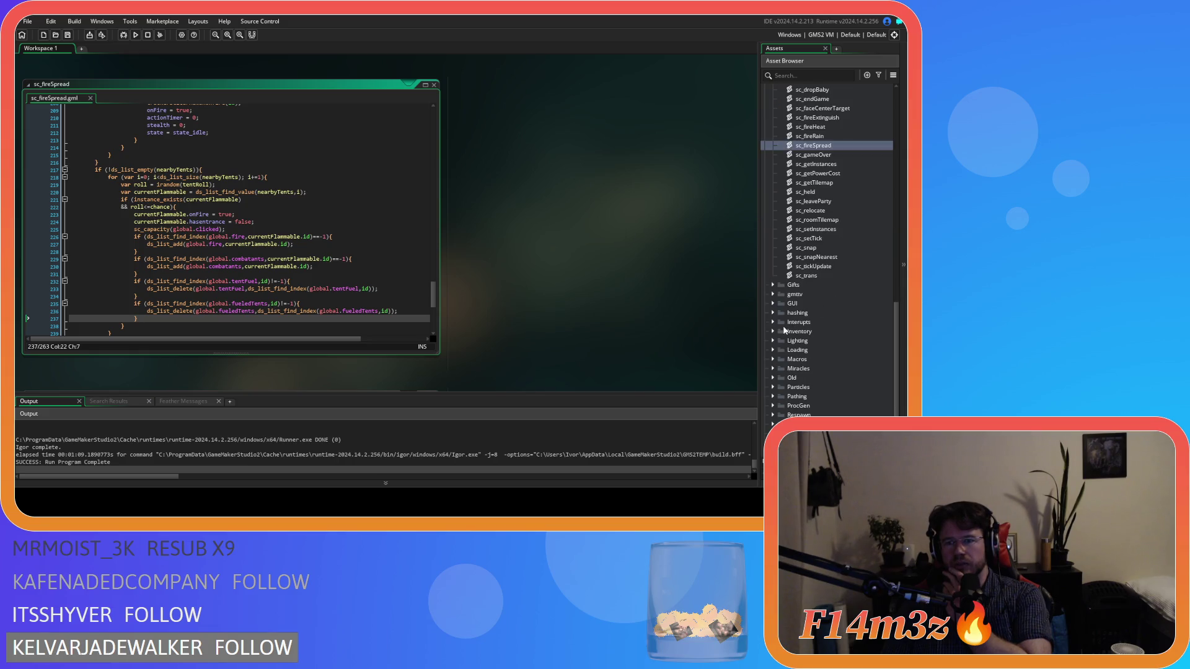
click(772, 369)
scroll(818, 369, down, 3)
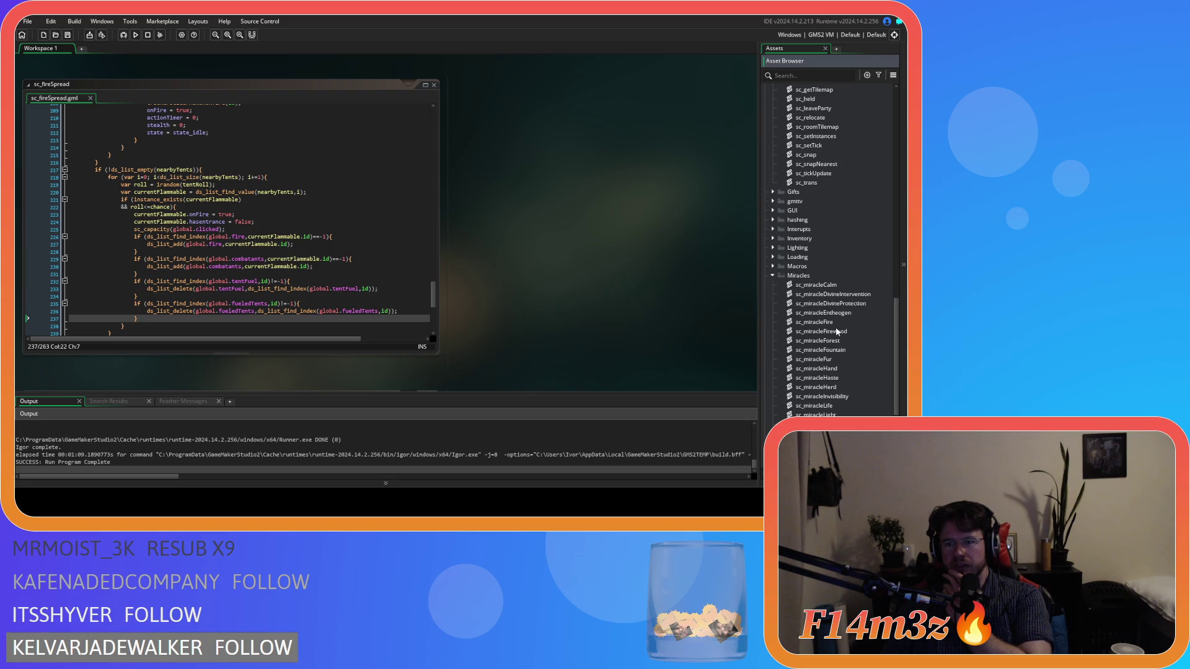
Step: In sc_miracleFire's ob_hut branch, paste the fueledTents removal block after the tentFuel block and indent it
double_click(819, 322)
scroll(375, 235, down, 5)
scroll(378, 236, down, 15)
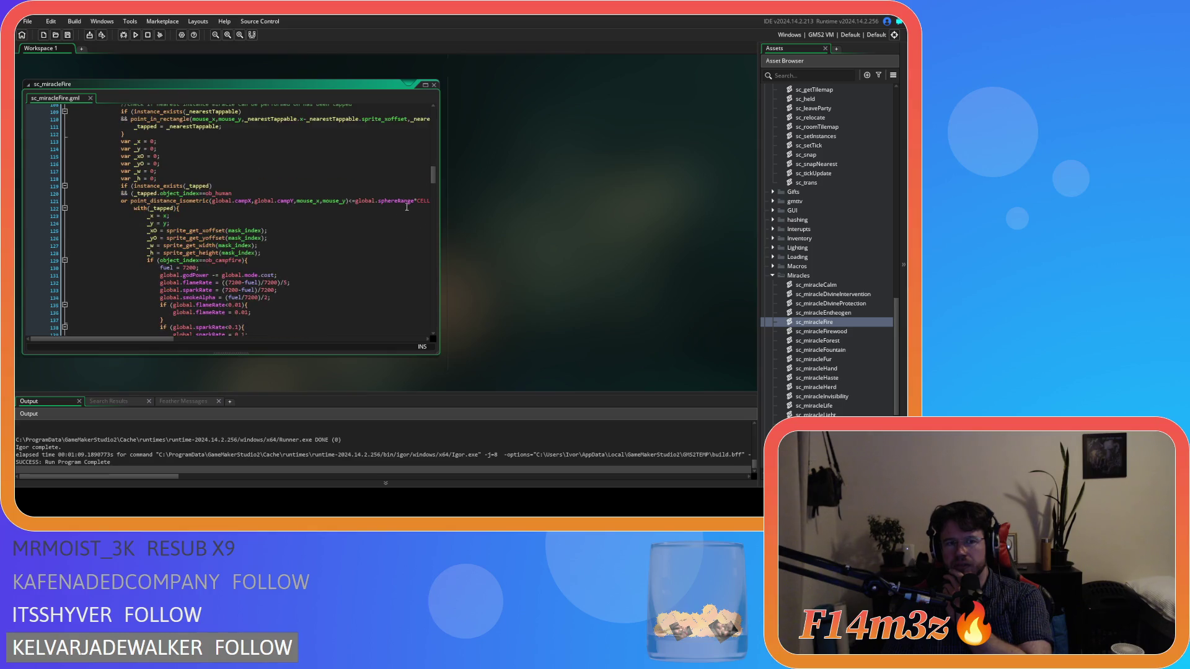
drag(436, 179, 435, 205)
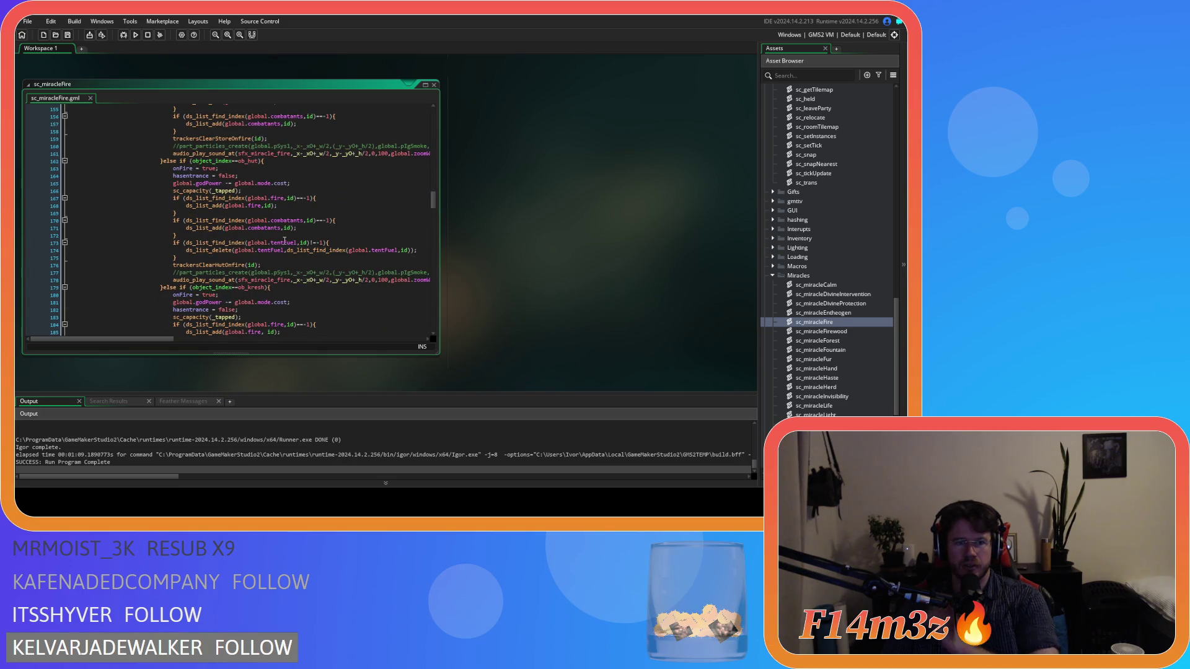
click(268, 257)
key(Return)
key(ctrl+v)
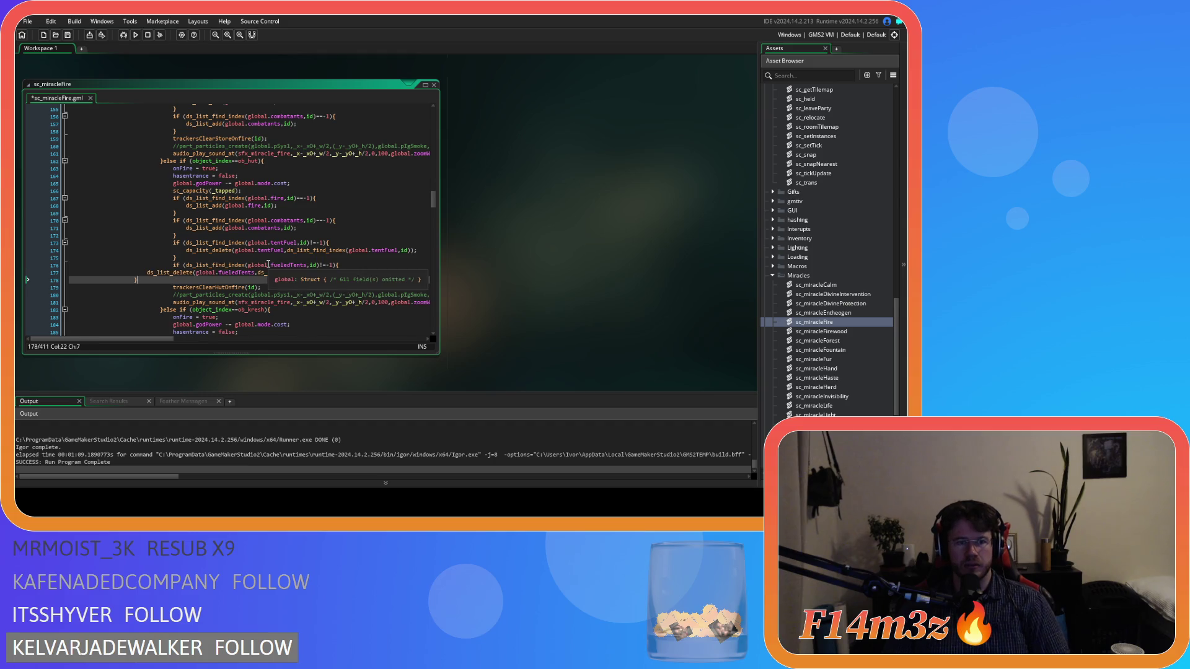
key(shift+Up)
key(Tab)
key(shift+Up)
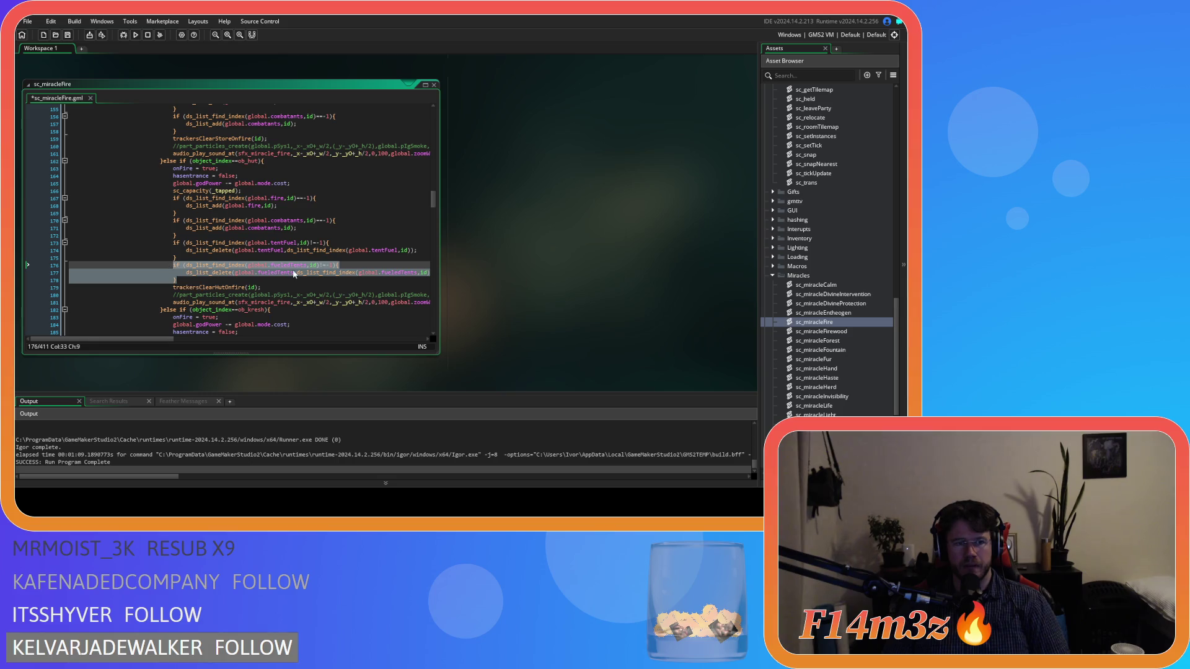
Step: Undo a stray blank line after the ob_kresh tentFuel block and collapse the Miracles folder
scroll(382, 252, down, 5)
scroll(382, 252, down, 3)
click(208, 223)
key(Return)
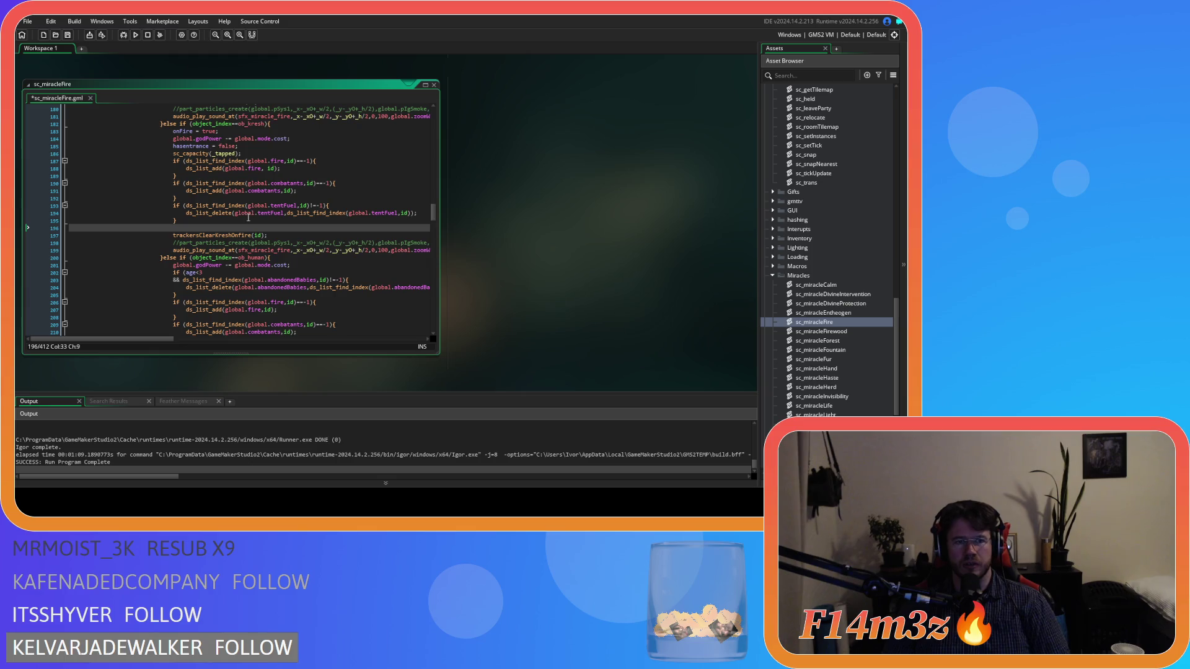
key(ctrl+z)
scroll(322, 226, up, 7)
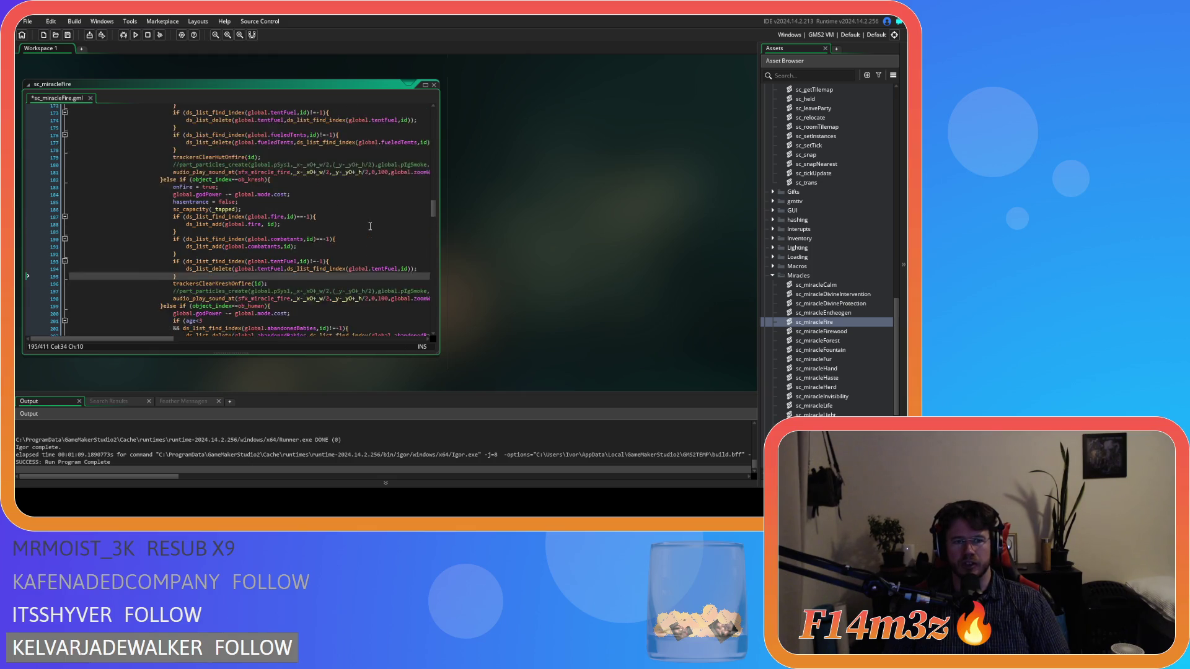
click(772, 275)
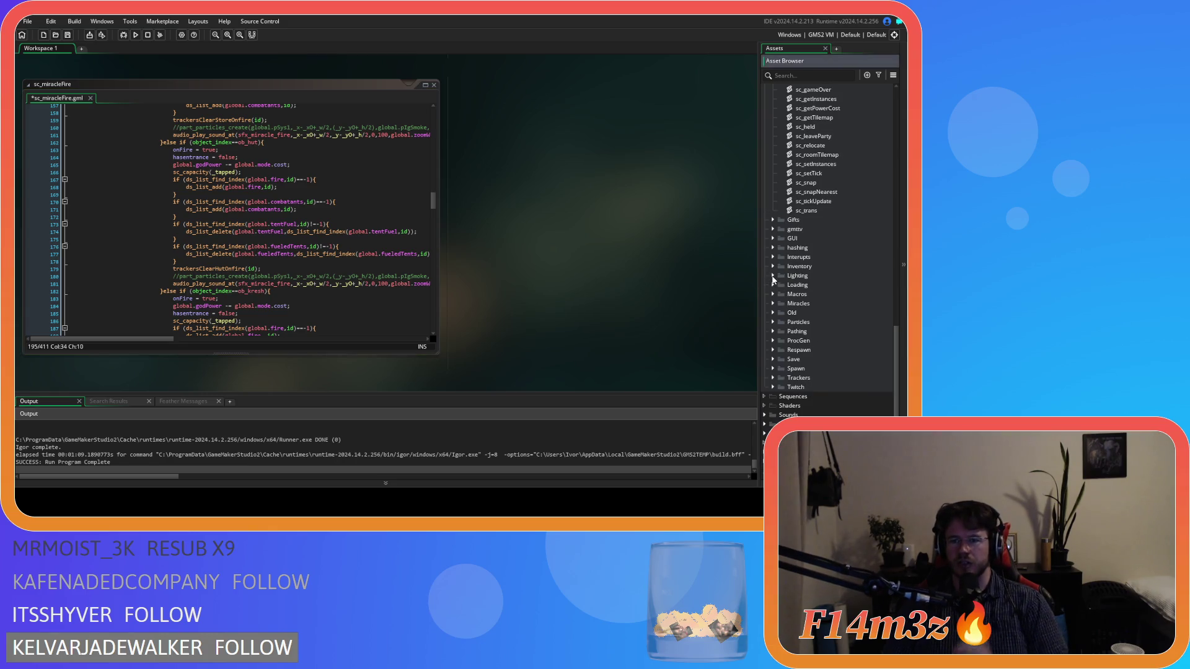
Step: Open ob_weather and review the code of its Alarm 0 through Alarm 4 events
scroll(818, 319, up, 7)
scroll(815, 326, down, 7)
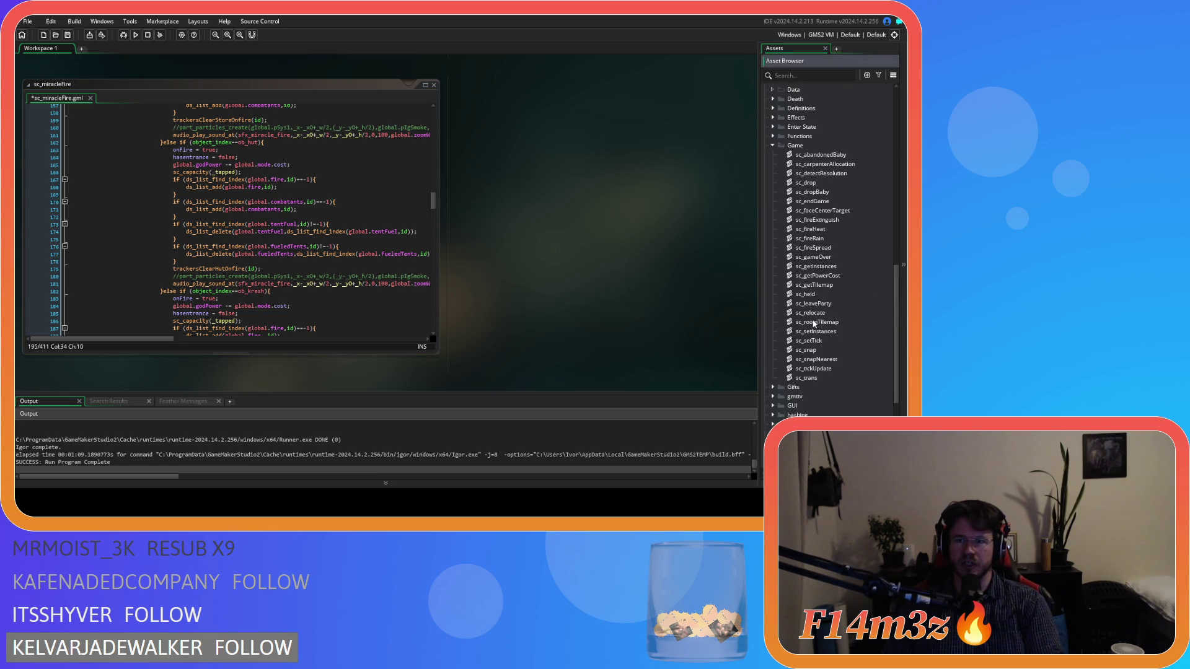
scroll(778, 302, up, 8)
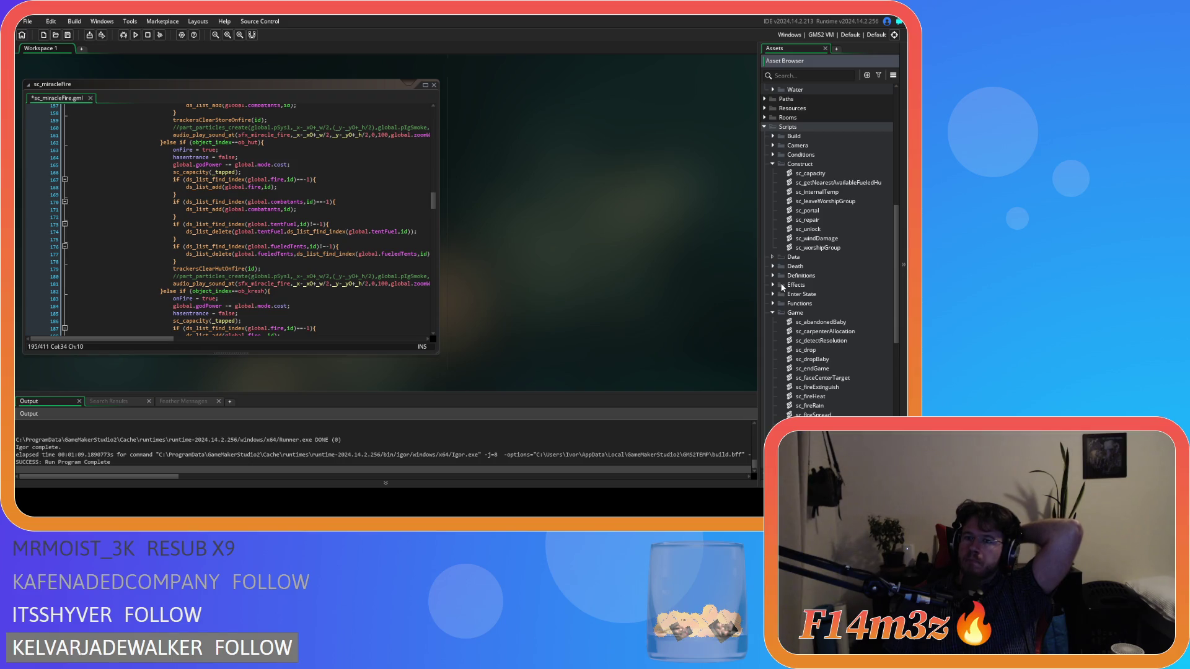
scroll(771, 282, up, 14)
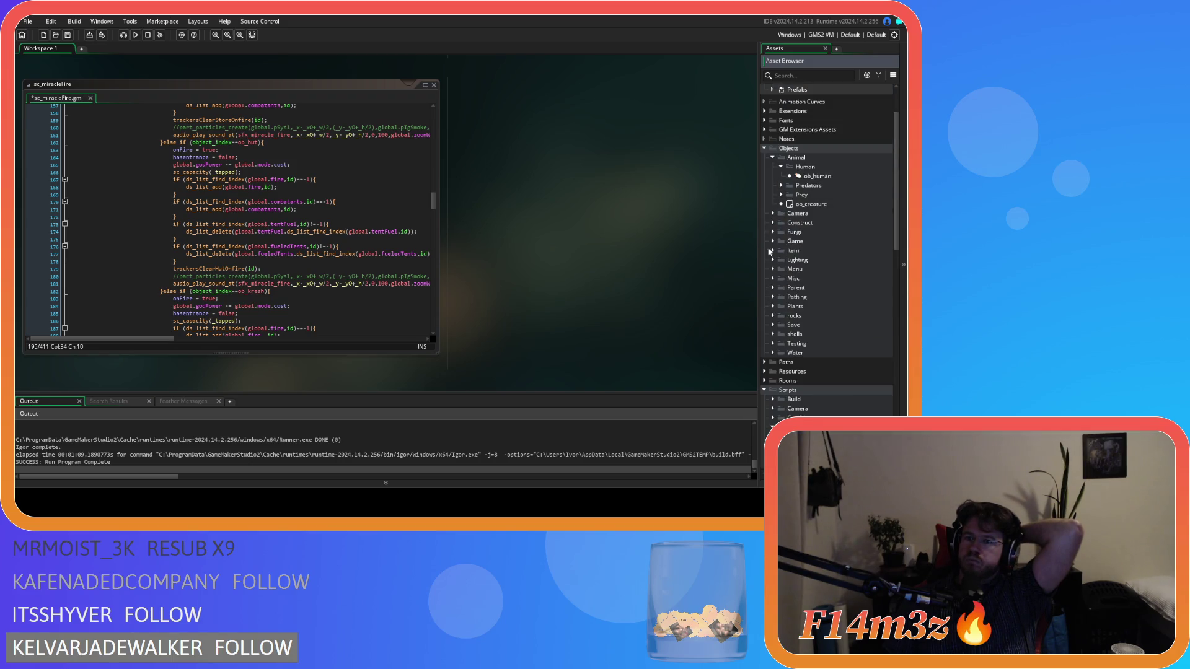
double_click(811, 325)
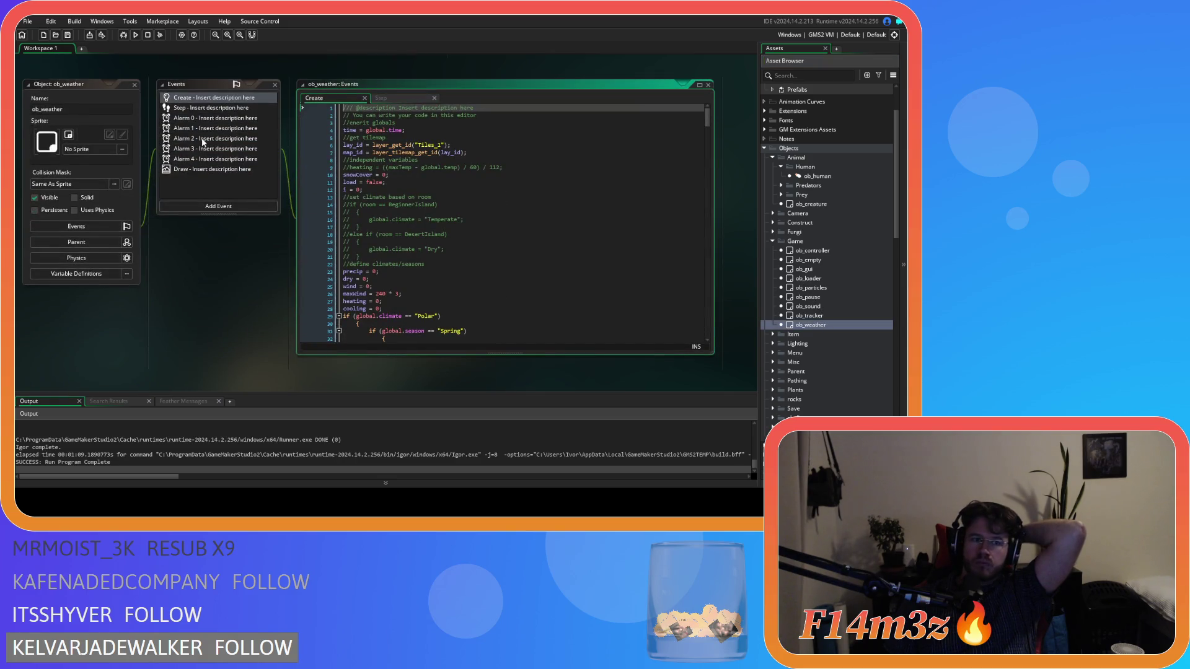
click(197, 121)
click(193, 129)
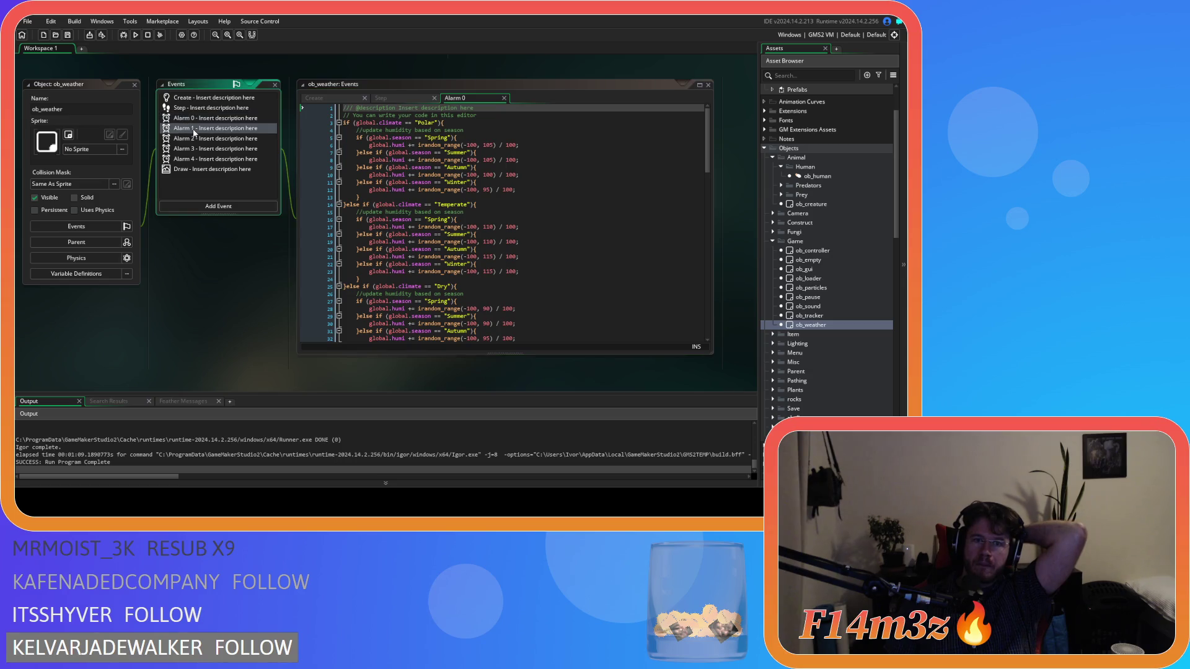
click(193, 138)
click(193, 149)
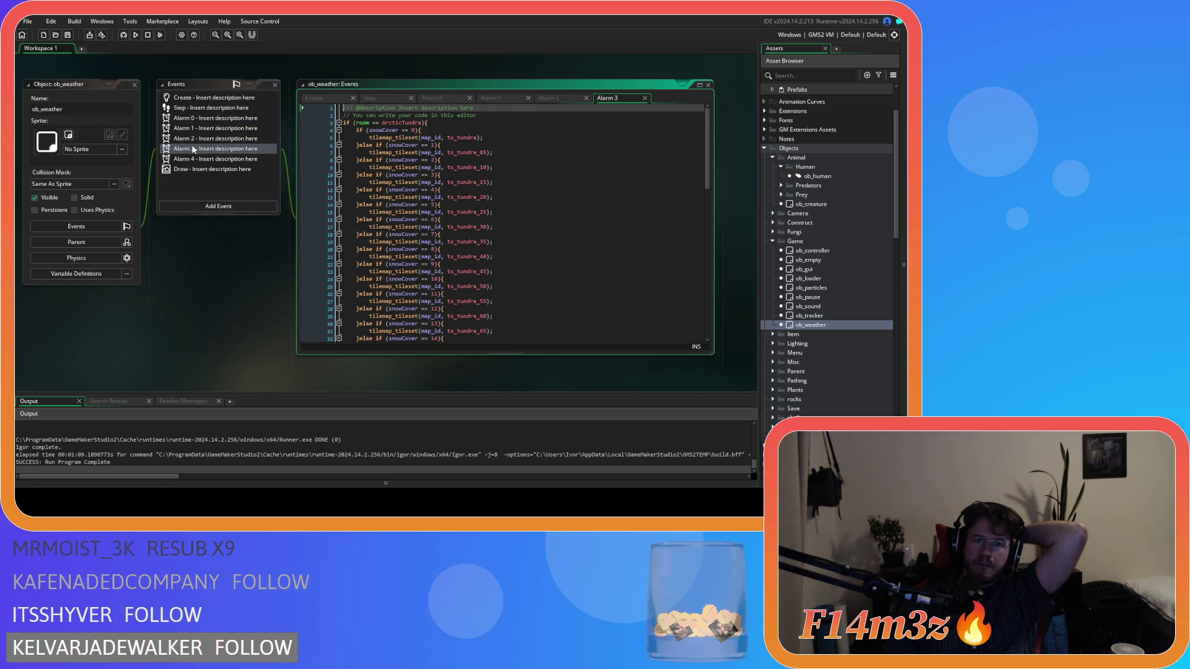
click(193, 159)
Step: Close ob_weather and open ob_lighting from the Lighting folder
double_click(870, 326)
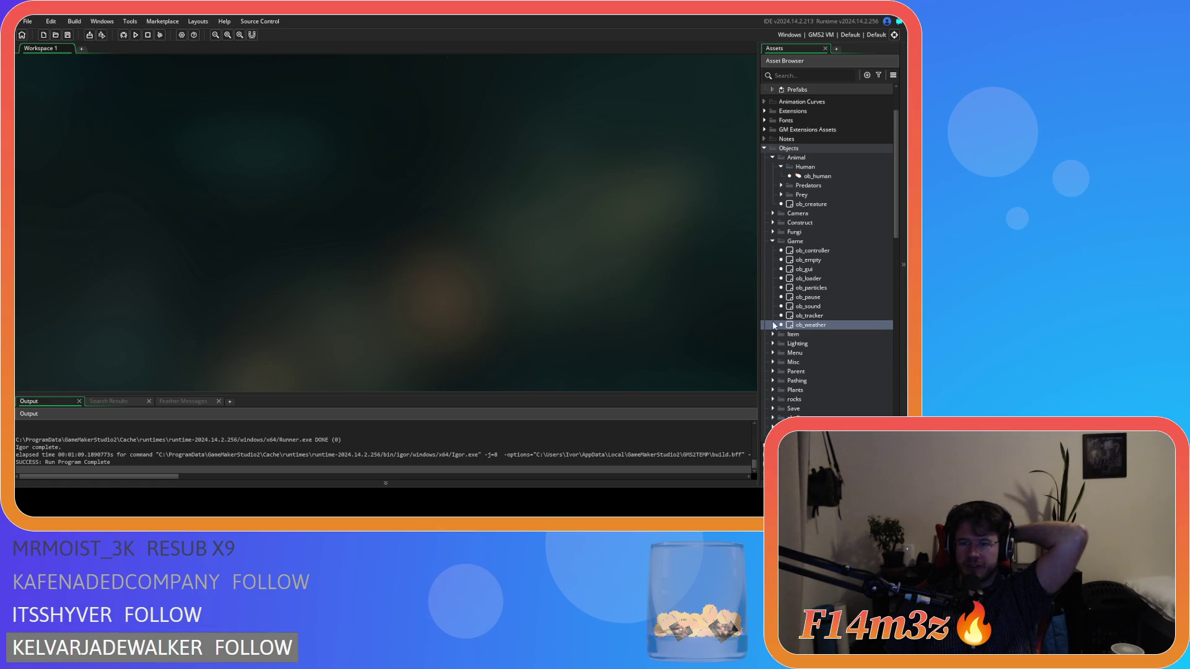
click(773, 344)
double_click(832, 363)
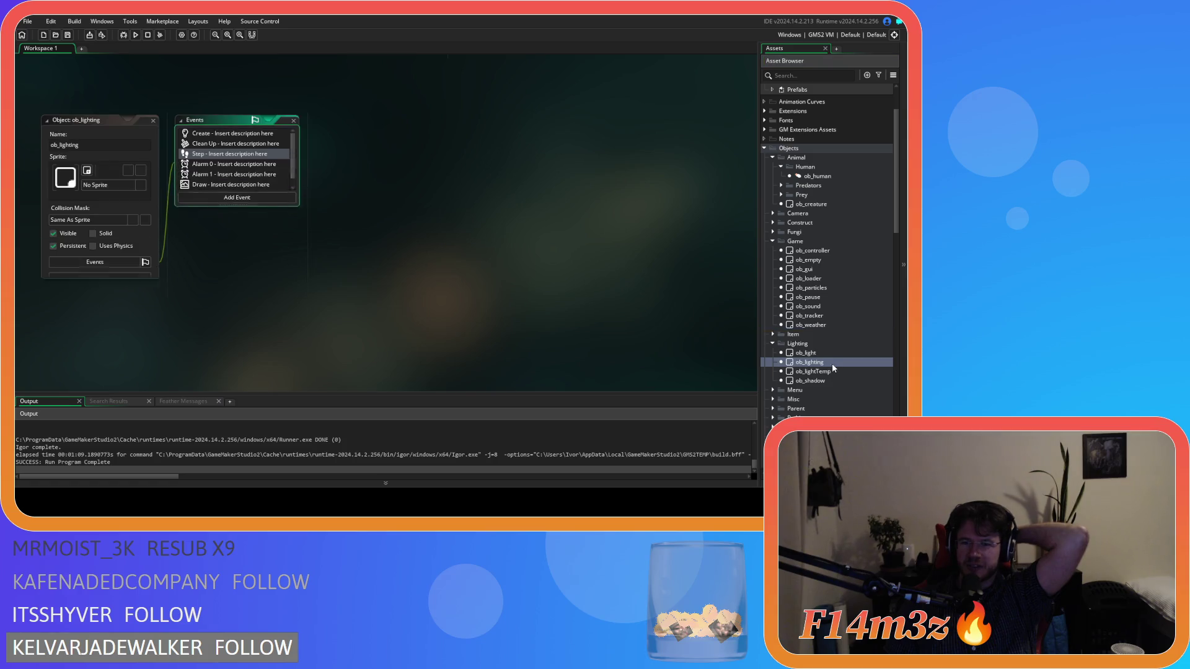
Step: Open ob_lighting's Alarm 1 code and scroll down to the ob_tent branch
click(211, 164)
click(216, 175)
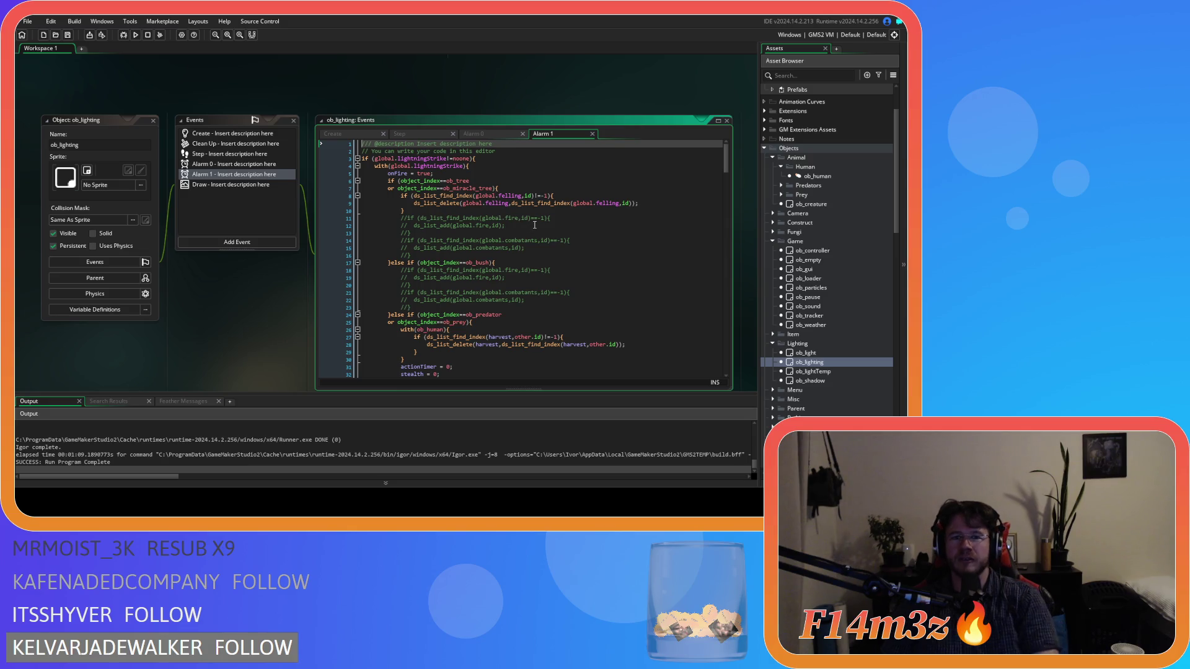
scroll(538, 216, down, 3)
scroll(538, 215, down, 4)
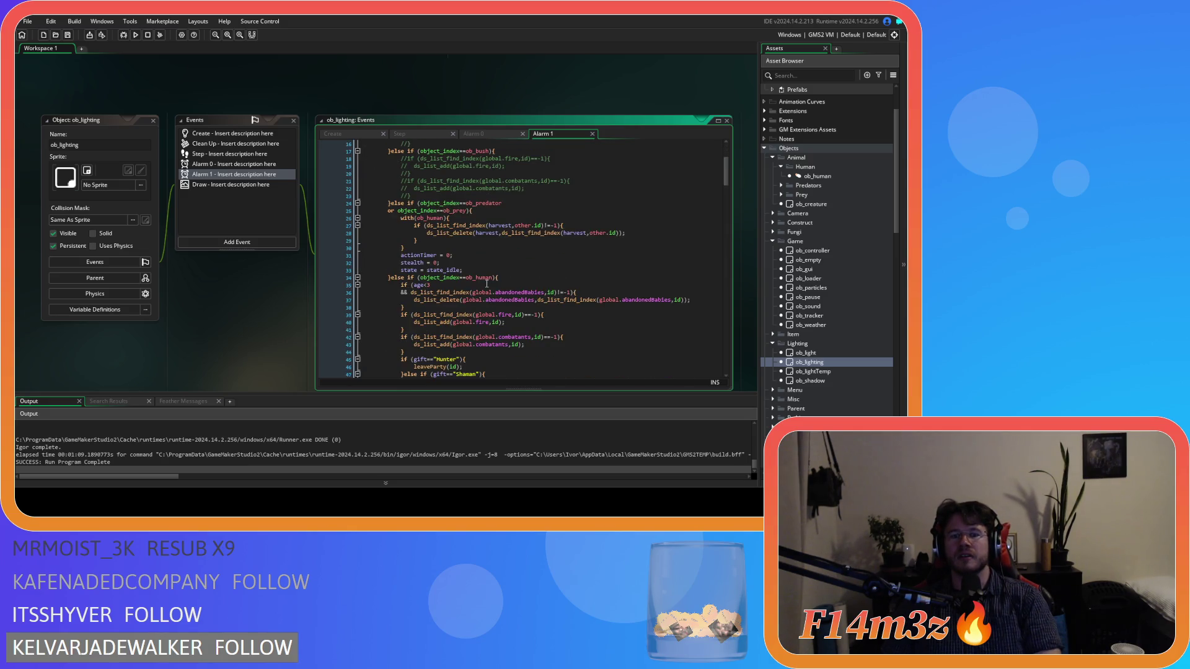
scroll(504, 310, down, 5)
scroll(503, 309, down, 8)
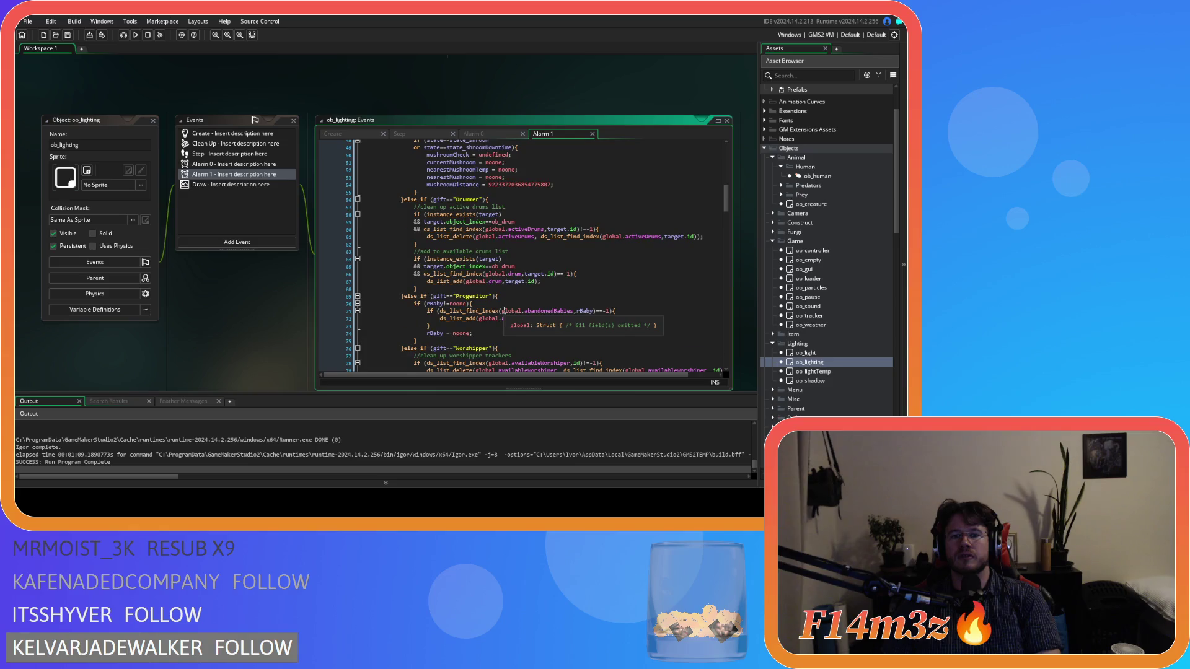
drag(729, 213, 732, 280)
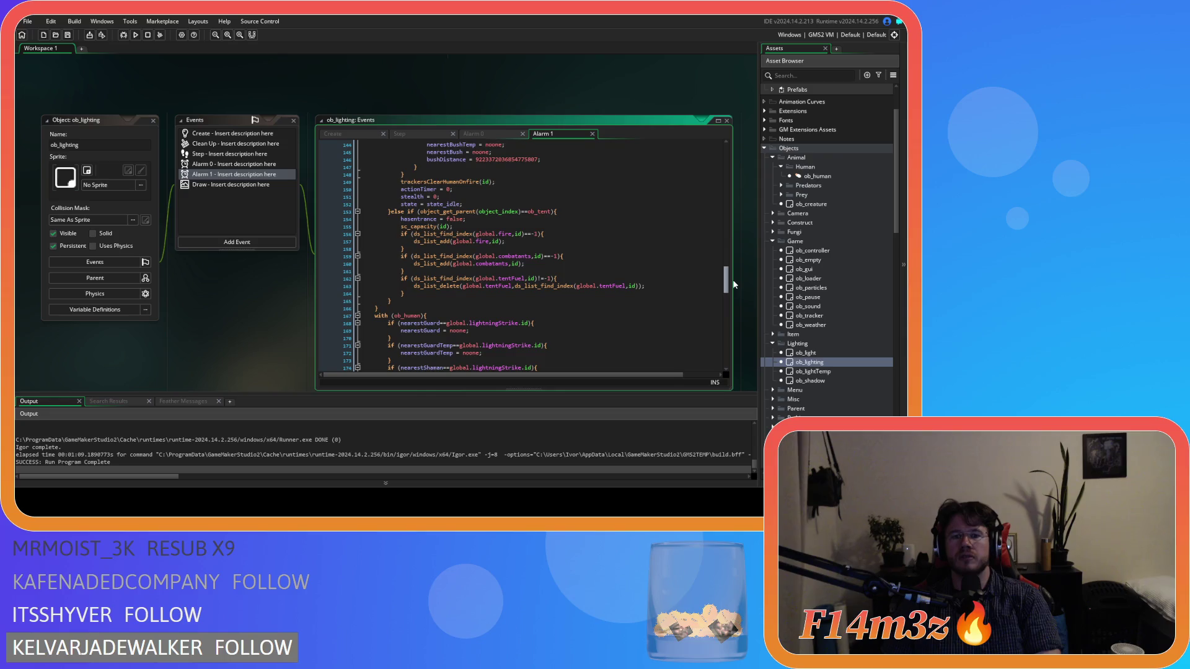
Step: Paste the fueledTents removal block after the tentFuel block and un-indent it to align
click(466, 292)
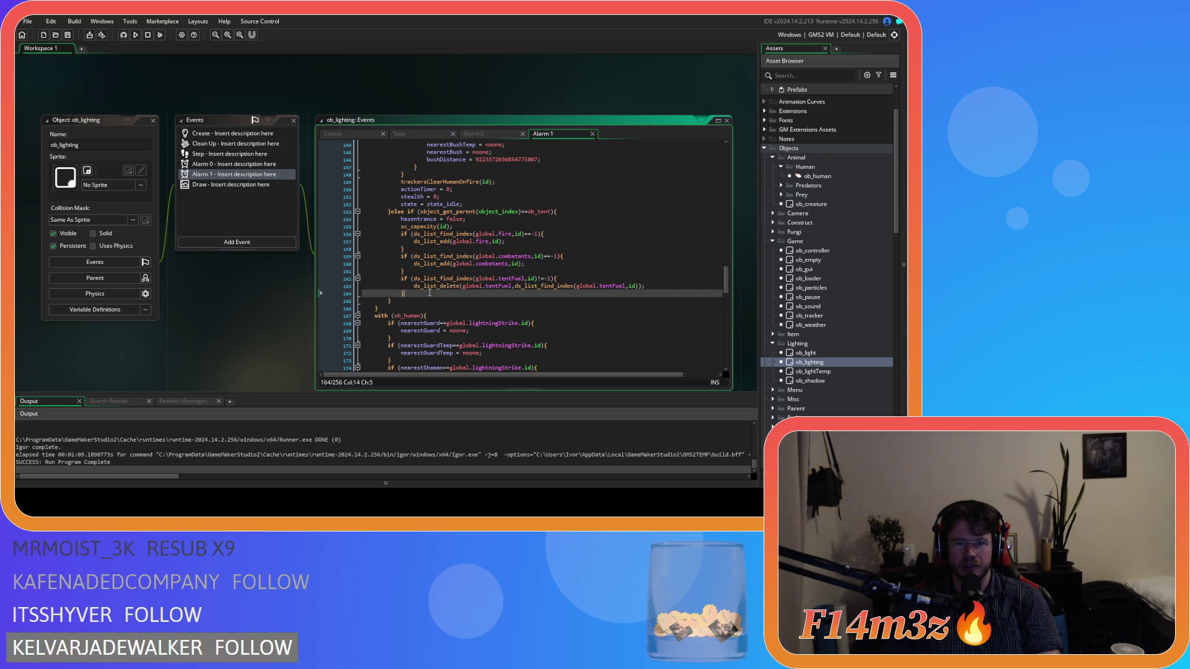
key(Return)
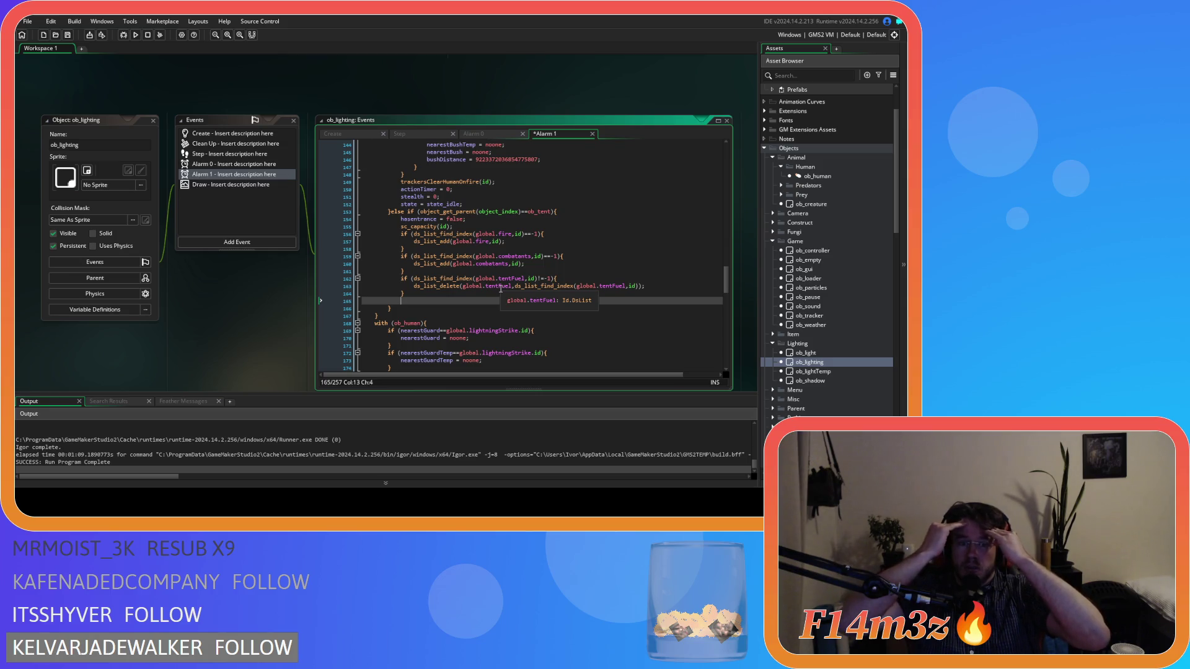
key(ctrl+v)
mouse_move(474, 315)
mouse_down()
mouse_move(344, 306)
mouse_move(326, 316)
mouse_up()
key(shift+Tab)
key(shift+Tab)
key(shift+Tab)
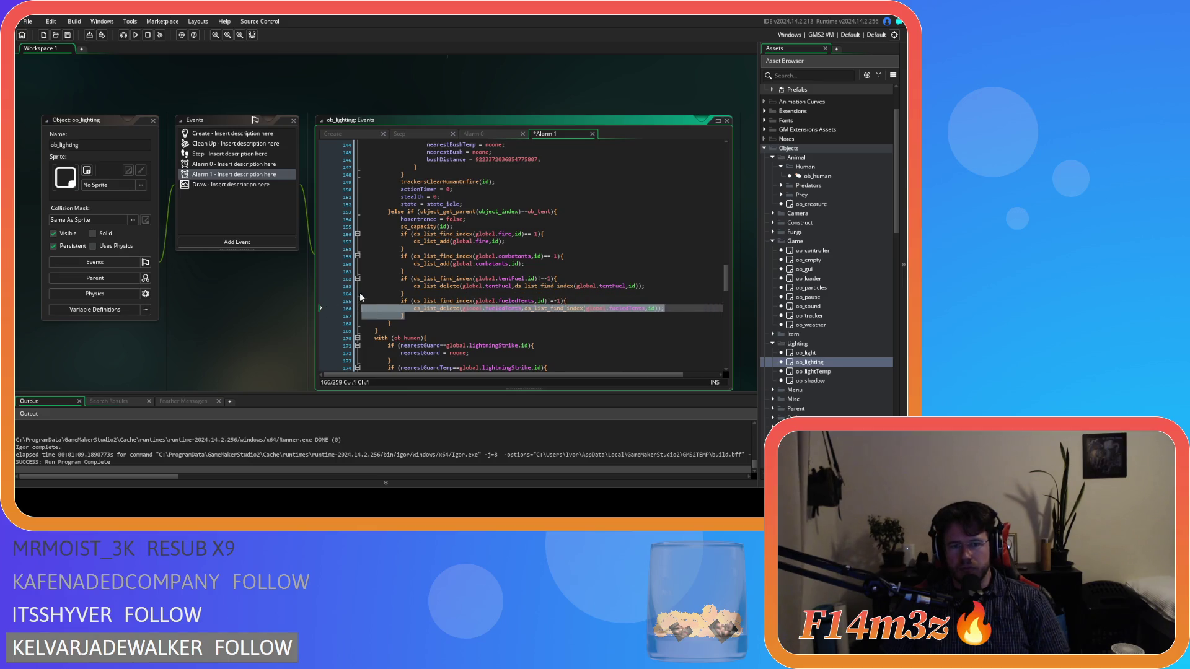
click(473, 263)
double_click(538, 211)
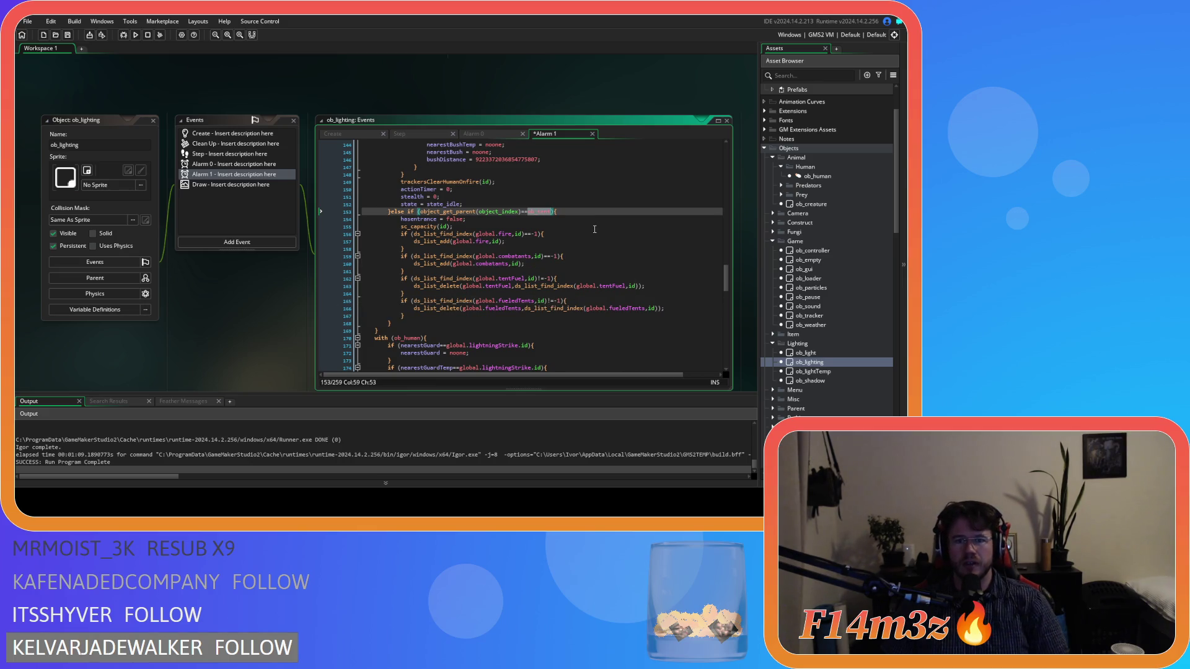
scroll(582, 232, up, 6)
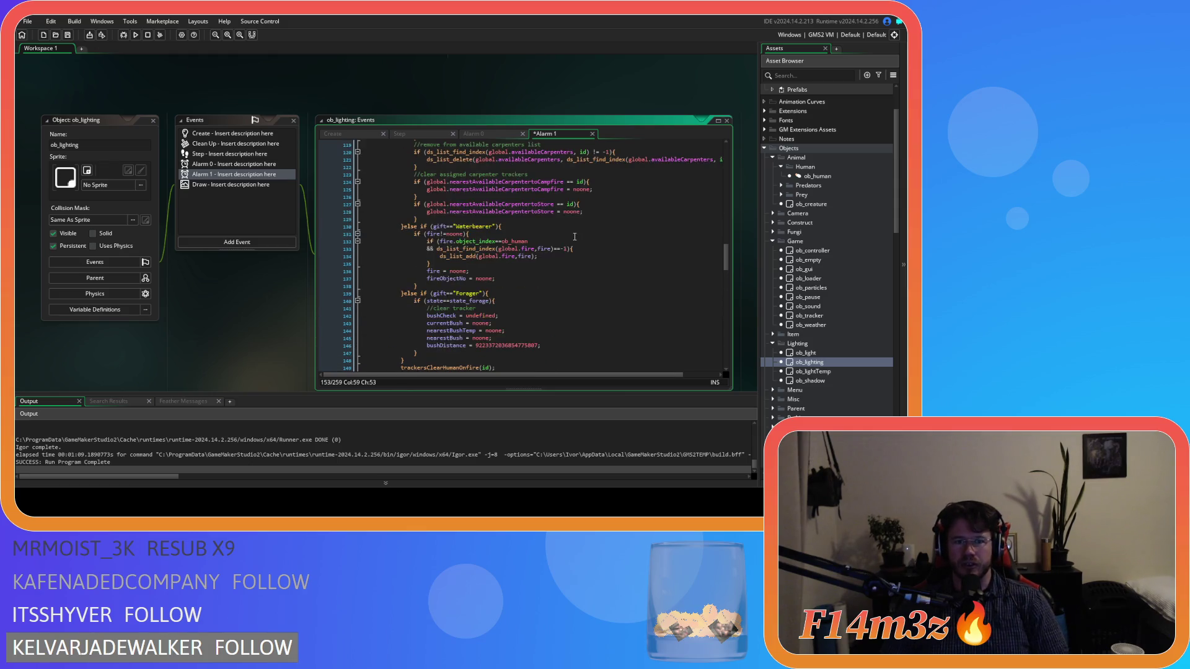
scroll(573, 238, down, 6)
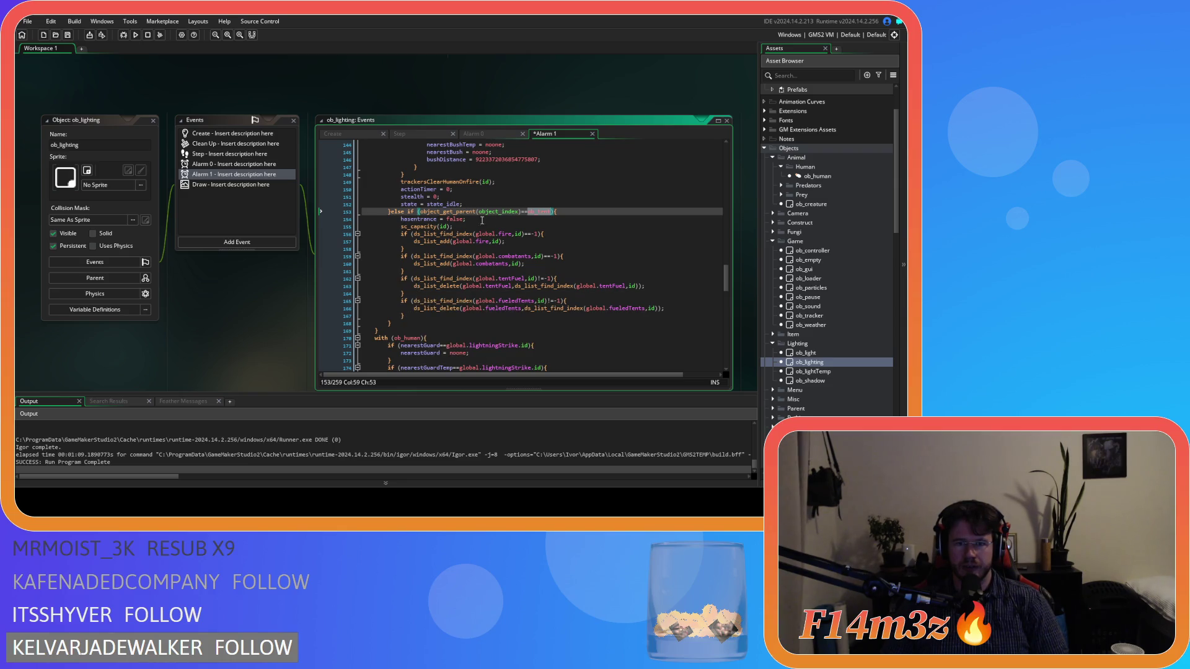
Step: Remove the object_get_parent wrapper from line 153's check and correct the object name to ob_store
mouse_move(425, 212)
drag(421, 211, 477, 213)
key(BackSpace)
key(BackSpace)
click(476, 212)
text(j)
key(BackSpace)
text(_ator)
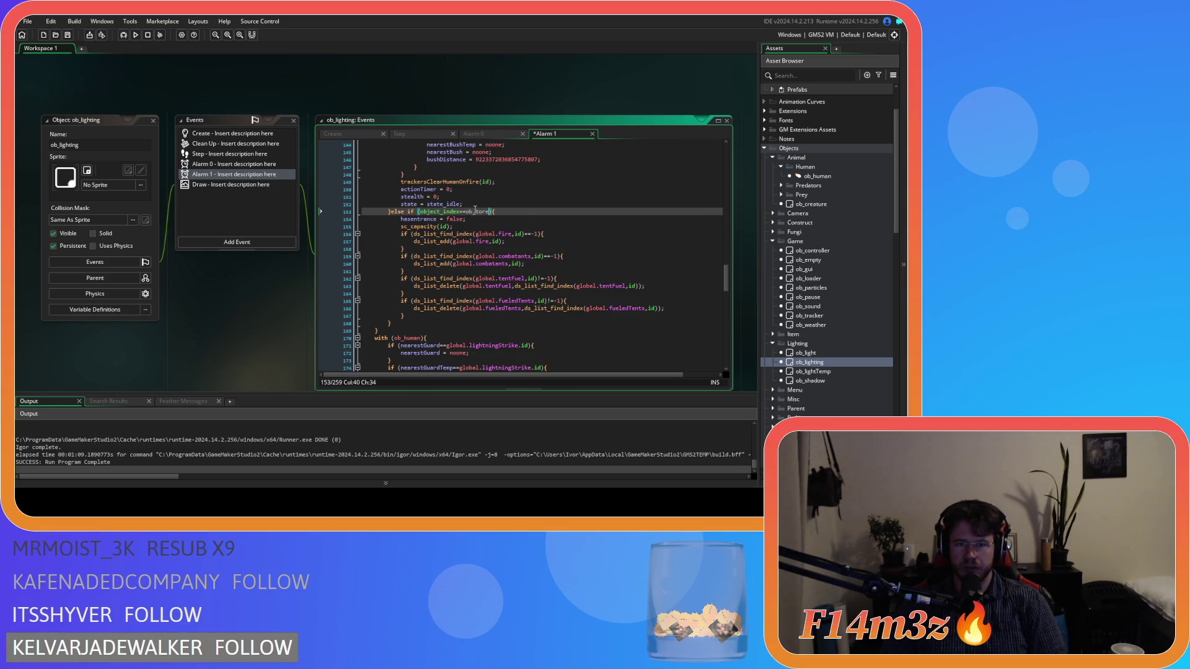
click(476, 212)
text(s)
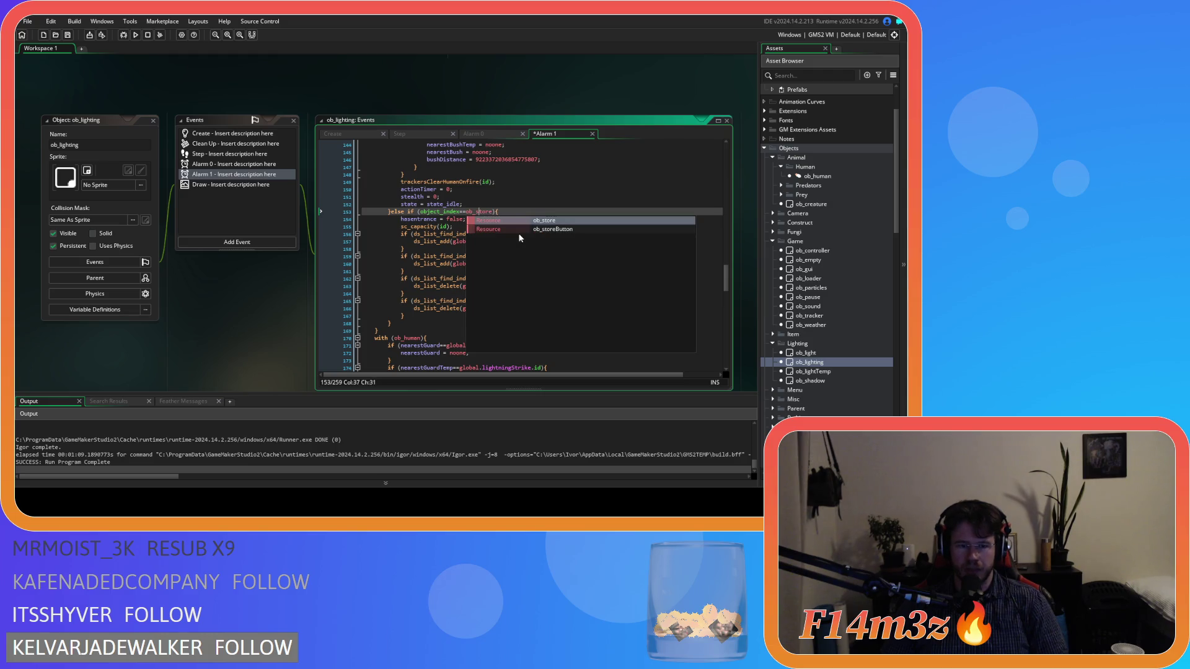
key(Up)
key(Up)
click(479, 234)
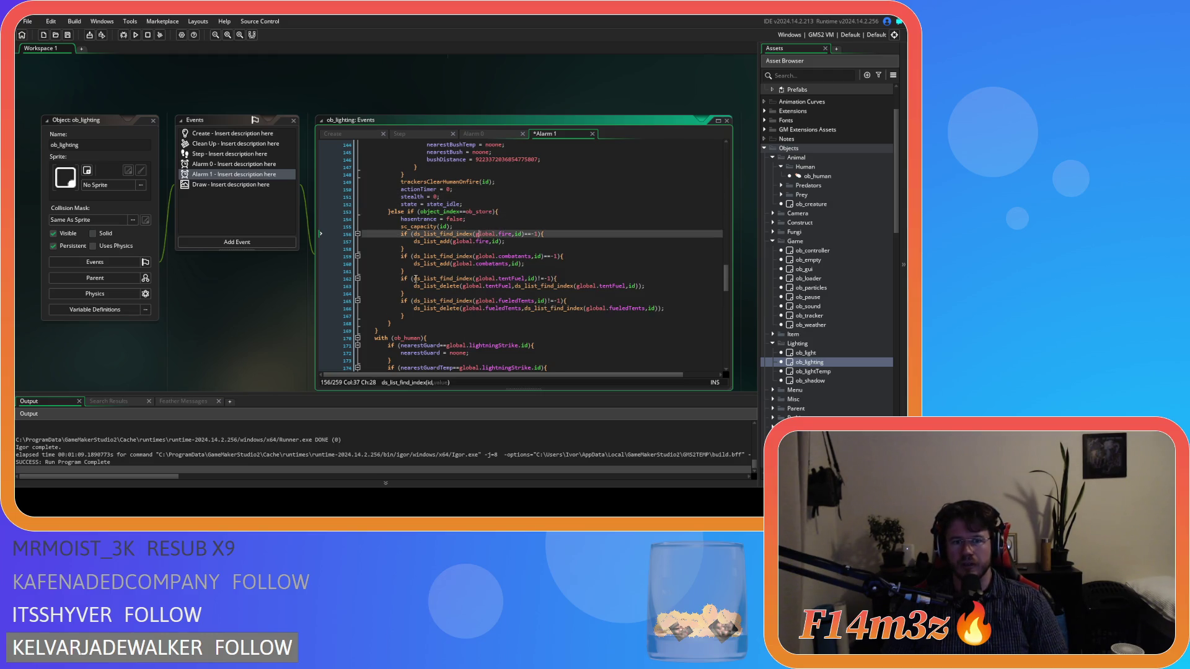
Step: Duplicate the ob_store else-if block below itself and rename the copy to ob_hut
drag(412, 317, 394, 213)
key(ctrl+c)
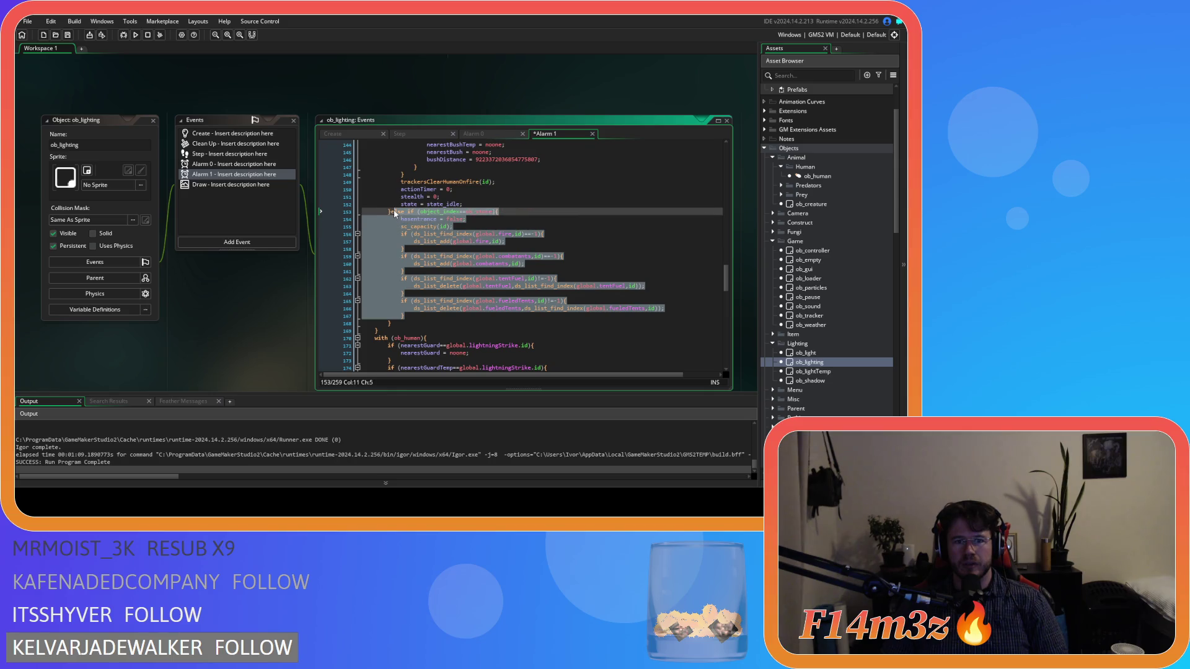
drag(394, 323, 390, 210)
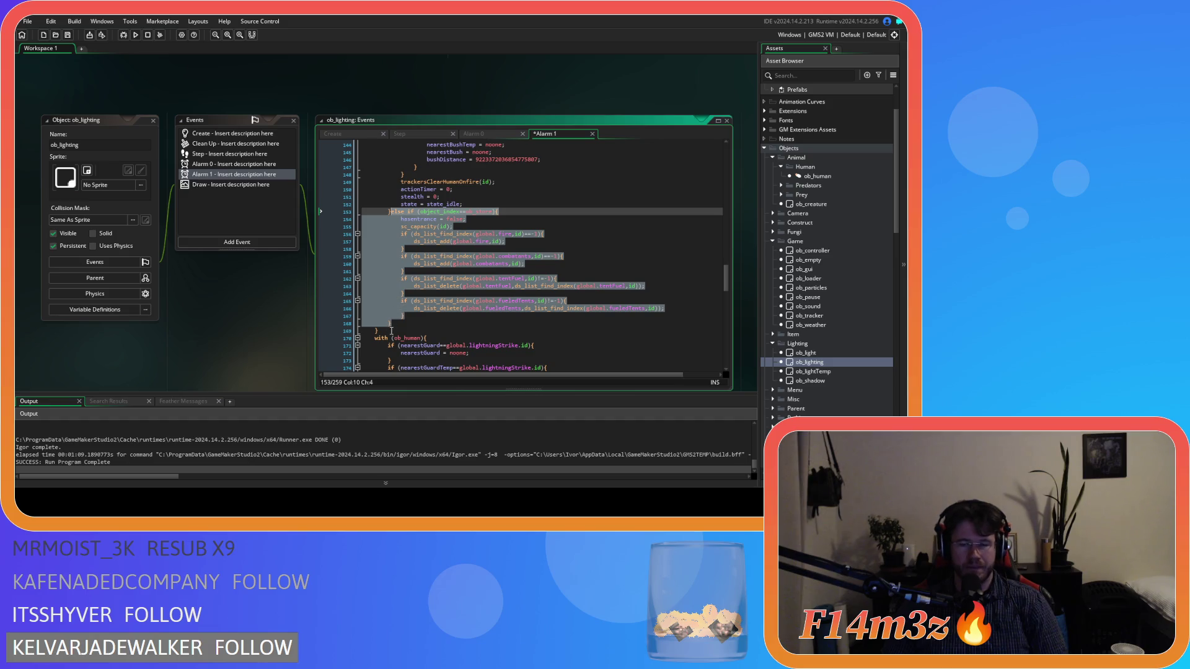
click(434, 316)
key(ctrl+v)
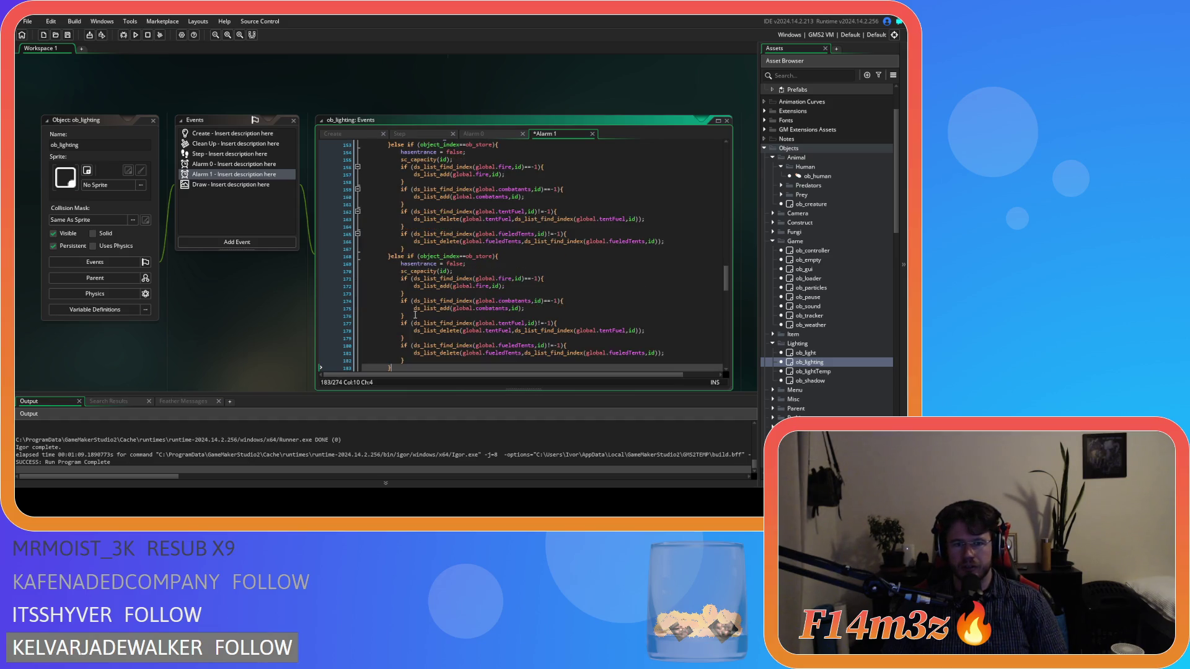
double_click(480, 256)
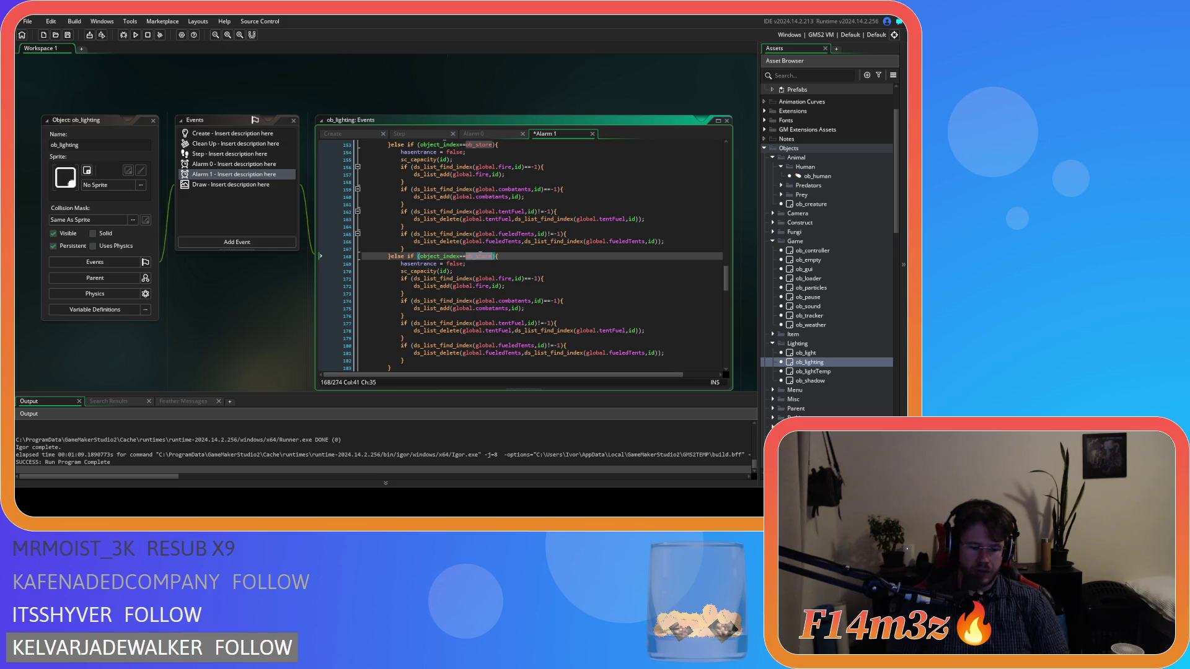
text(hut)
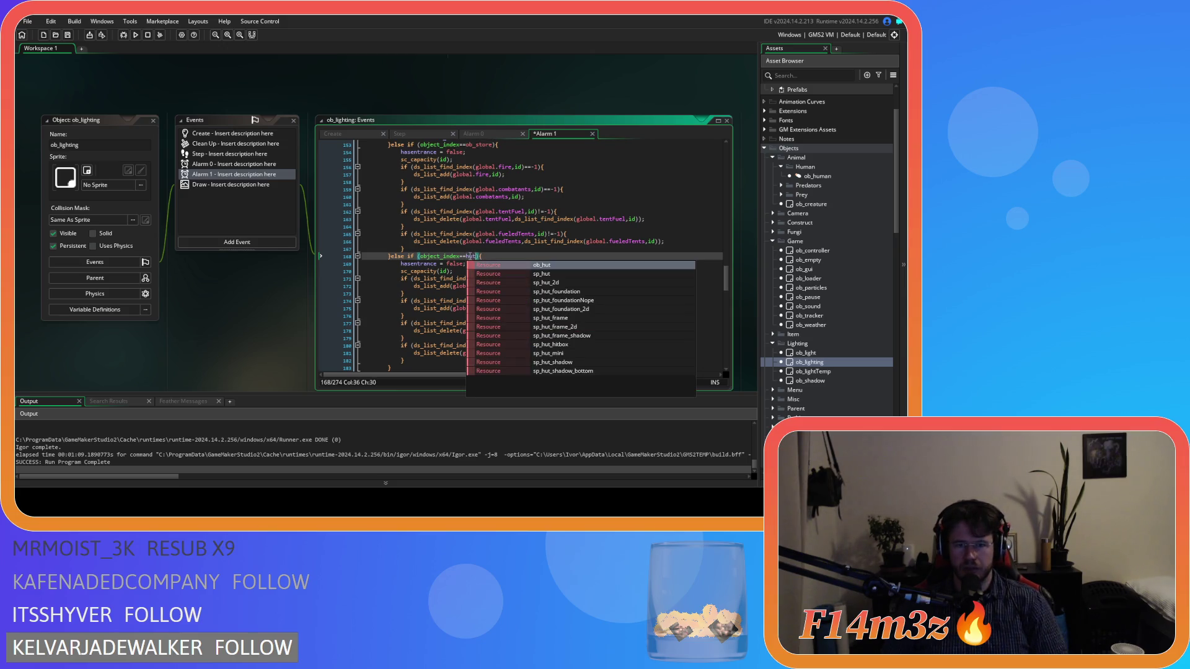
click(468, 256)
text(ob_)
Step: Paste a second copy of the block and rename it to ob_kresh
scroll(414, 295, down, 3)
click(414, 295)
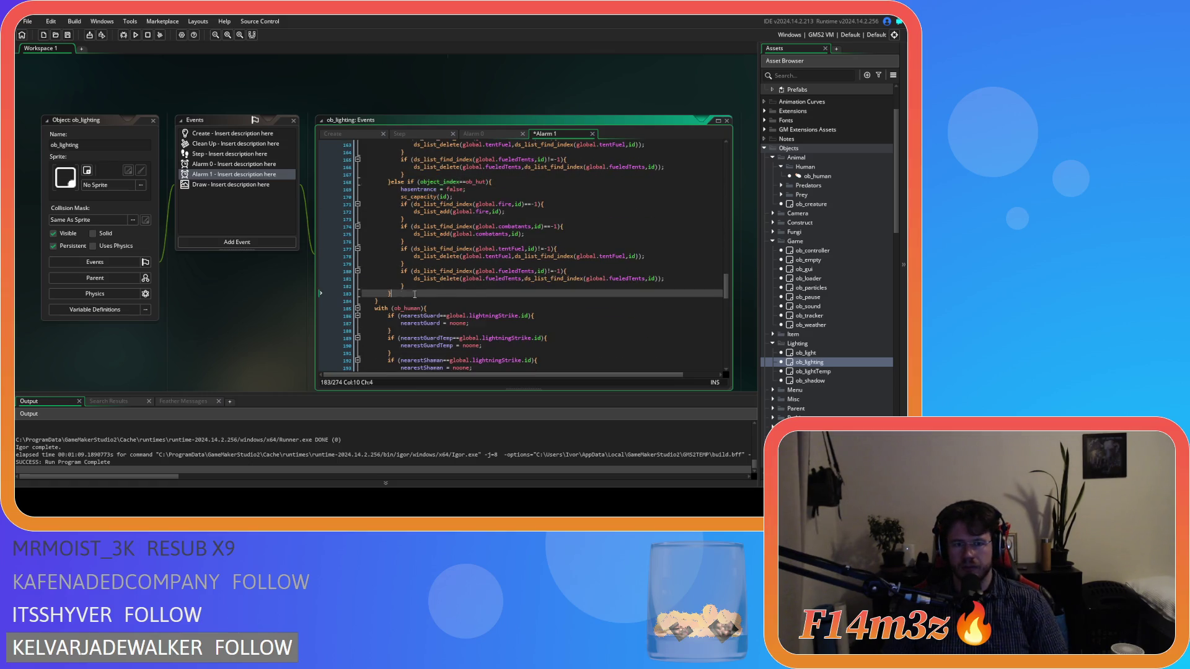
key(ctrl+v)
click(477, 260)
key(Delete)
key(Delete)
key(Delete)
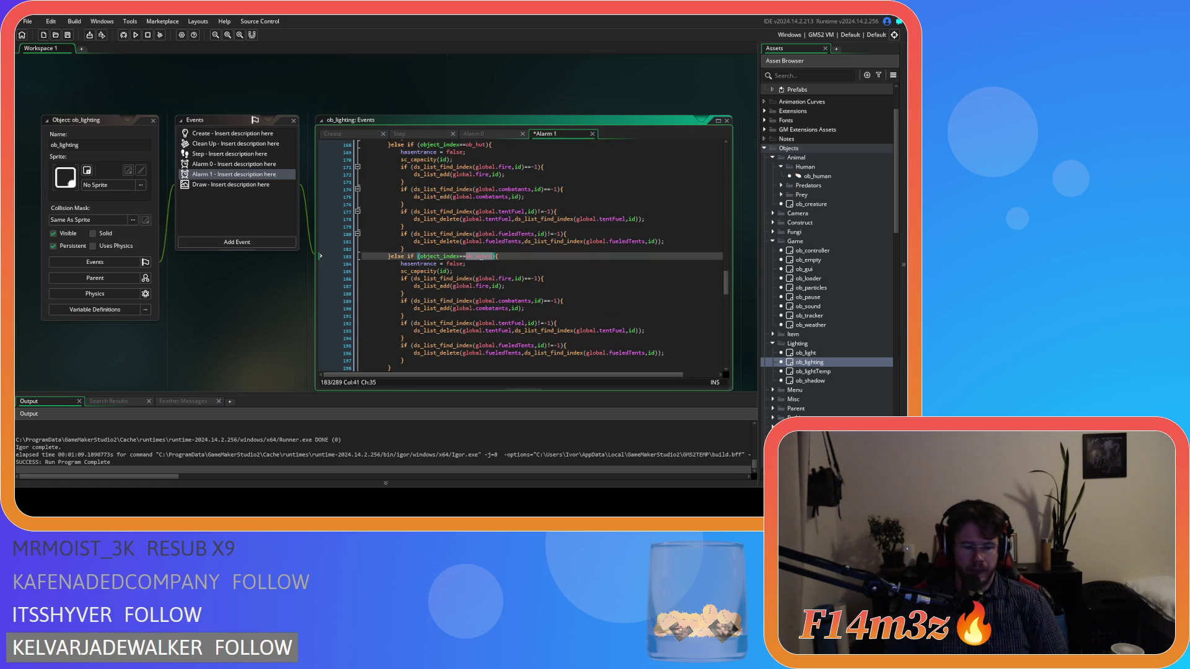
text(kresh)
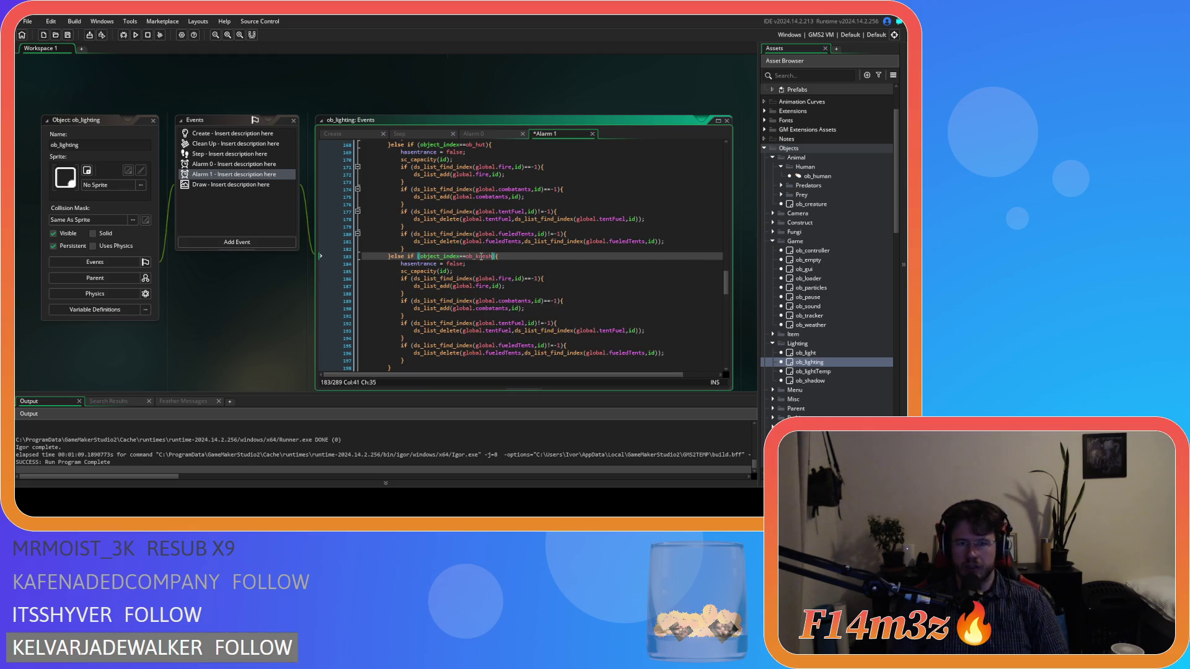
Step: Delete the tent-fuel checks from the ob_store branch and the fueledTents check from ob_kresh, then save
scroll(511, 125, up, 3)
scroll(493, 261, down, 3)
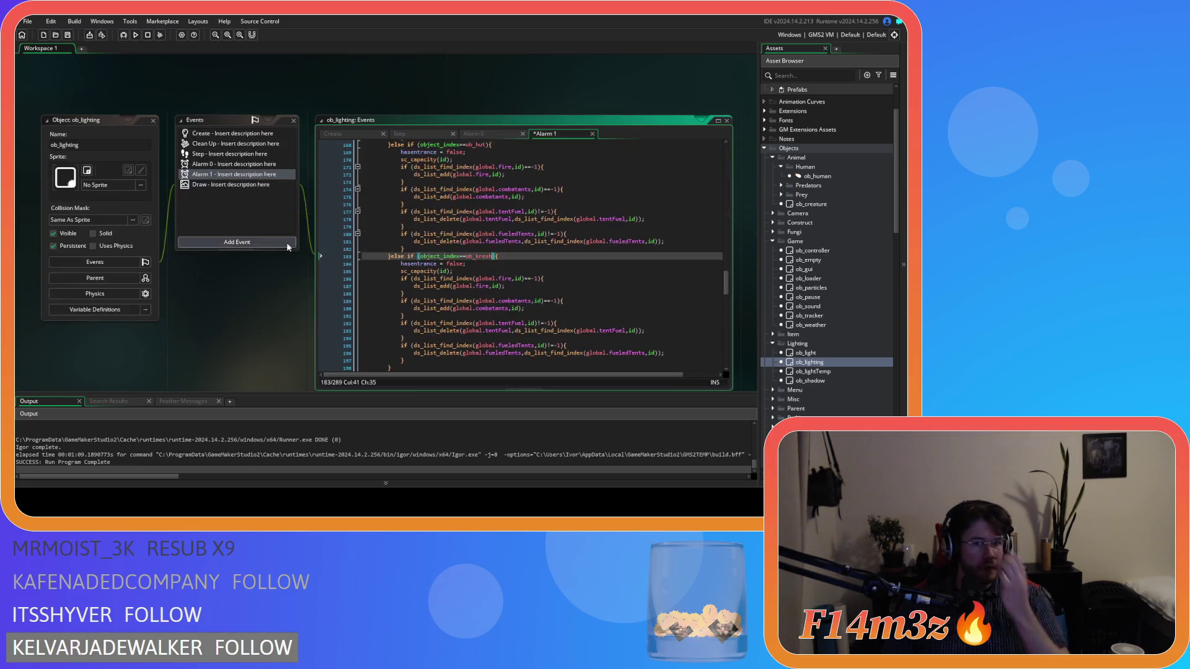
scroll(490, 278, up, 5)
mouse_move(407, 286)
mouse_down()
mouse_move(357, 248)
mouse_move(339, 252)
mouse_up()
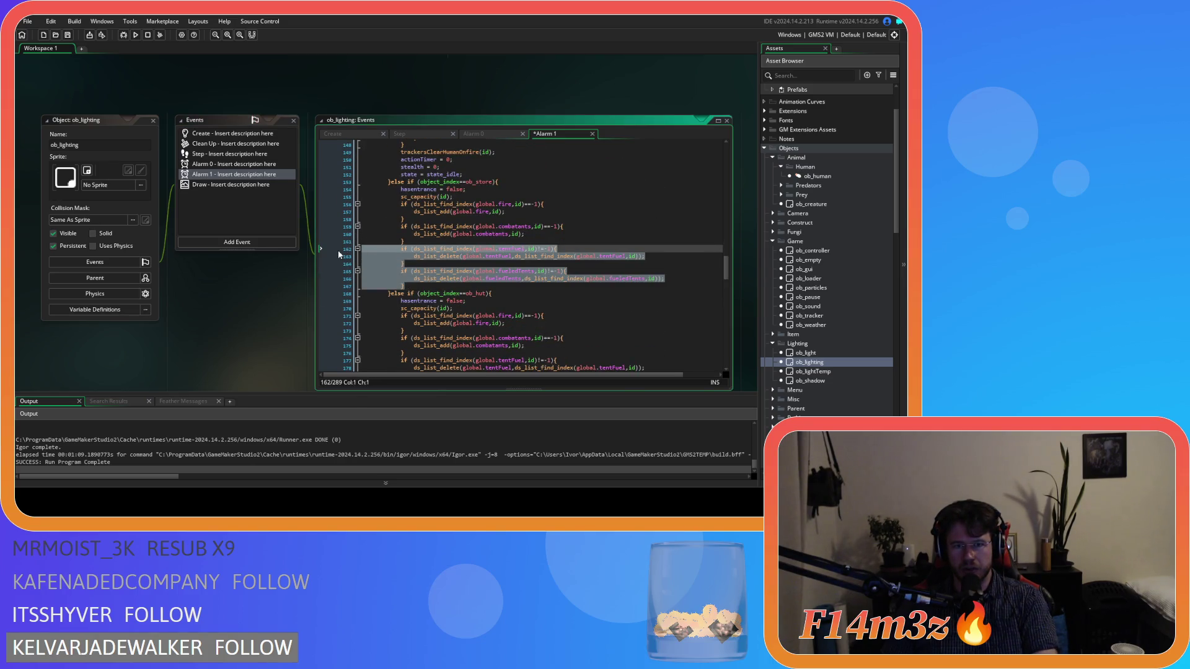
key(BackSpace)
scroll(432, 291, down, 2)
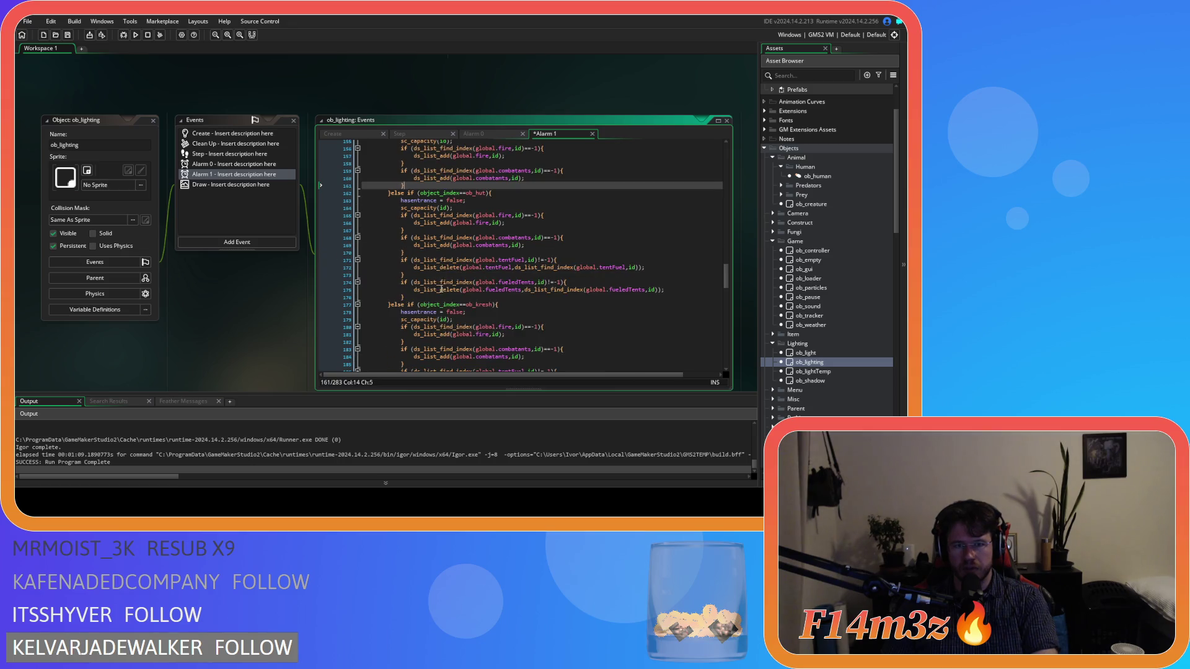
drag(434, 252, 484, 290)
scroll(487, 305, down, 5)
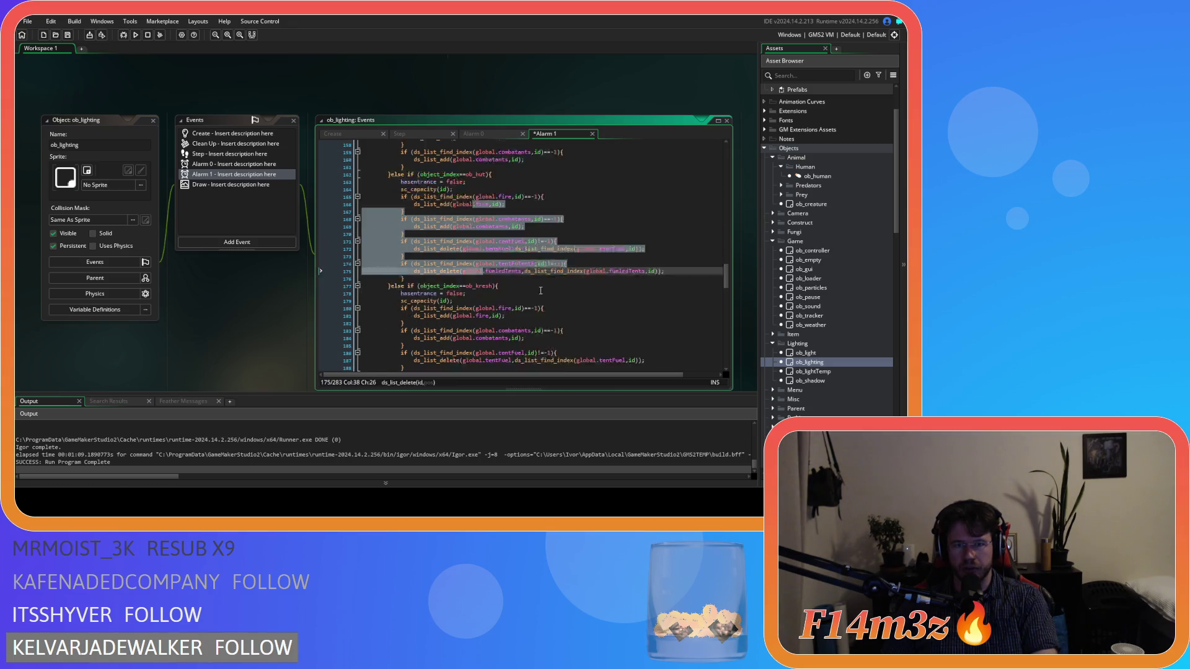
drag(404, 298, 321, 283)
key(BackSpace)
key(ctrl+z)
key(ctrl+z)
key(ctrl+z)
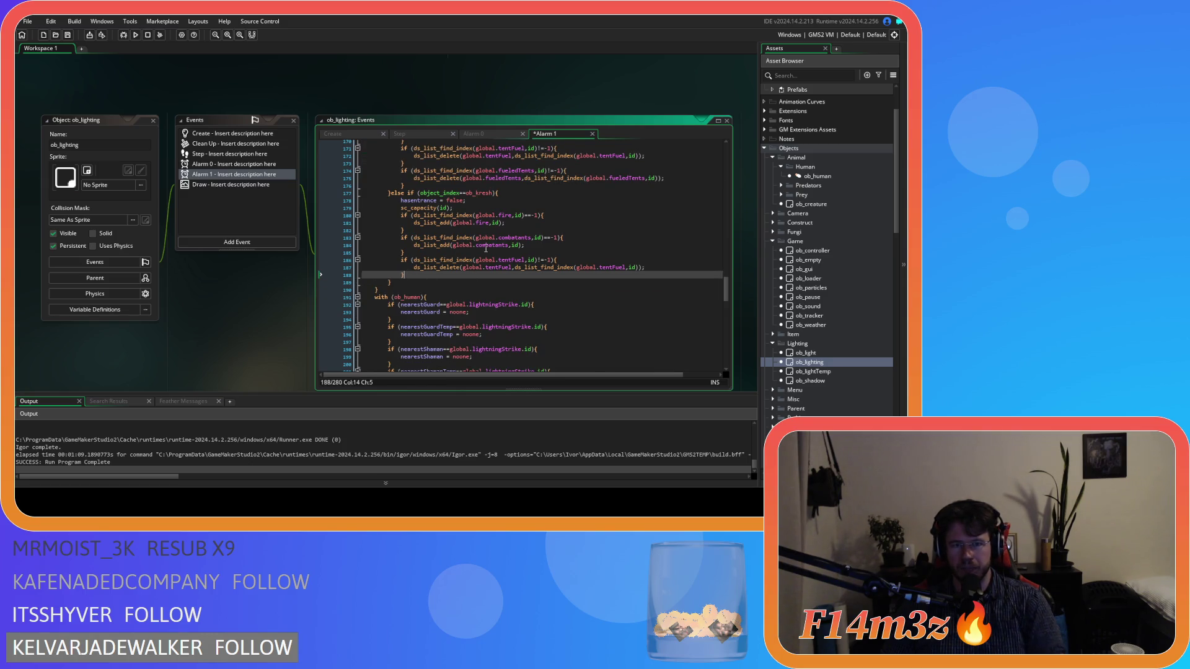
Step: Open the sc_capacity script from its sc_capacity(id) call and look at its onFire==true condition
click(330, 301)
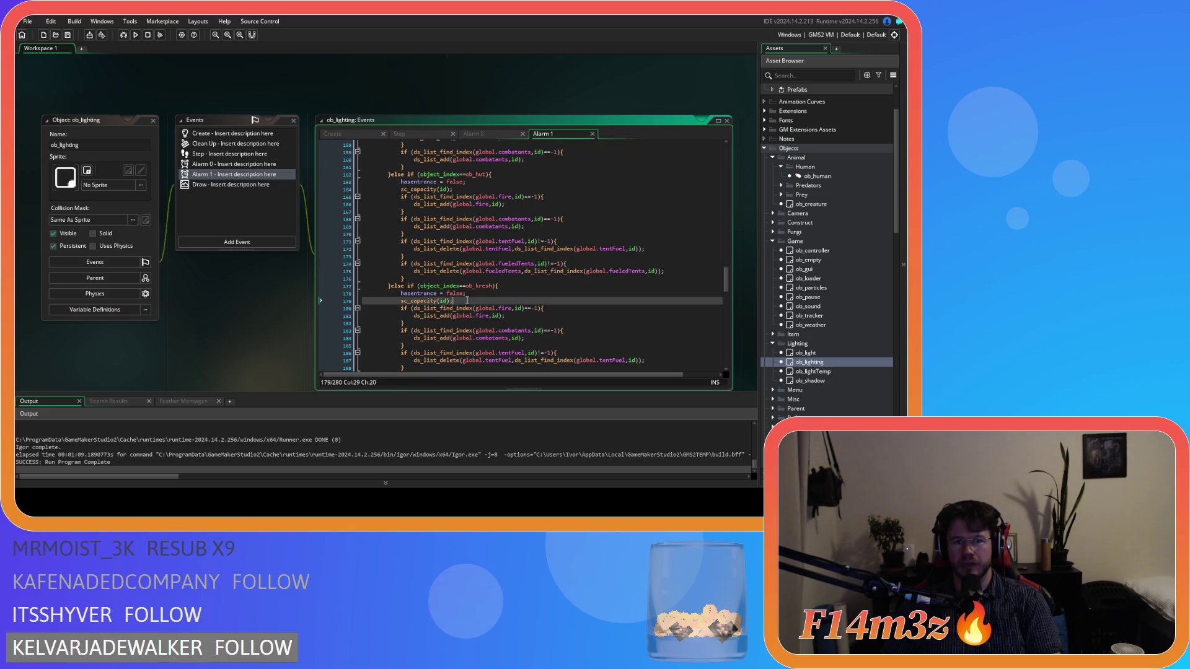
middle_click(404, 300)
drag(409, 145, 464, 147)
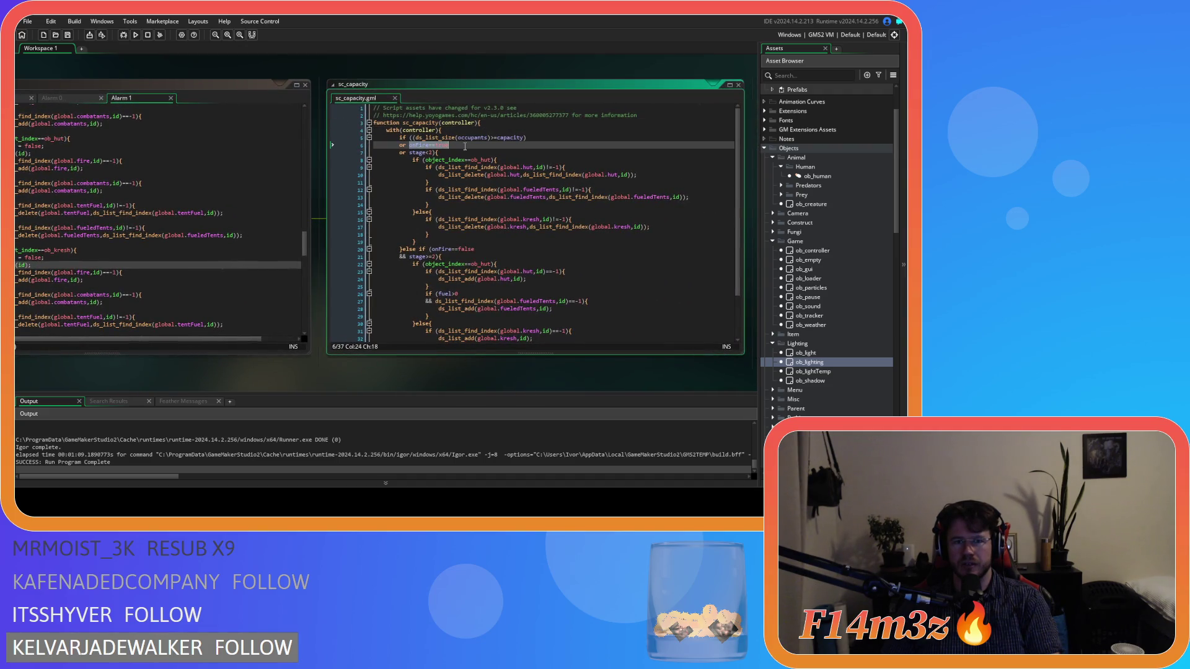
Step: Close the sc_capacity script and the ob_lighting object windows
click(394, 98)
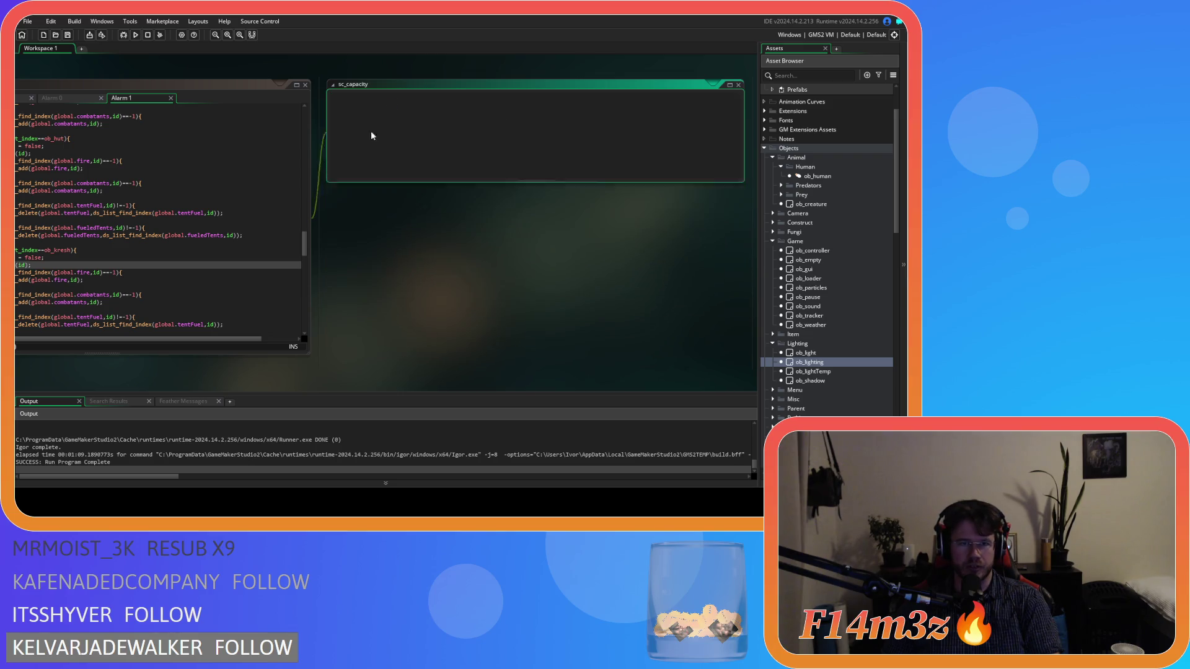
click(509, 259)
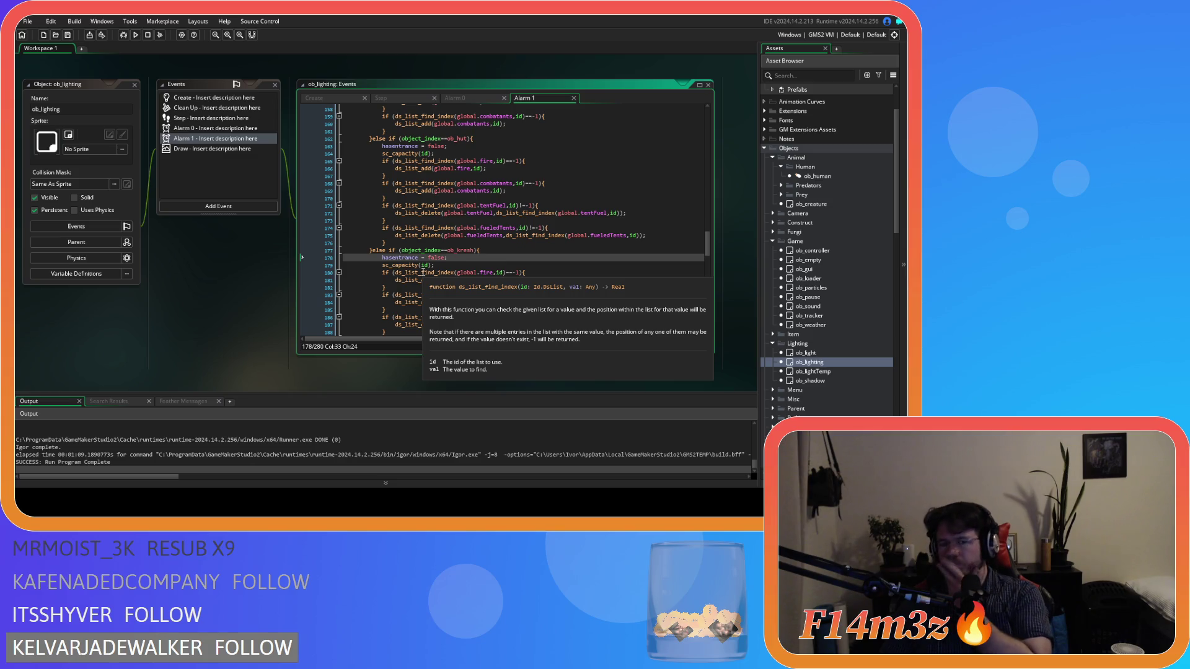
scroll(226, 299, up, 5)
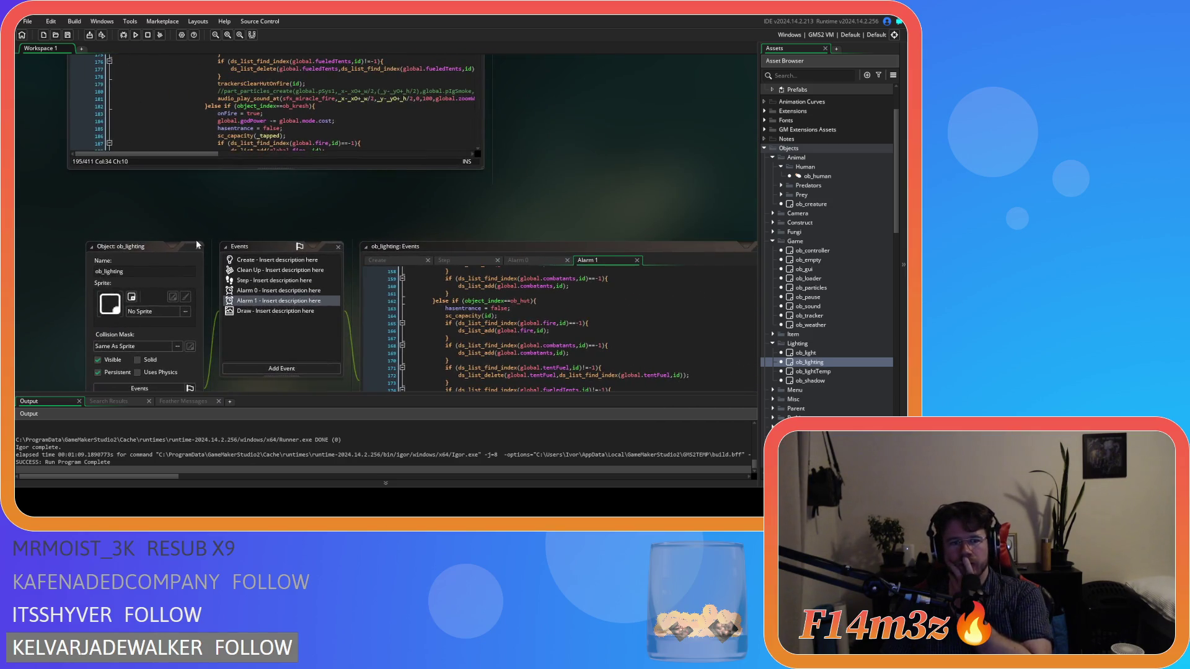
click(197, 249)
Step: Bring the sc_miracleFire script into view and review its fueledTents check on line 176
scroll(449, 263, up, 3)
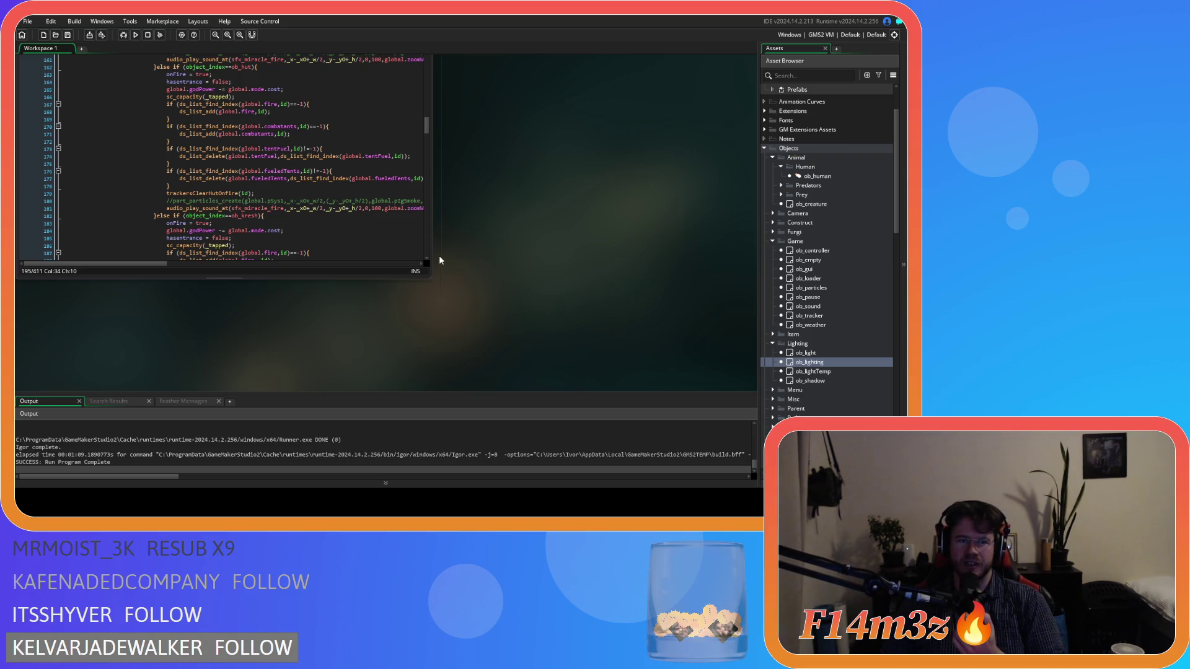
scroll(373, 248, up, 3)
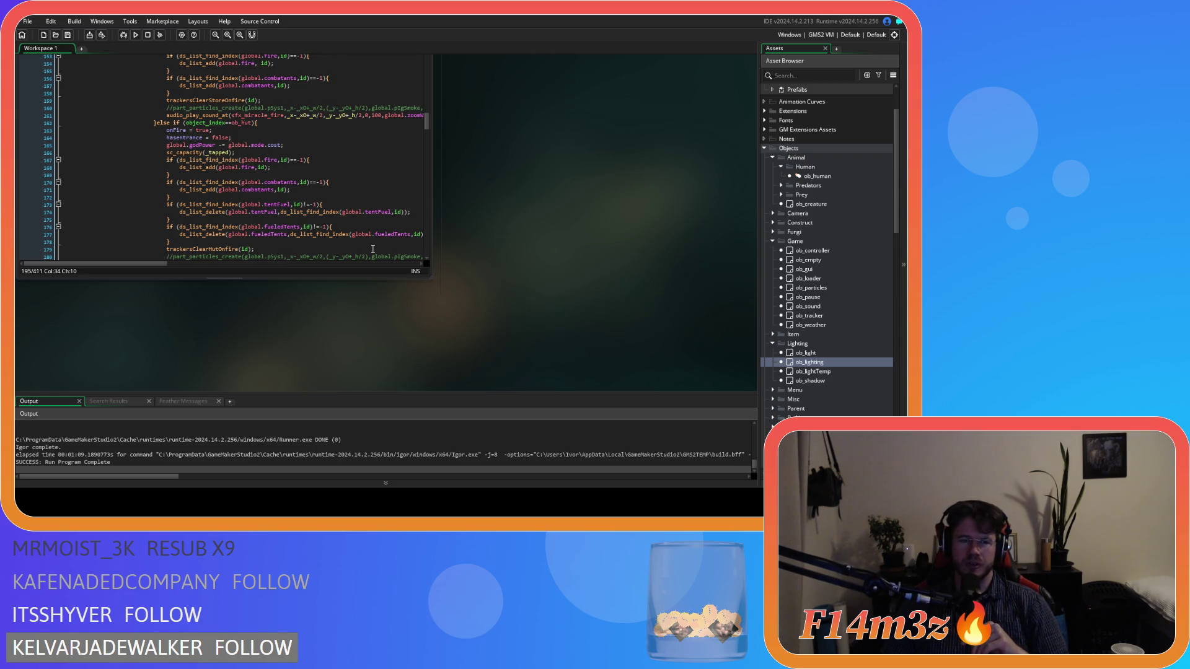
scroll(373, 249, up, 2)
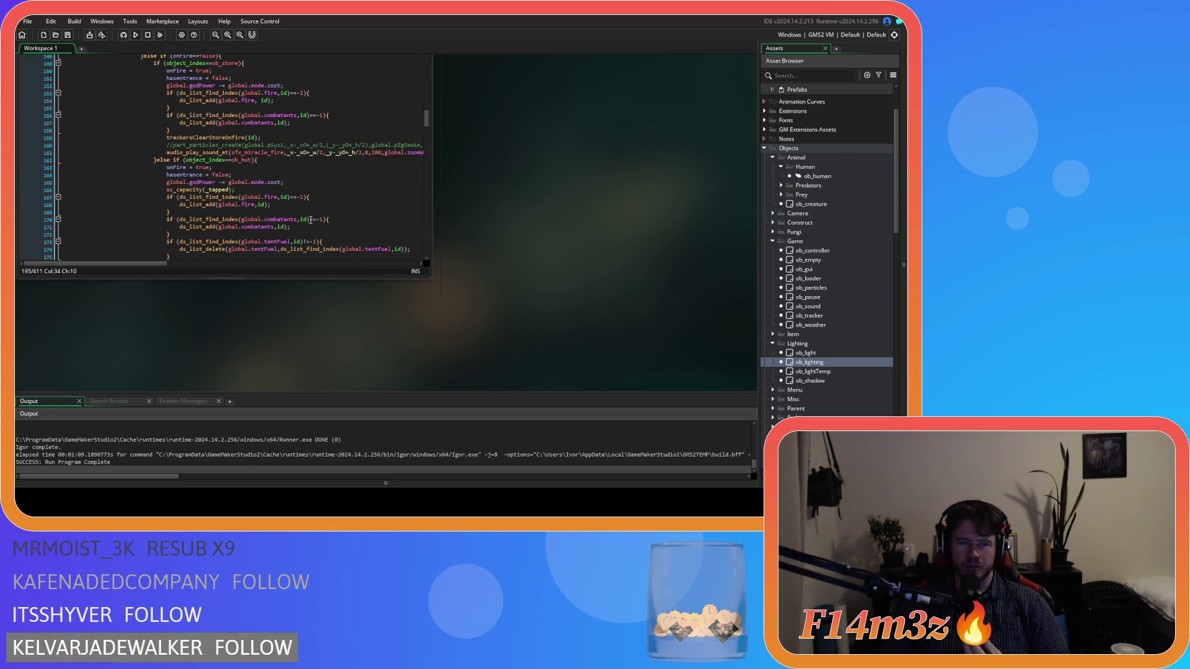
scroll(310, 220, up, 3)
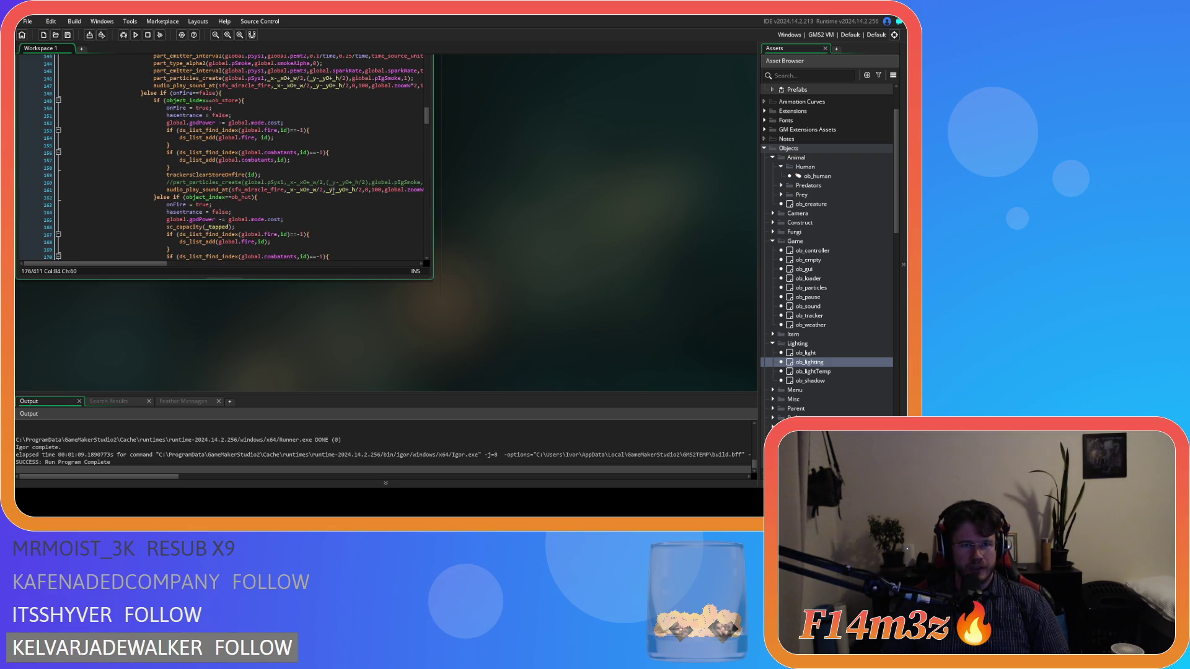
scroll(502, 237, up, 2)
scroll(502, 236, down, 1)
drag(502, 237, 560, 255)
click(373, 215)
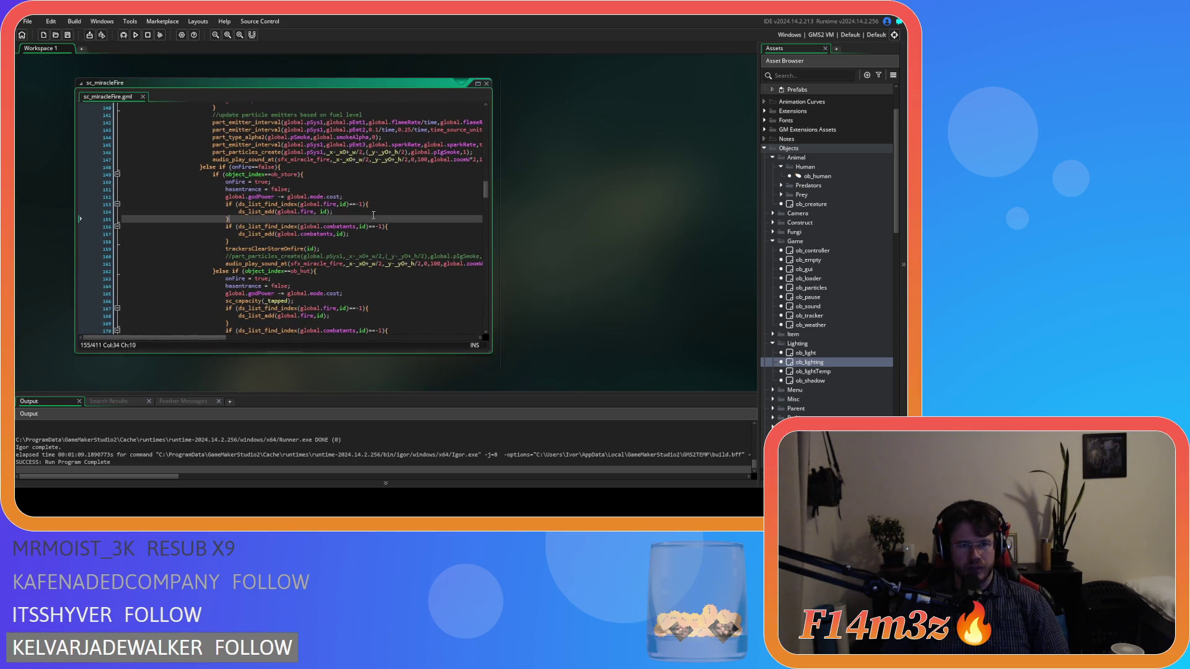
scroll(375, 215, down, 2)
scroll(380, 214, down, 3)
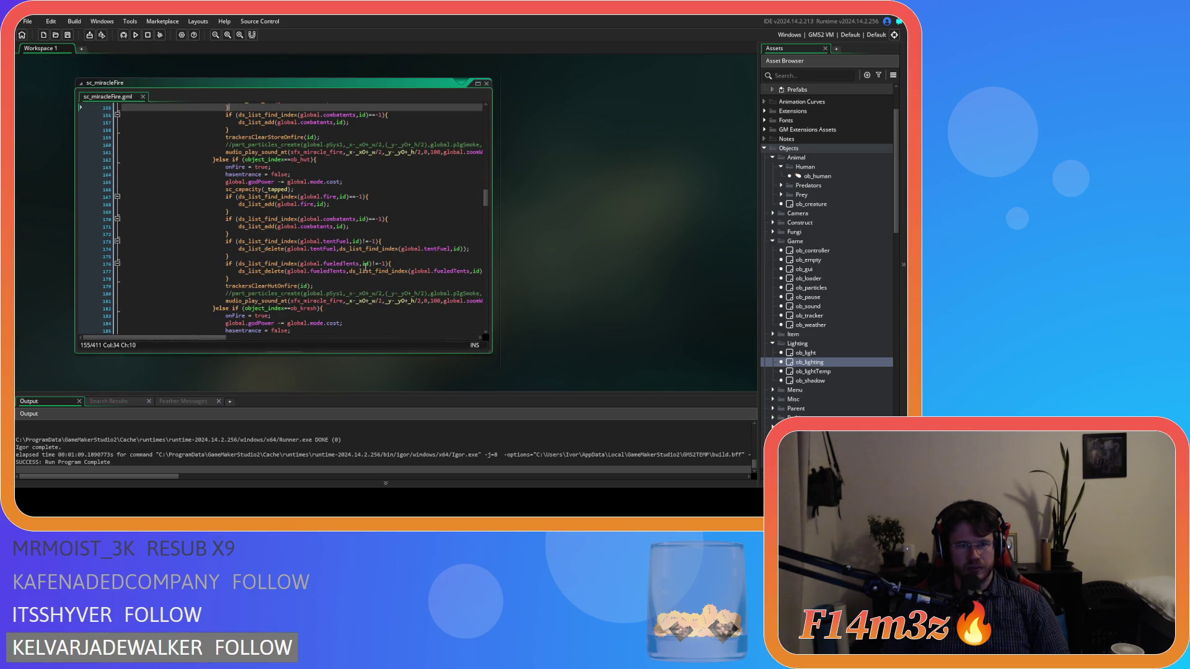
click(318, 263)
scroll(372, 279, up, 1)
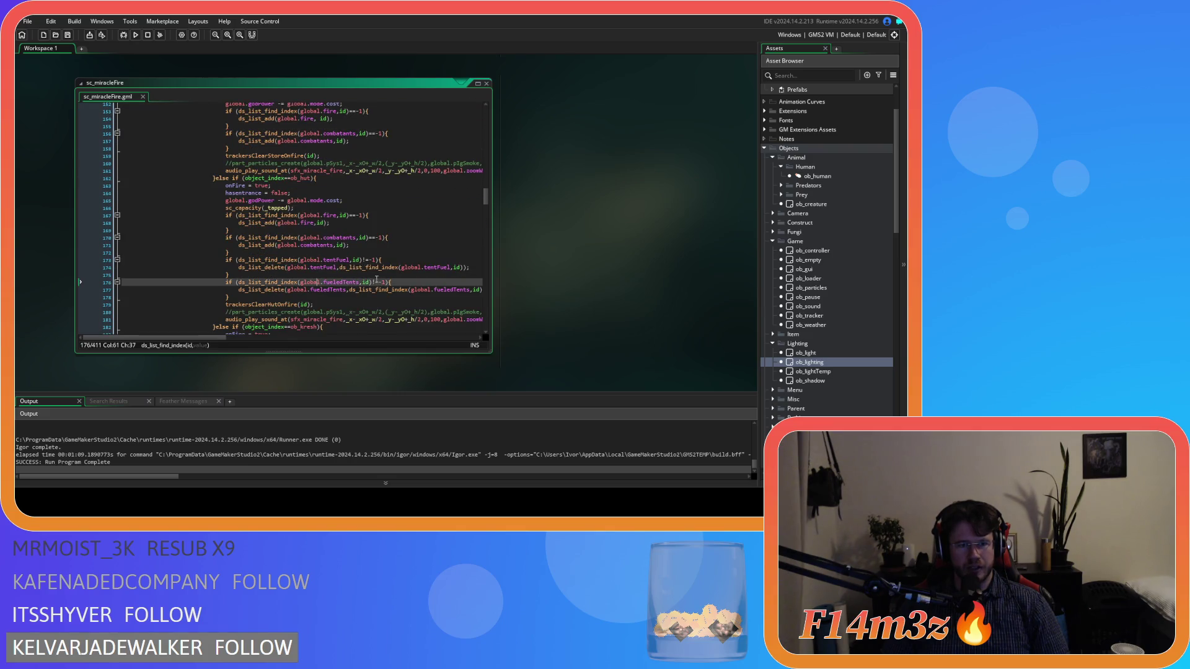
scroll(437, 277, up, 4)
scroll(467, 175, up, 3)
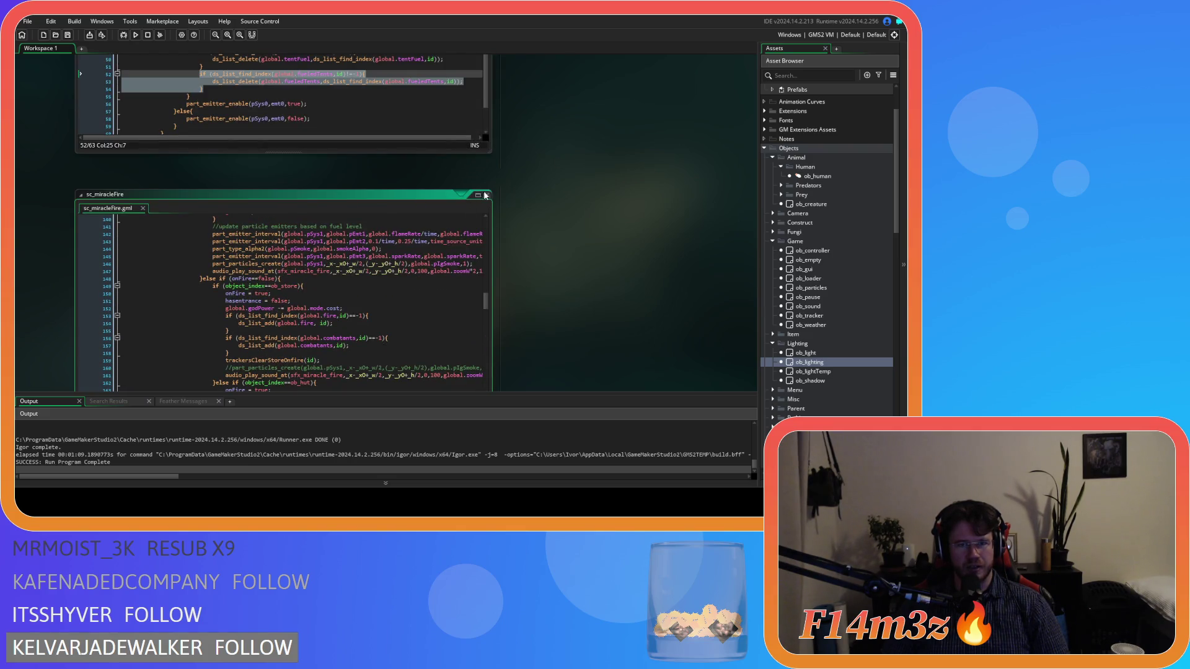
Step: Change sc_internalTemp's tentRoll comparison on line 39 from <chance to <=chance
scroll(543, 251, up, 6)
scroll(542, 256, up, 7)
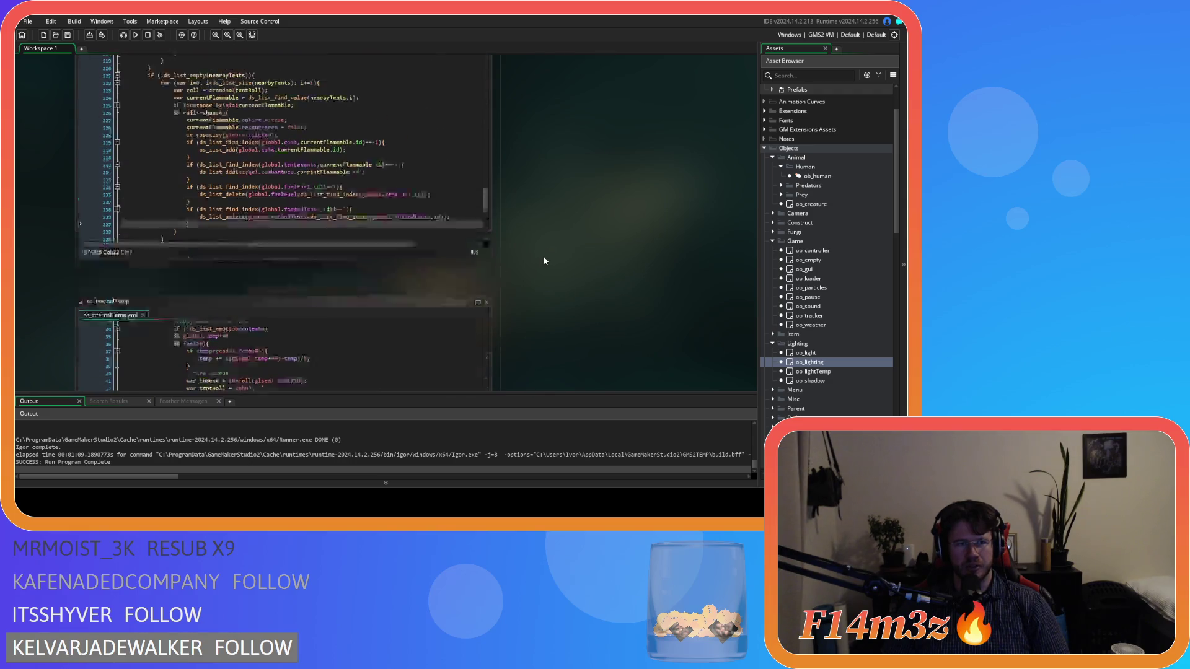
click(340, 226)
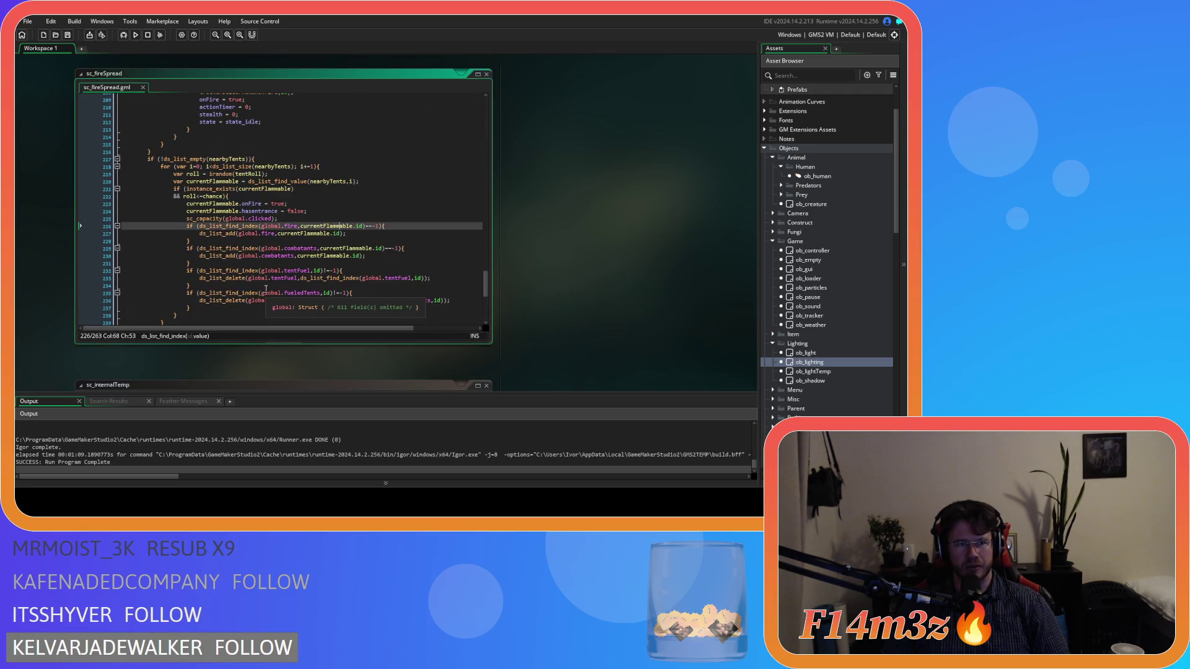
scroll(552, 265, down, 7)
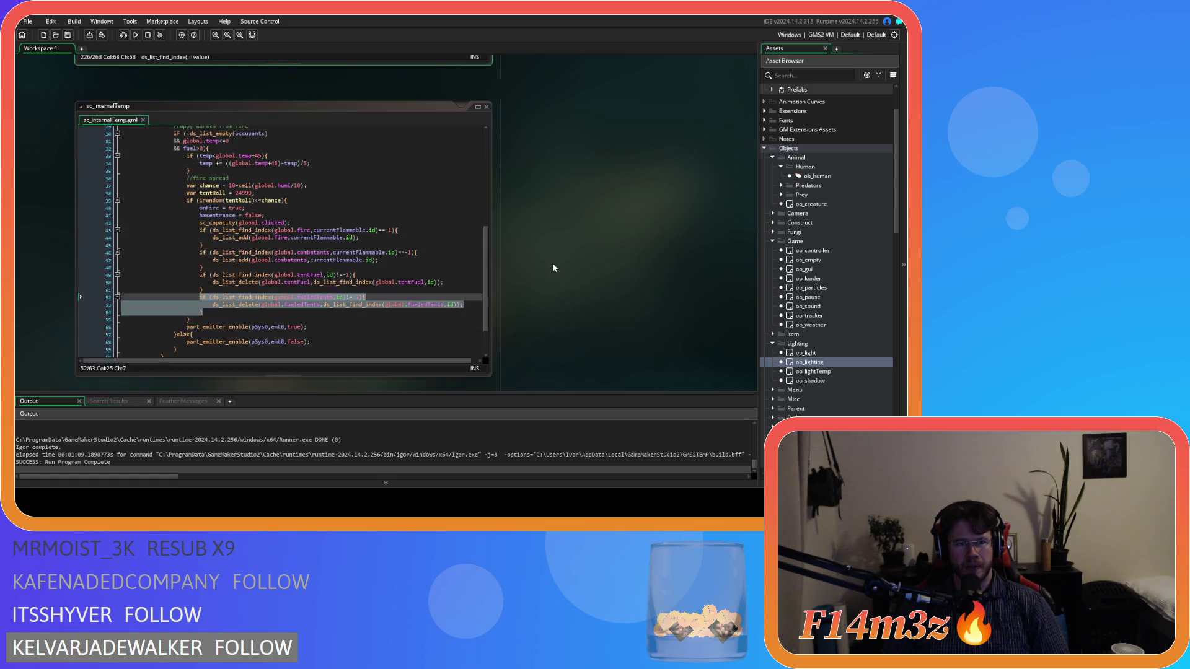
click(382, 315)
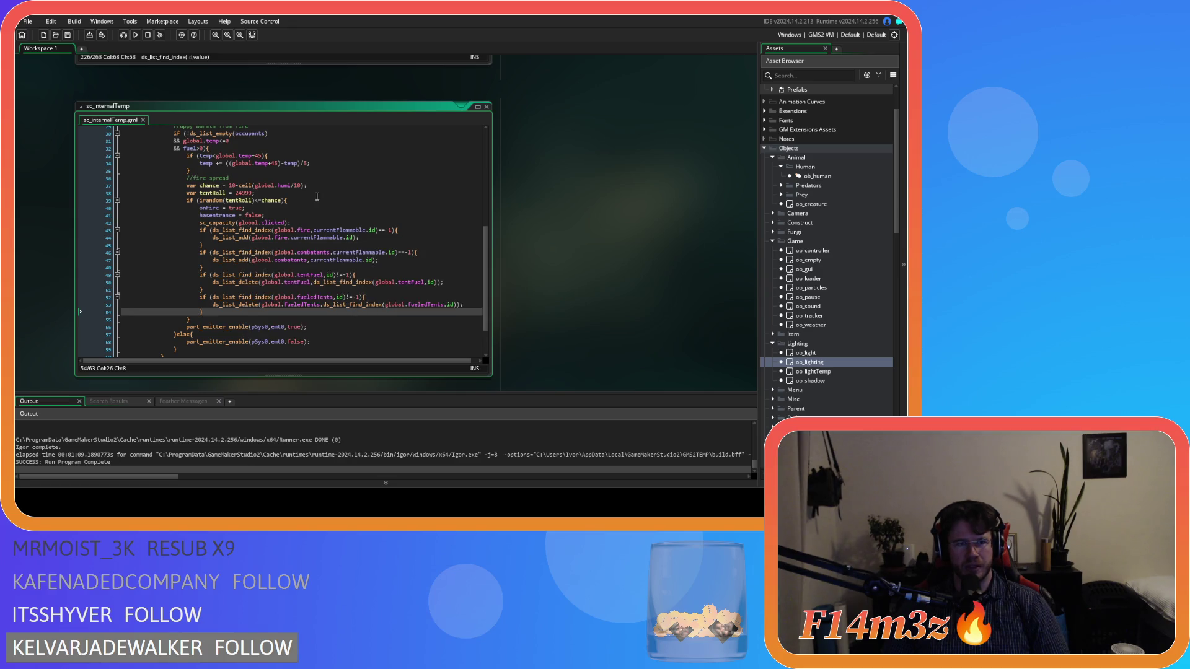
click(259, 200)
text(=)
click(322, 200)
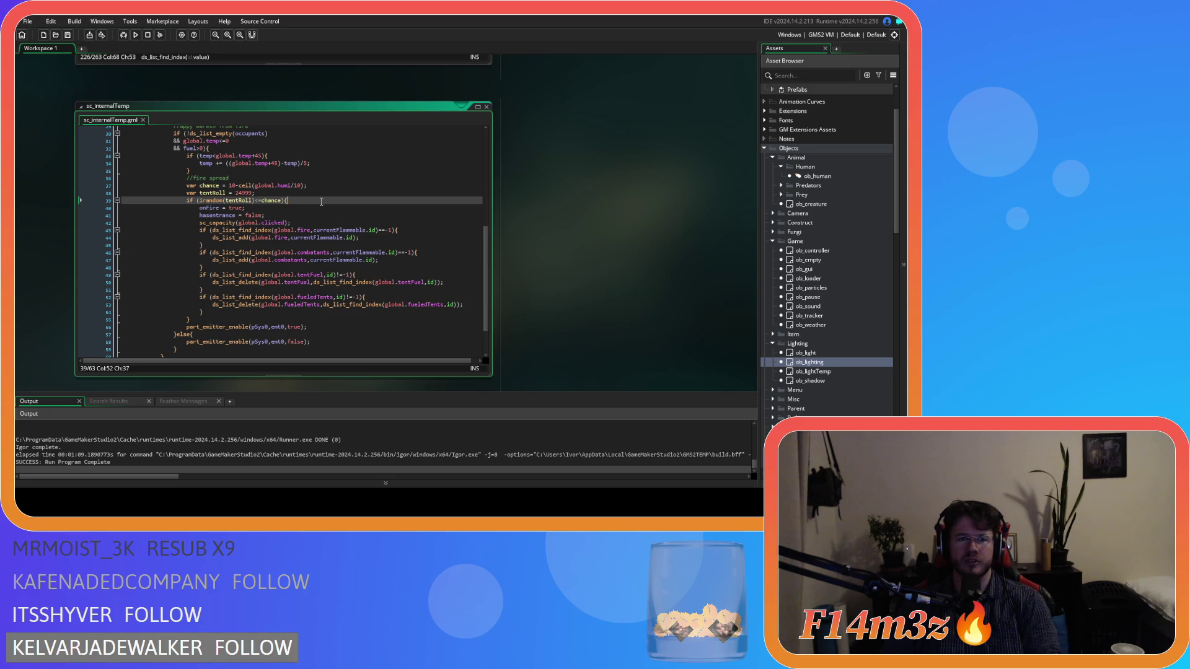
click(327, 231)
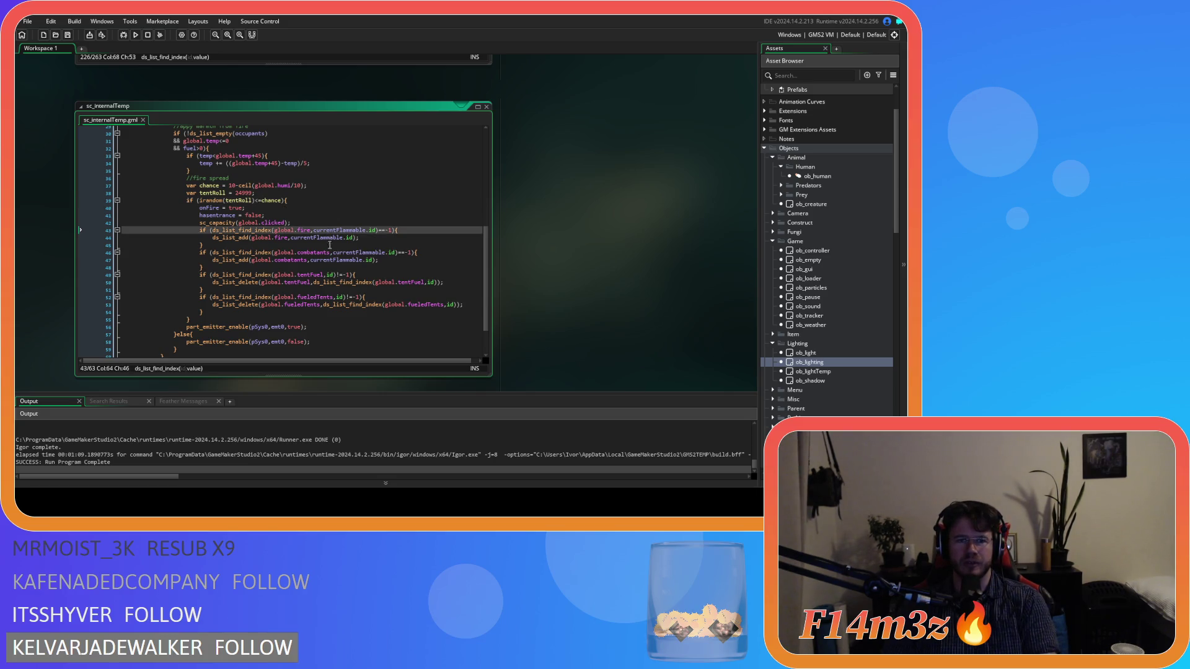
scroll(531, 245, up, 4)
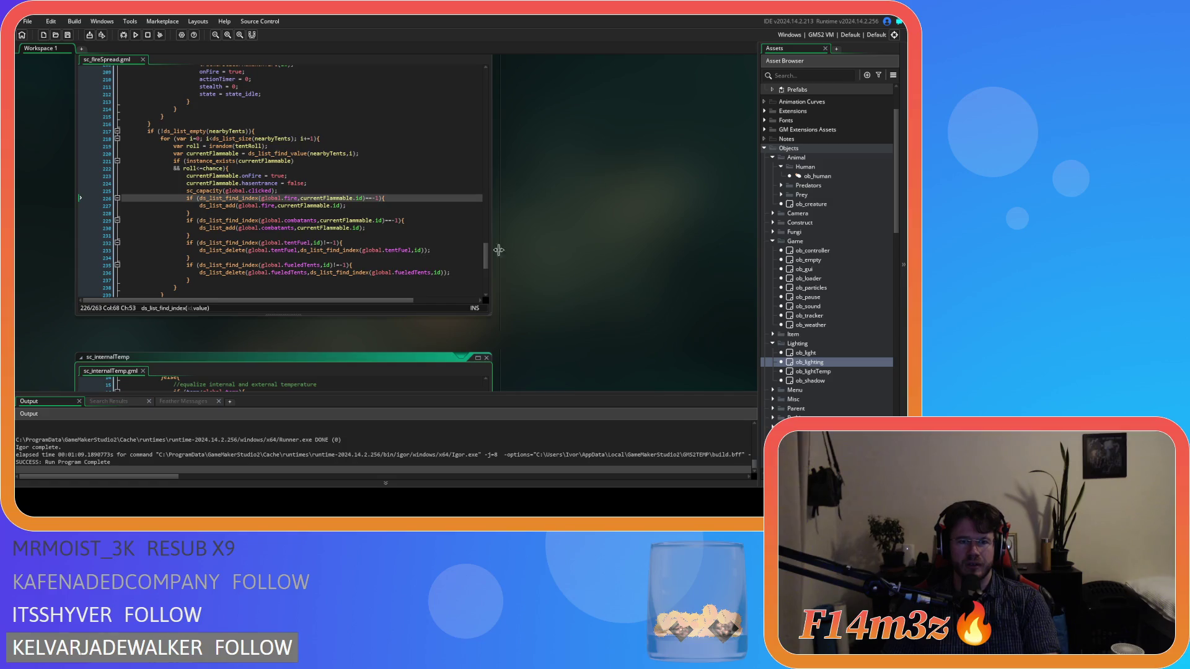
Step: Prefix 'currentFlammable.' to id in the tentFuel and fueledTents checks and deletions, then save
double_click(359, 221)
key(shift+Right)
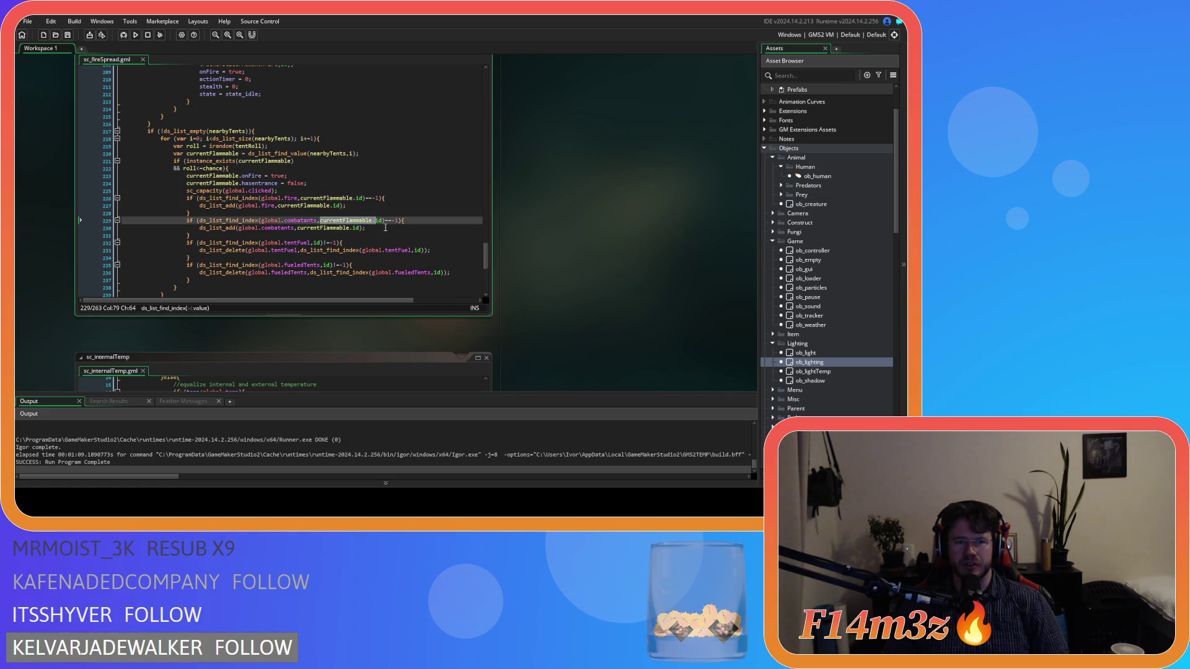
click(285, 243)
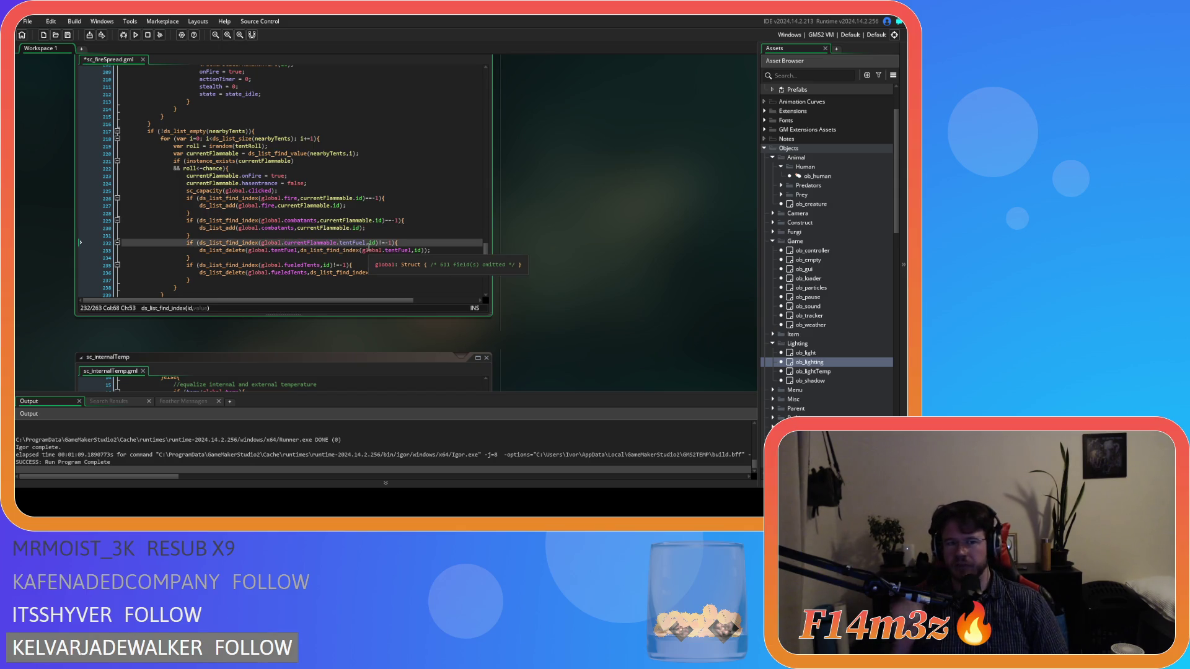
mouse_move(347, 251)
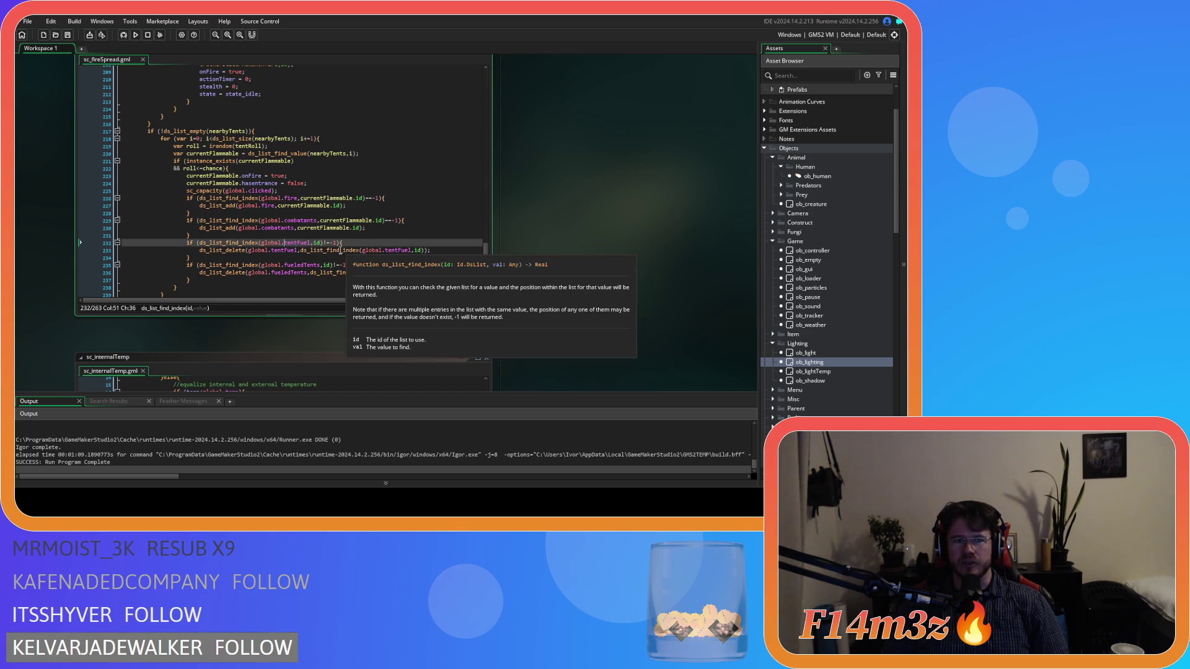
click(311, 246)
text(currentFlammable.)
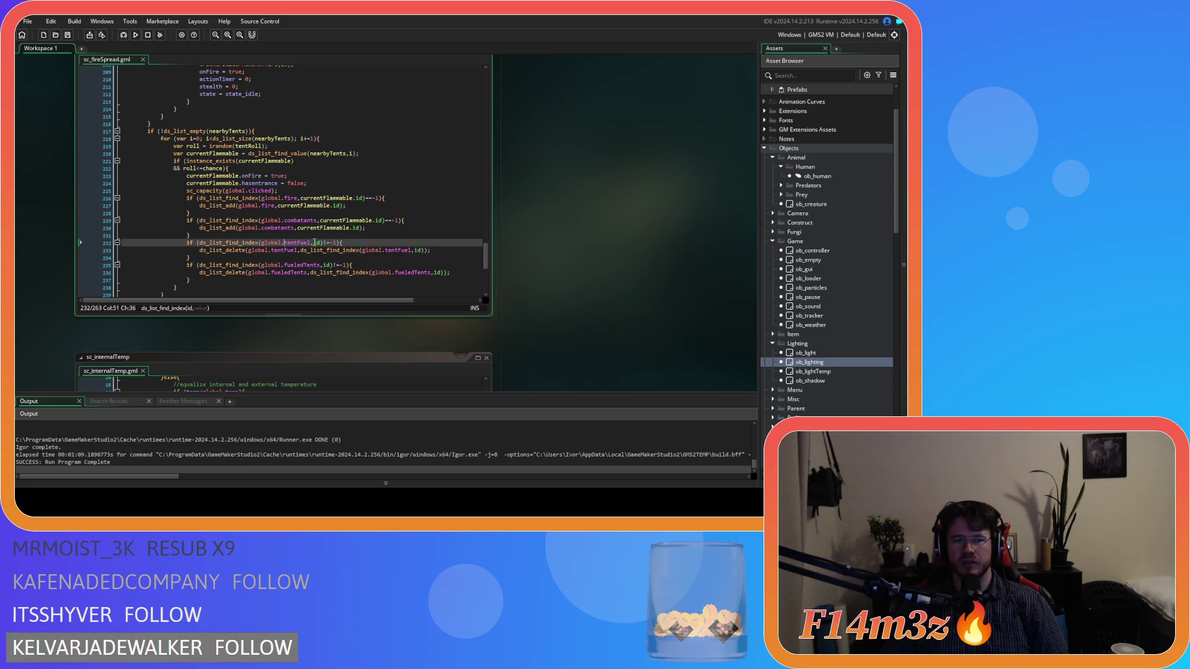
click(414, 250)
text(currentFlammable.)
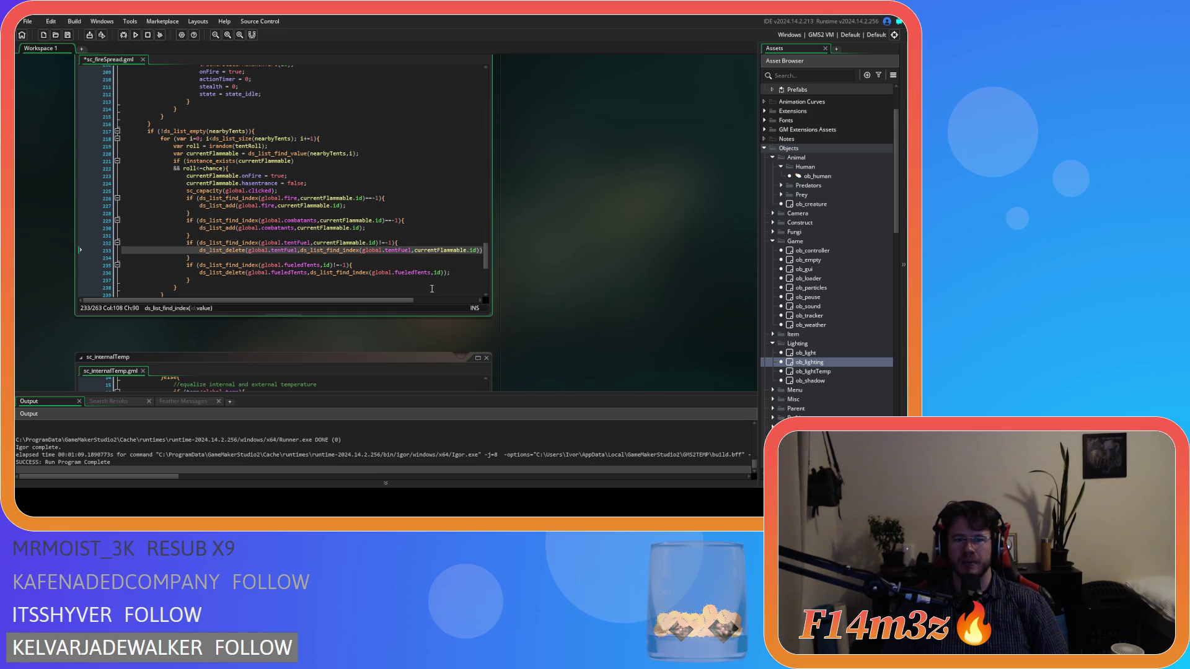
click(324, 265)
text(currentFlammable.)
click(432, 273)
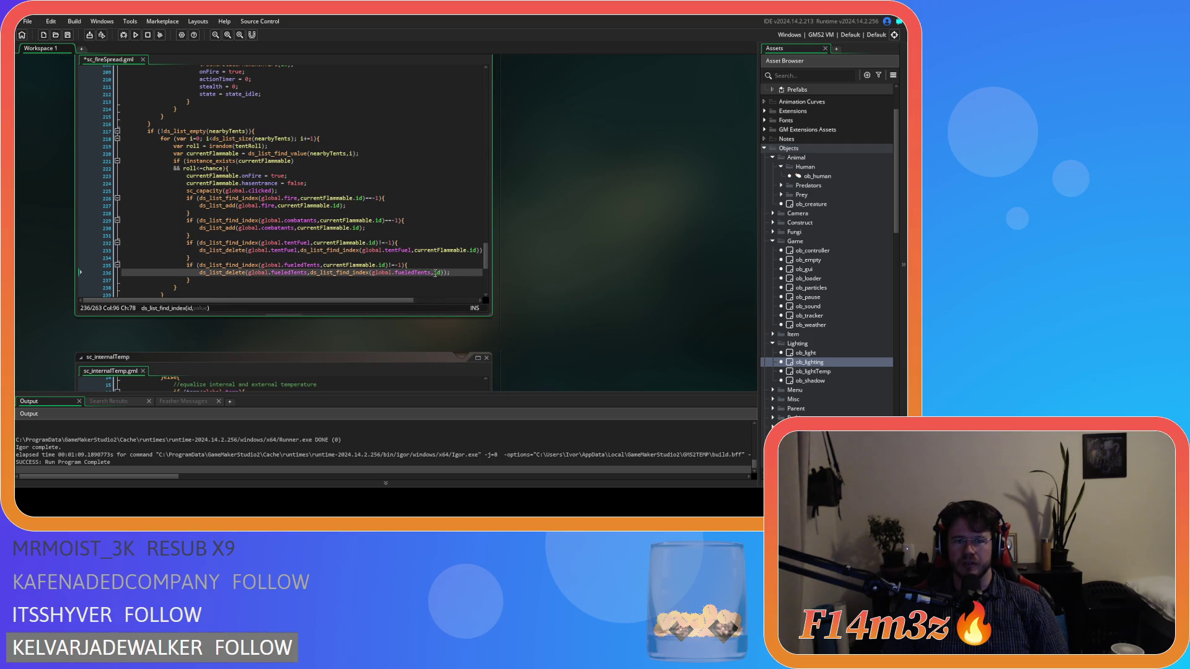
text(currentFlammable.)
key(ctrl+s)
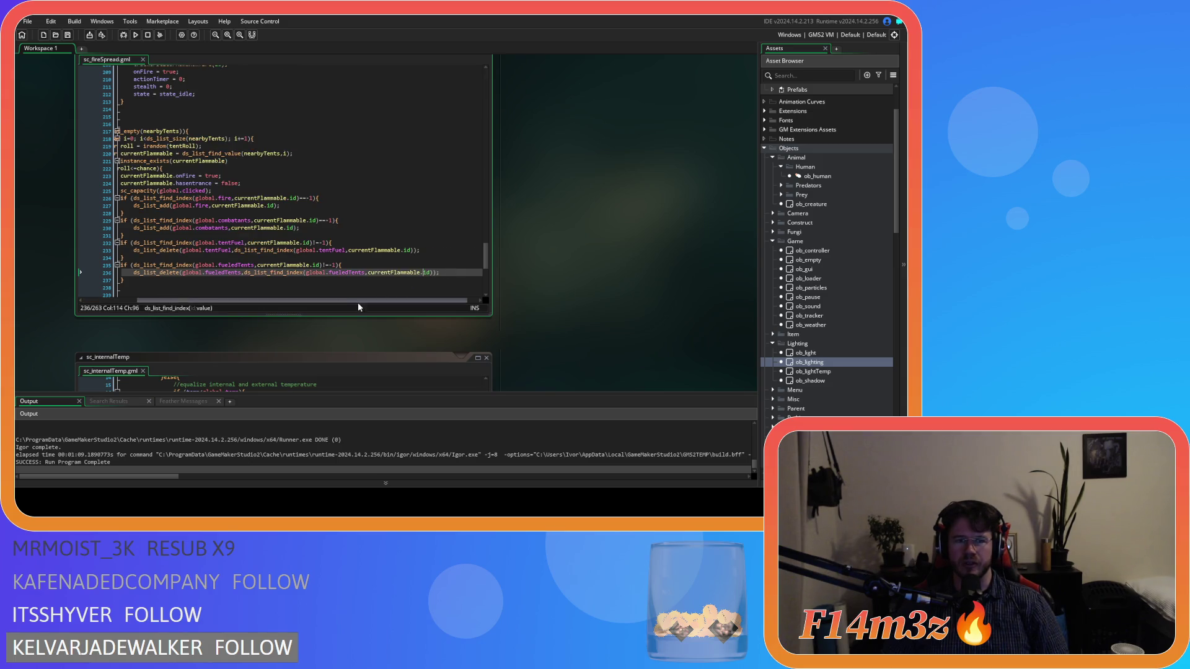
Step: Recenter the code windows and place the caret at the end of line 231
drag(332, 329, 467, 326)
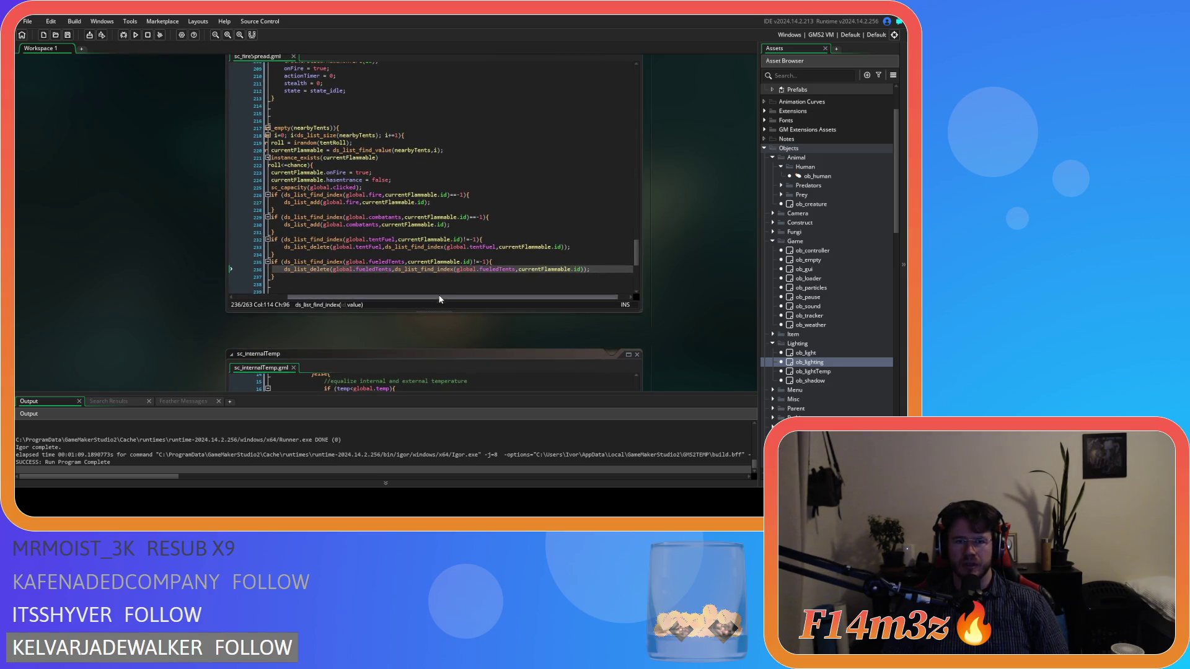
drag(393, 297, 355, 295)
click(463, 233)
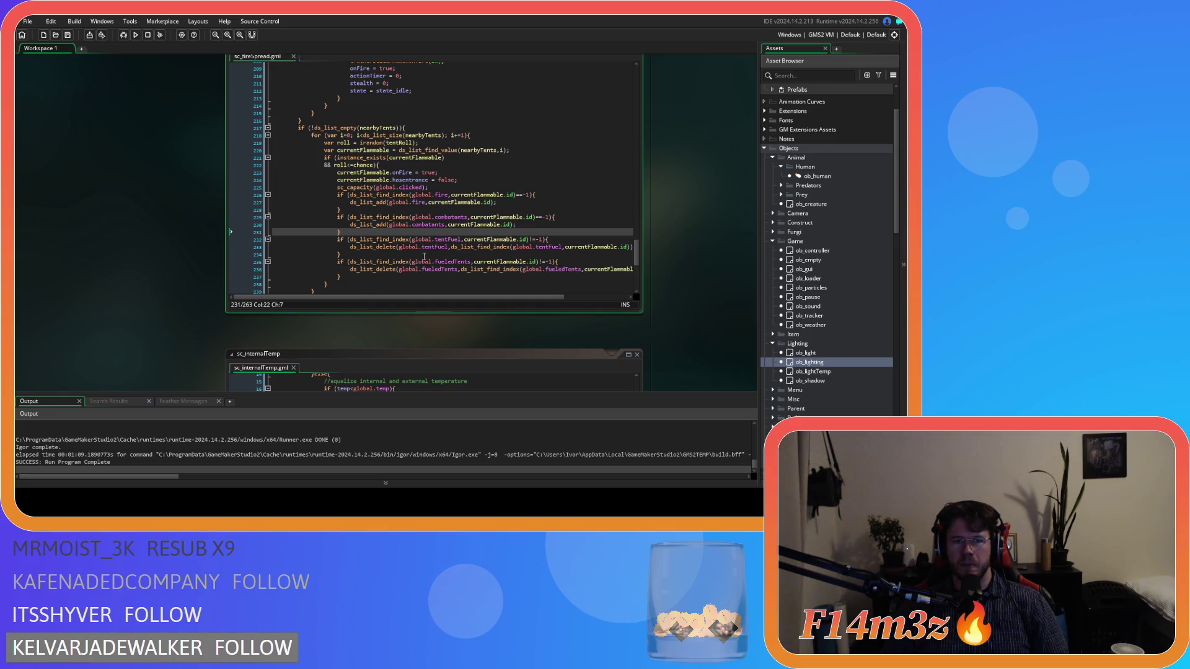
drag(157, 298, 64, 197)
Step: Add an 'if (currentFlammable.object_index==ob_hut)' line after the combatants block
drag(71, 303, 106, 180)
scroll(99, 192, up, 5)
scroll(323, 246, down, 2)
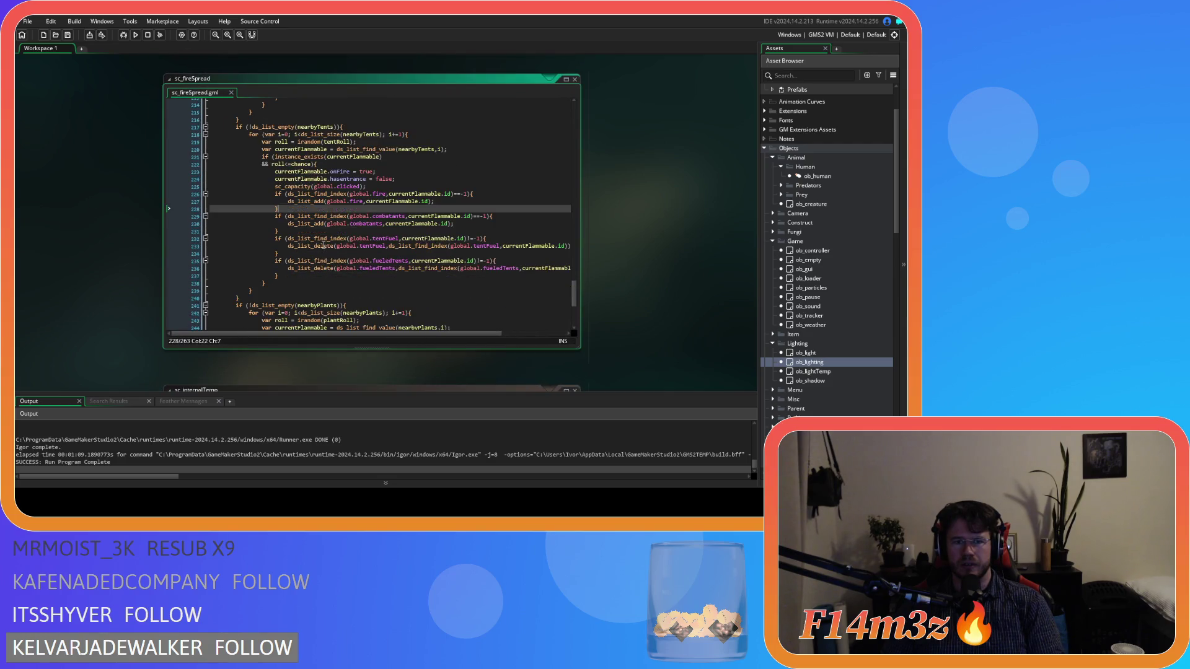
scroll(323, 246, down, 4)
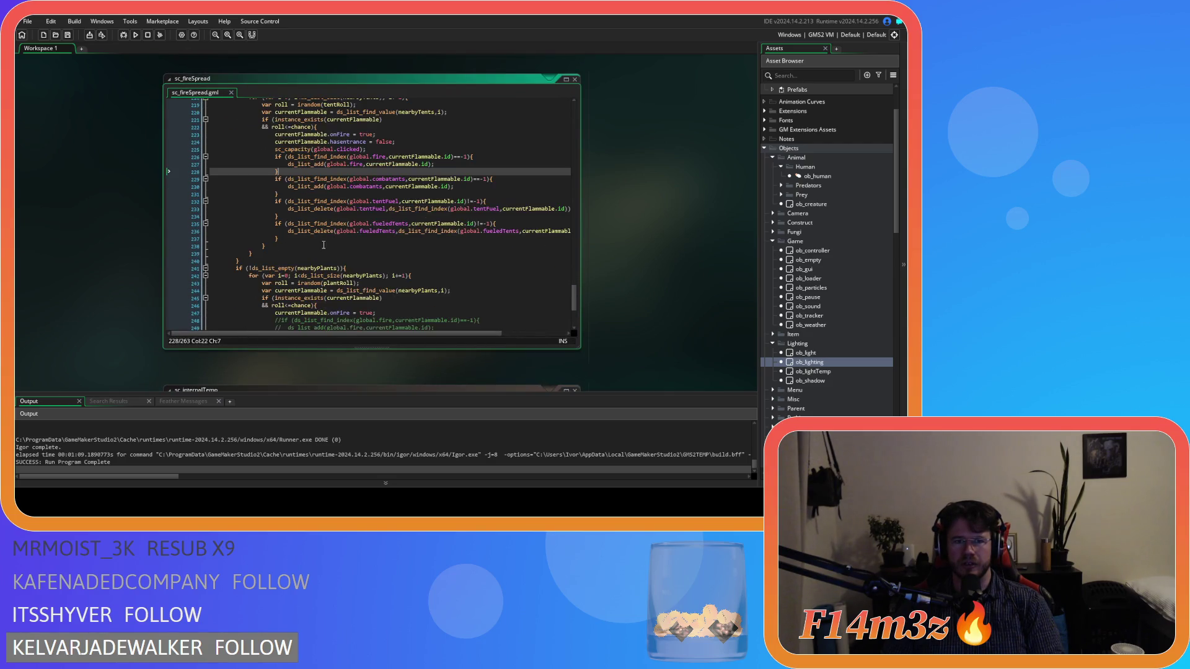
scroll(323, 246, up, 4)
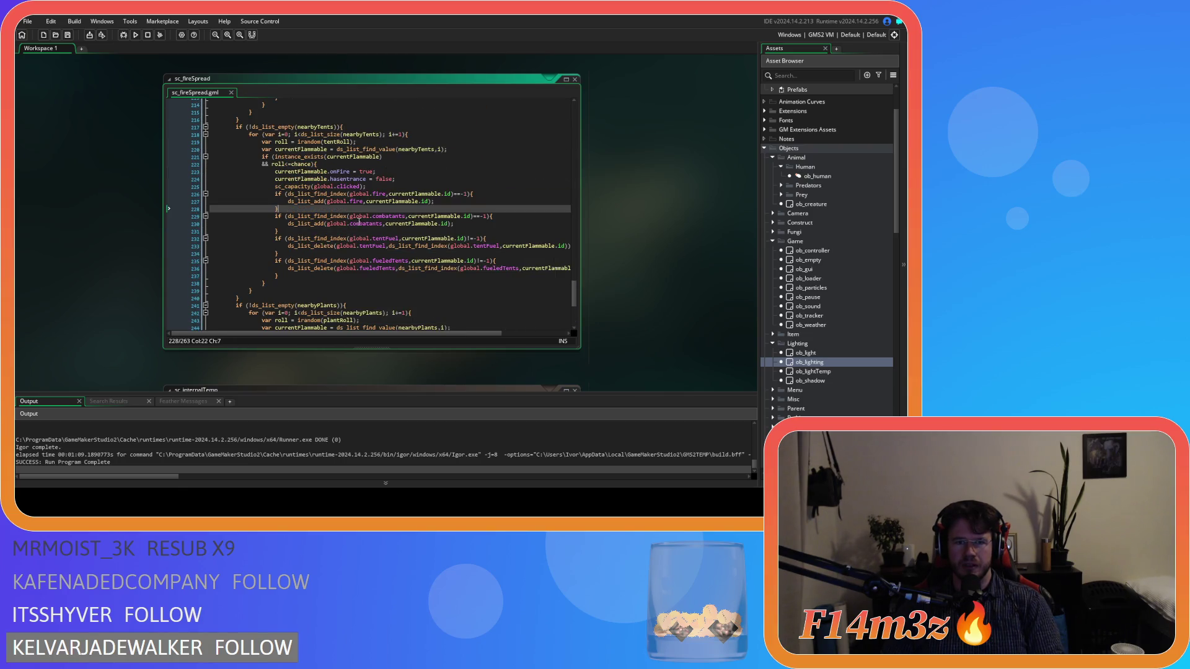
click(363, 230)
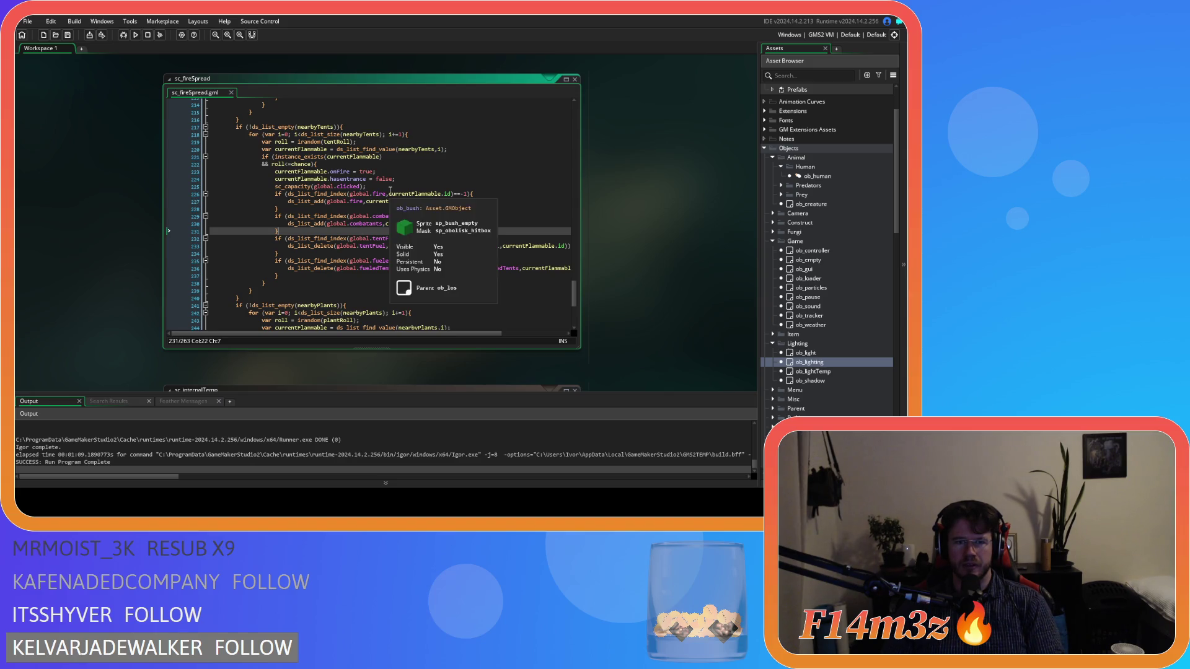
key(Return)
text(if )
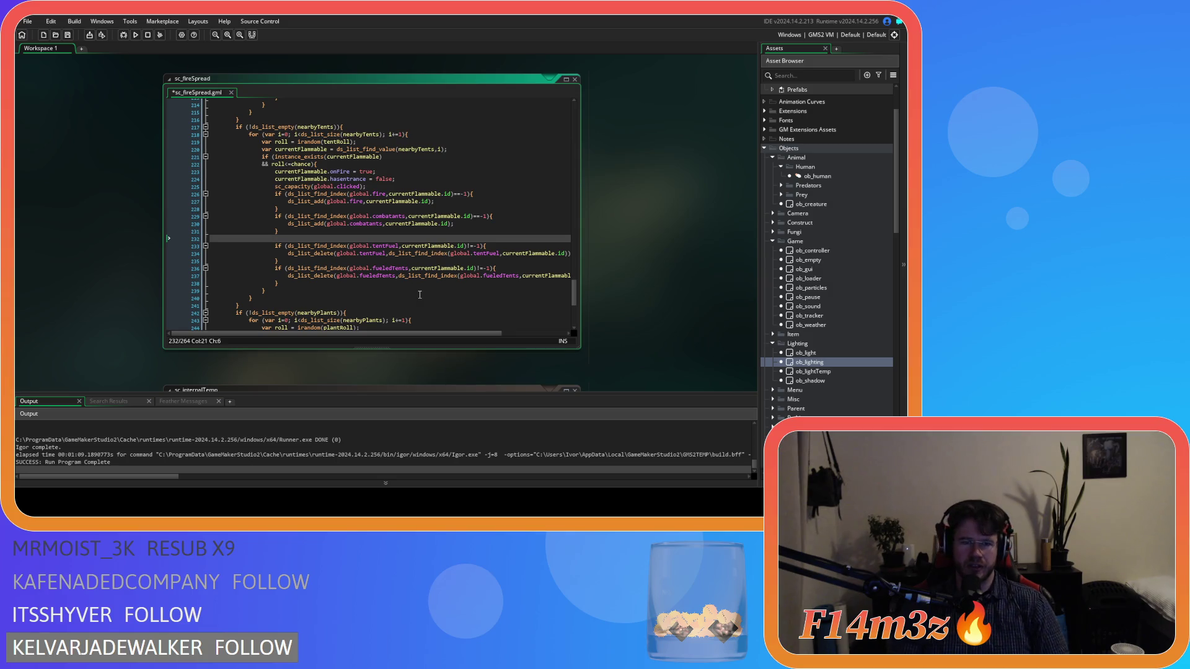
text(()
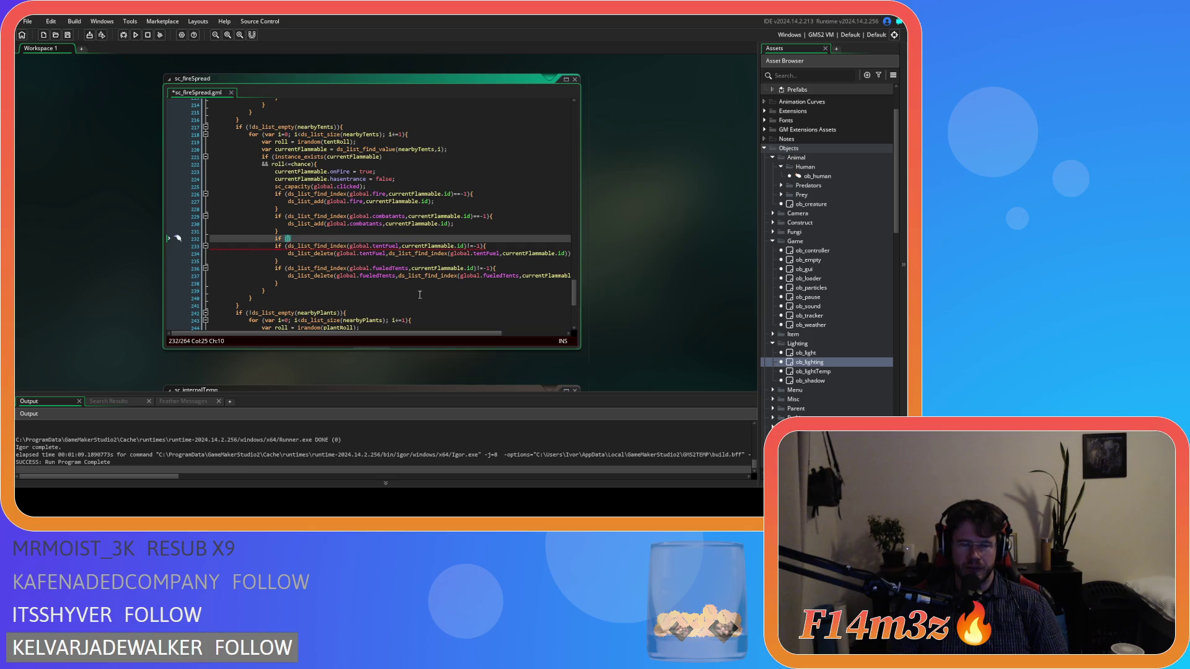
text(obje)
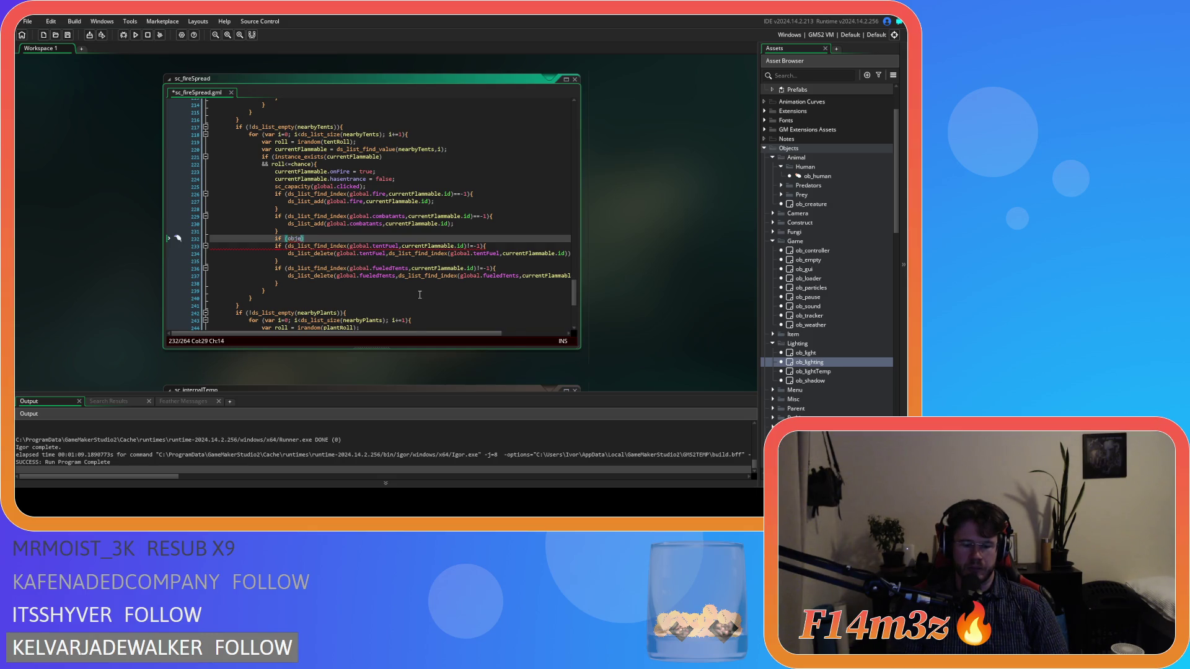
key(BackSpace)
key(BackSpace)
key(BackSpace)
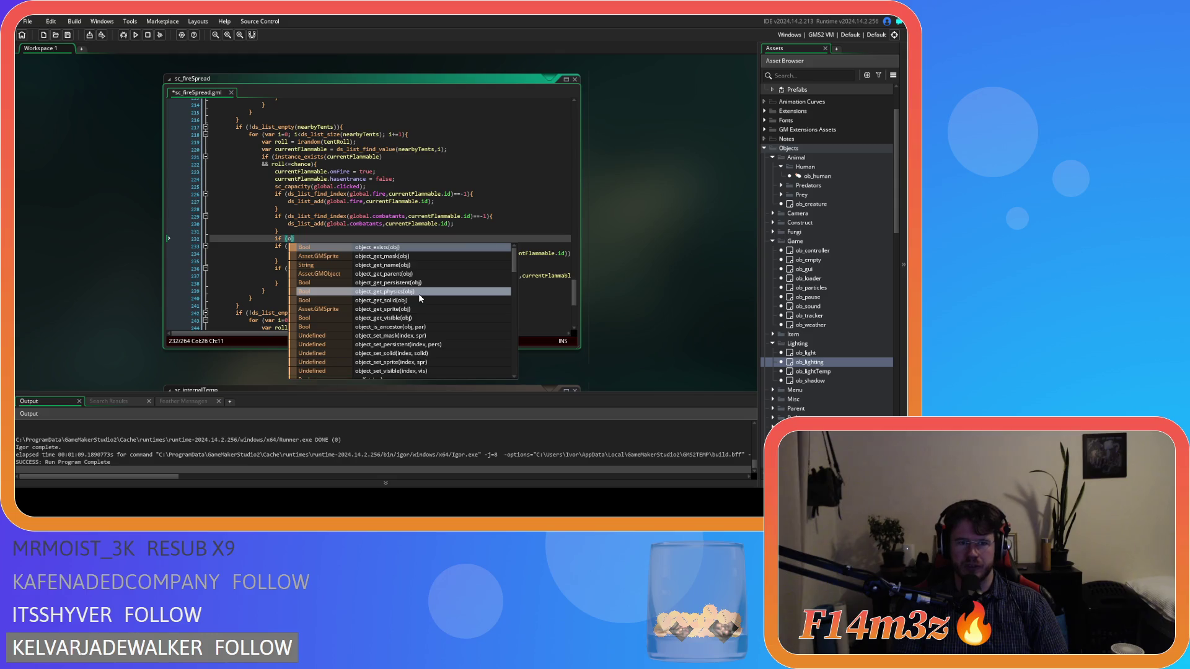
text(currentFlammable.object_)
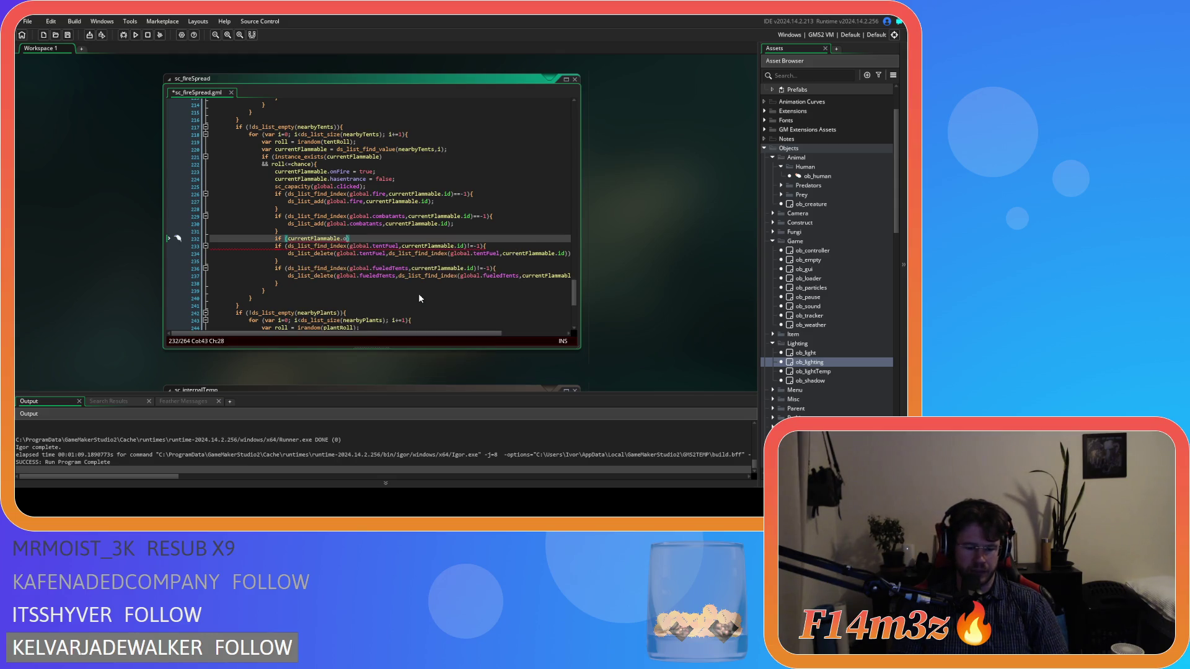
key(Return)
text(==ob_)
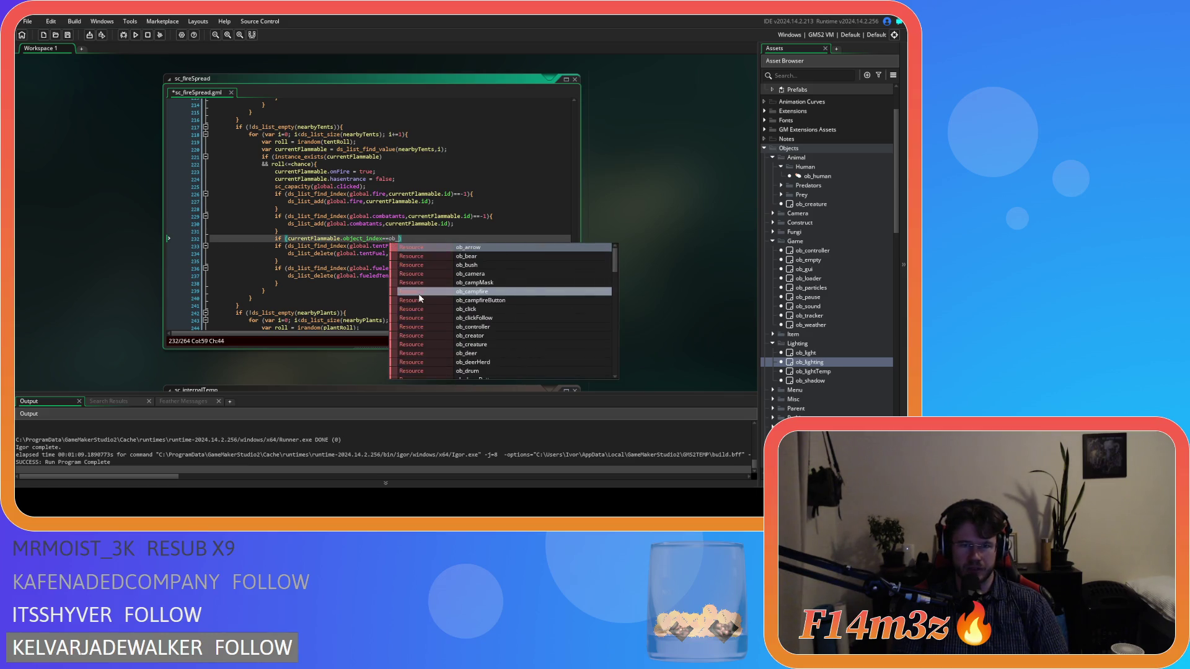
text(hut)
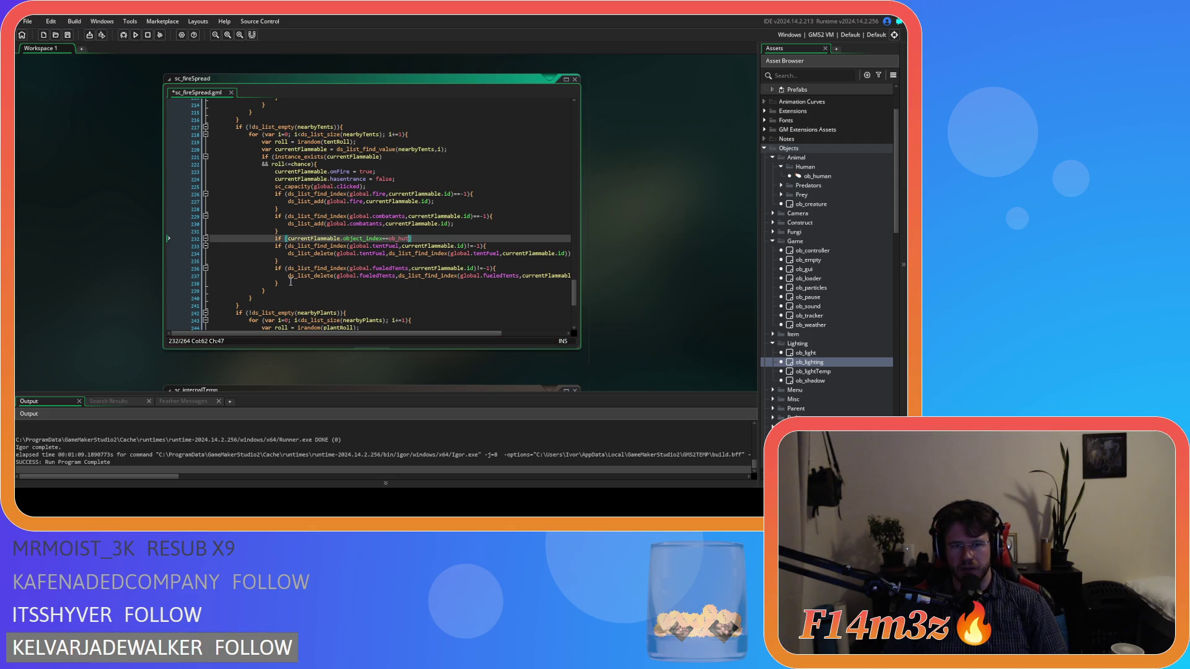
Step: Indent the tentFuel and fueledTents blocks and wrap them in the ob_hut condition's braces
drag(290, 284, 275, 246)
key(Tab)
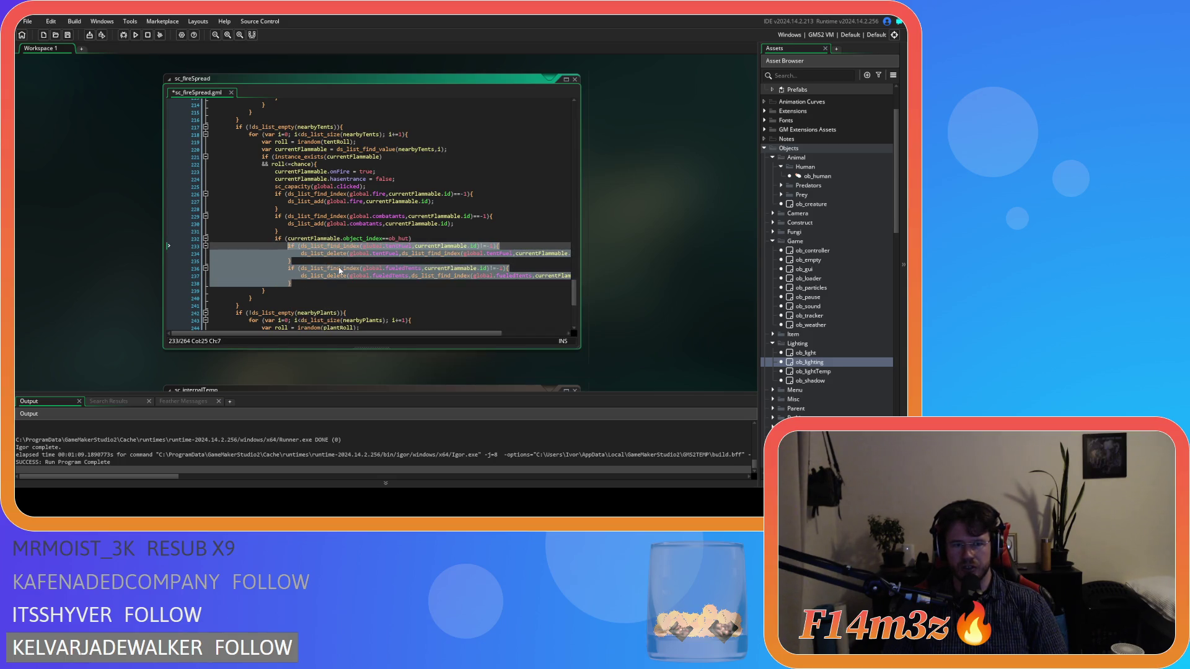
click(417, 237)
text({)
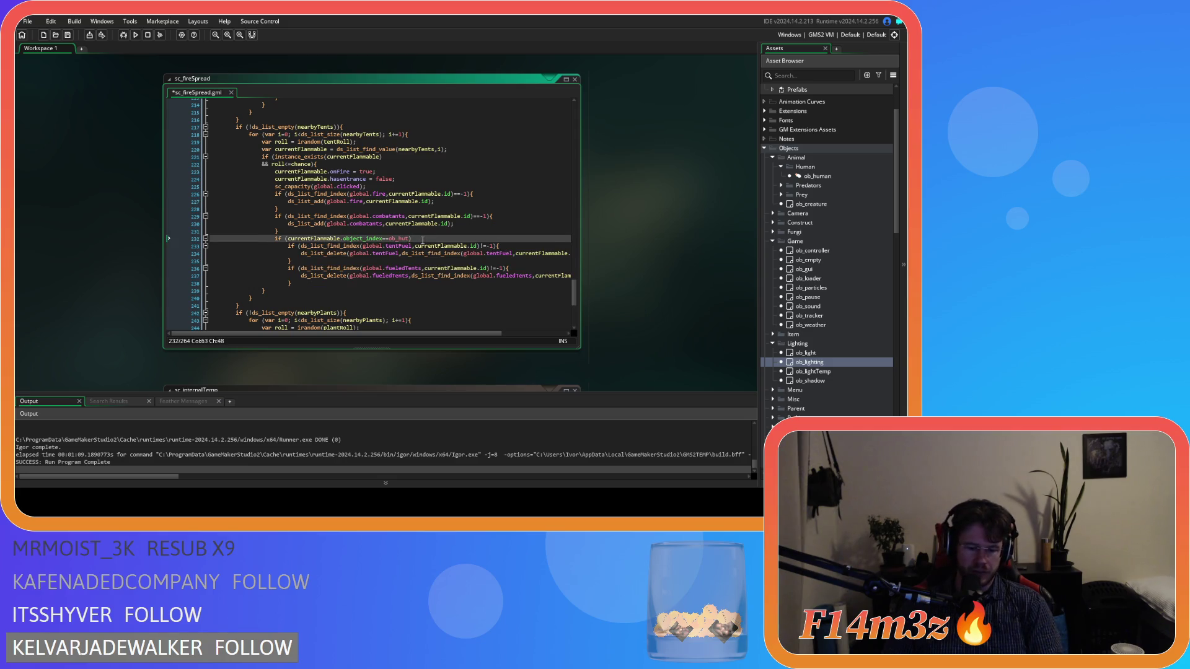
click(313, 283)
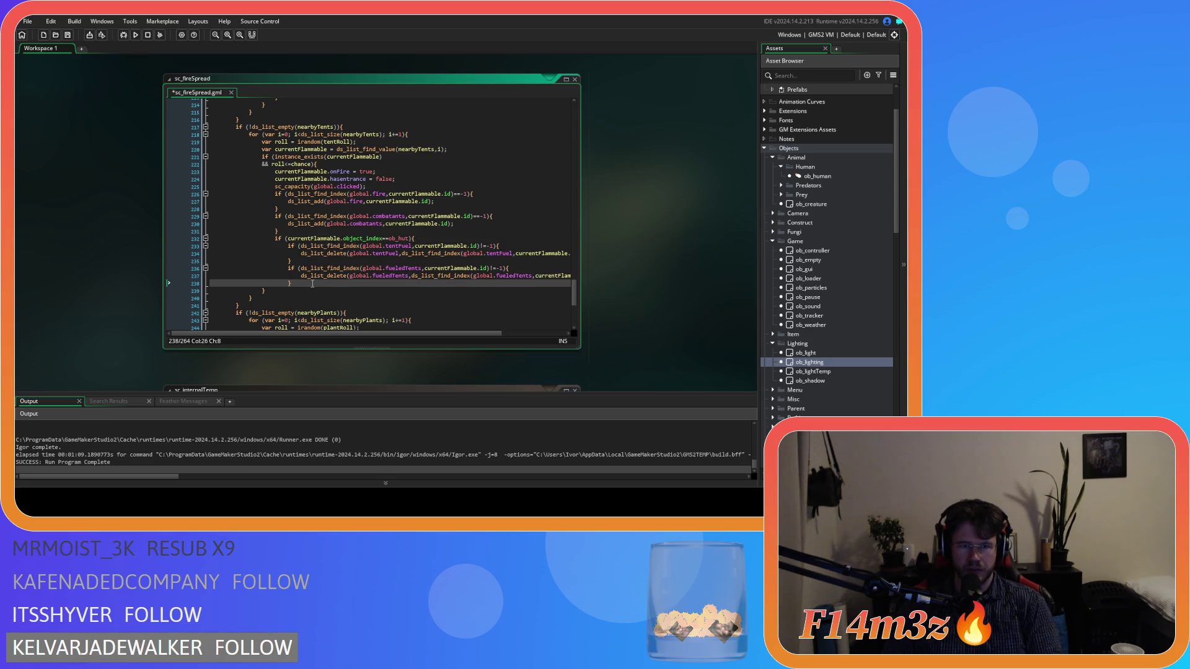
key(Return)
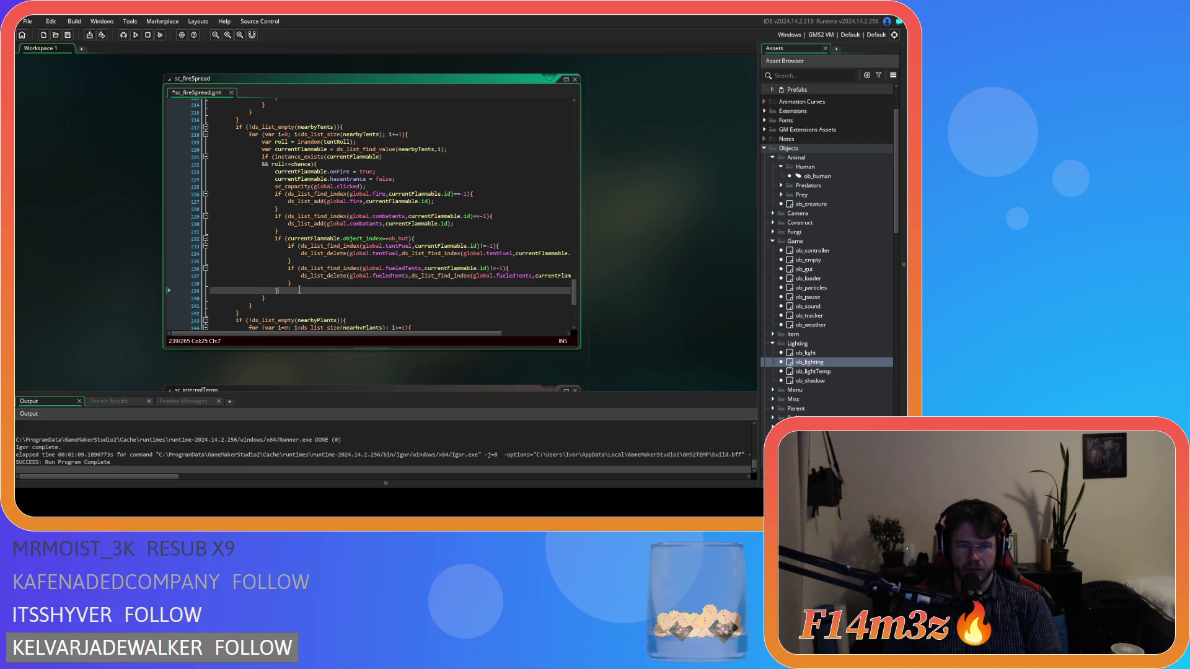
mouse_move(297, 291)
mouse_down()
mouse_move(307, 268)
mouse_move(275, 240)
mouse_up()
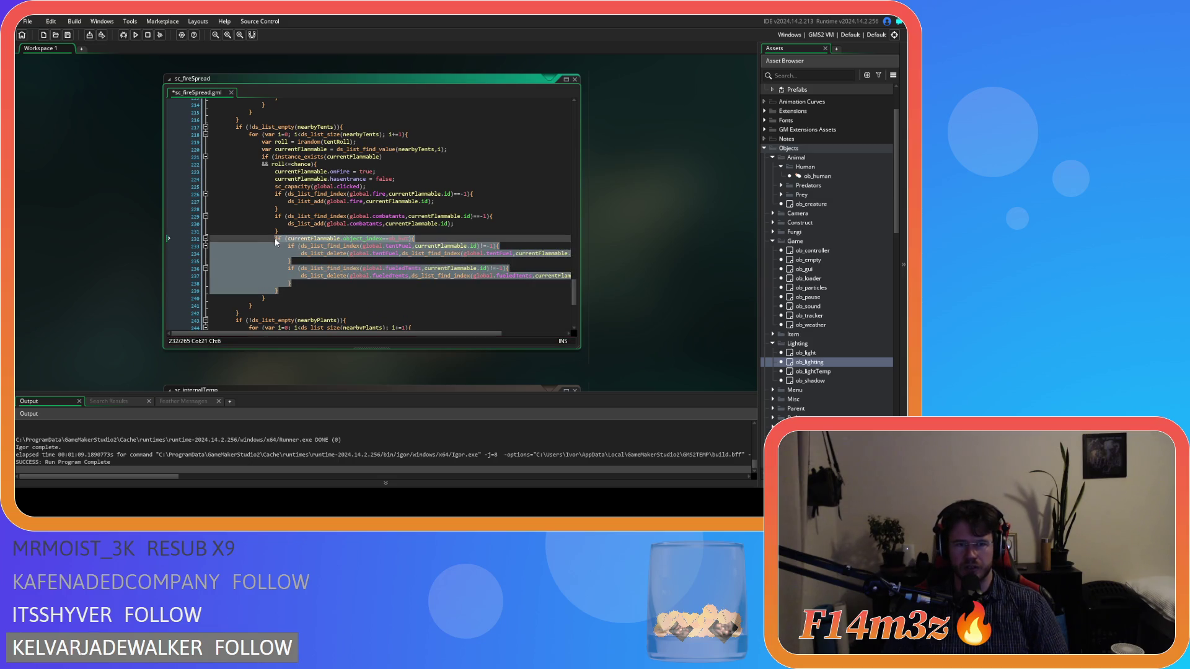
Step: Add an else branch after the ob_hut block holding a copy of it, renamed to ob_kresh
click(293, 292)
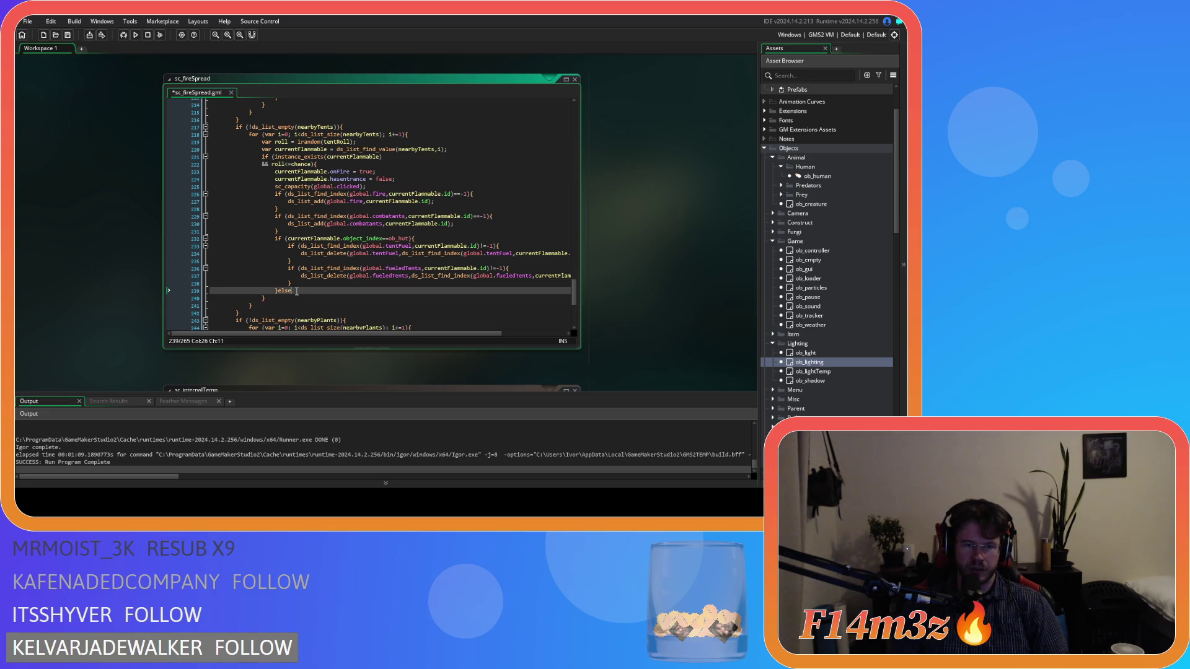
text(else{)
key(Return)
key(Return)
text(})
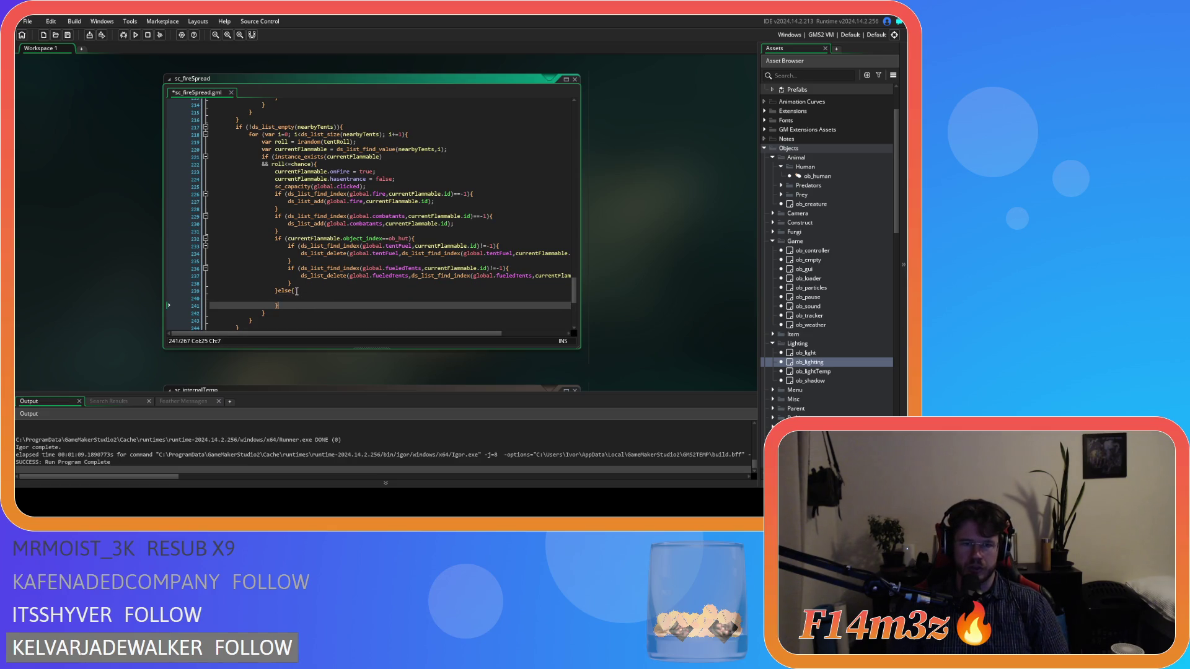
click(303, 299)
key(ctrl+v)
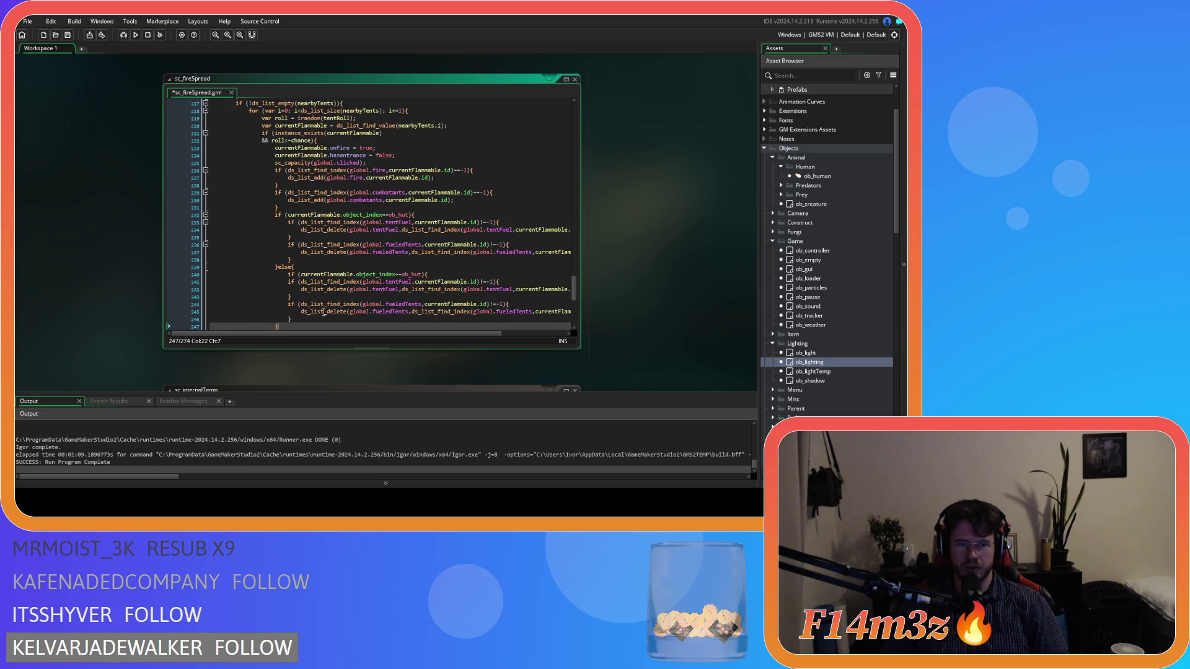
scroll(319, 289, down, 3)
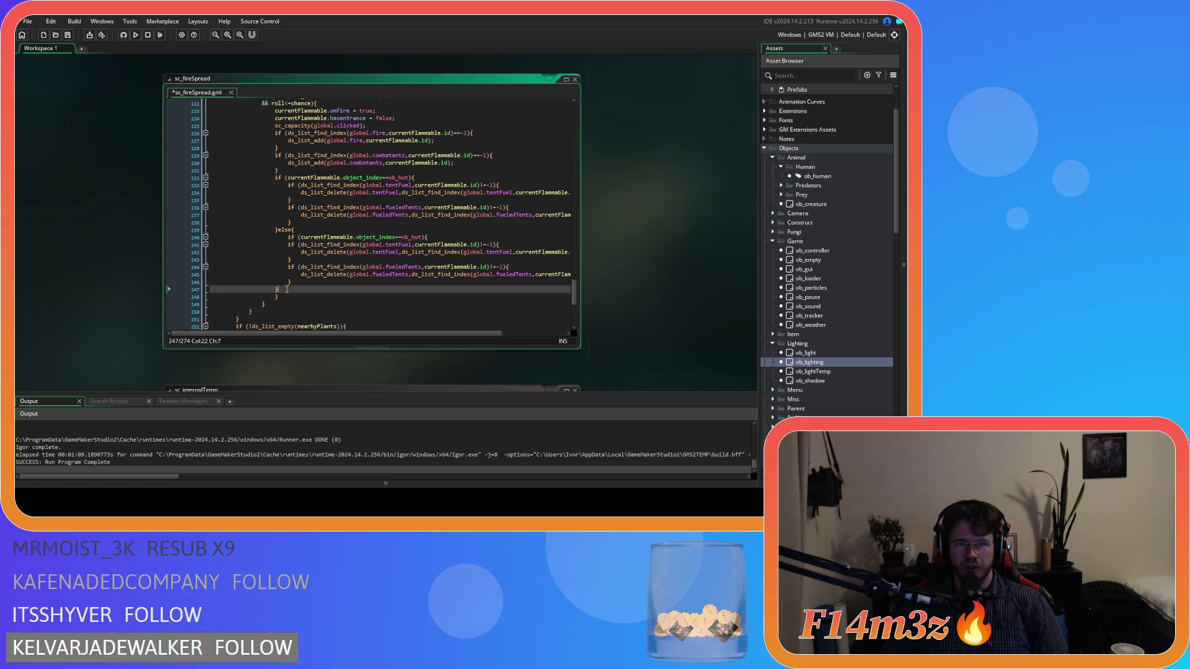
key(ctrl+z)
drag(293, 245, 290, 233)
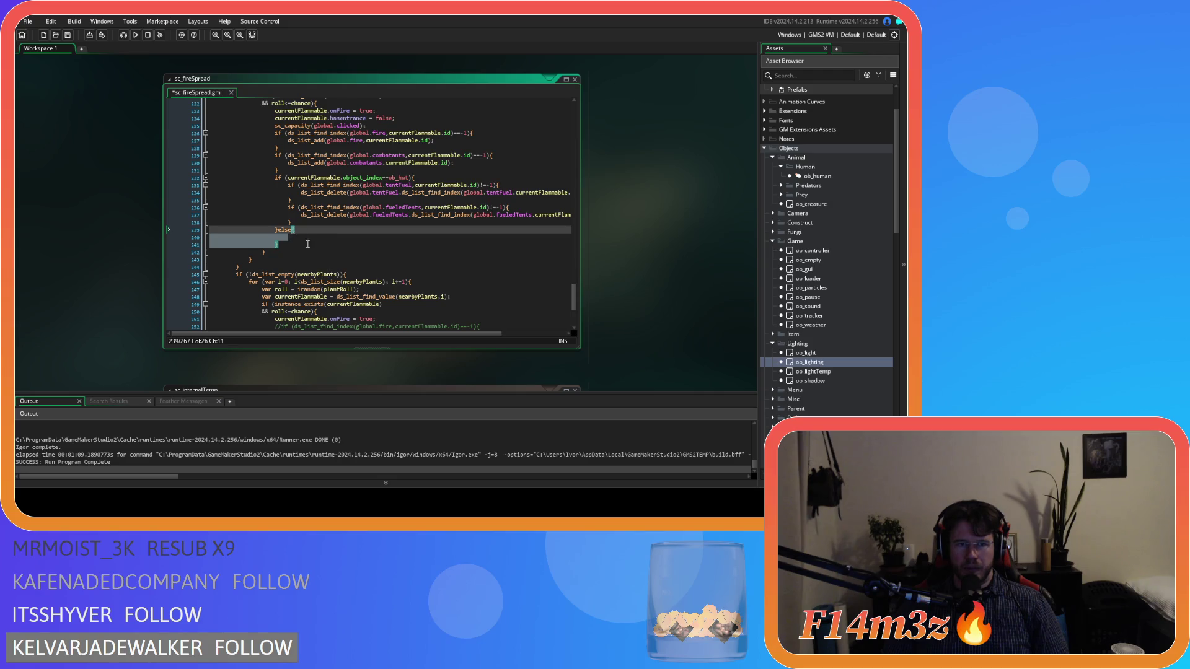
key(ctrl+v)
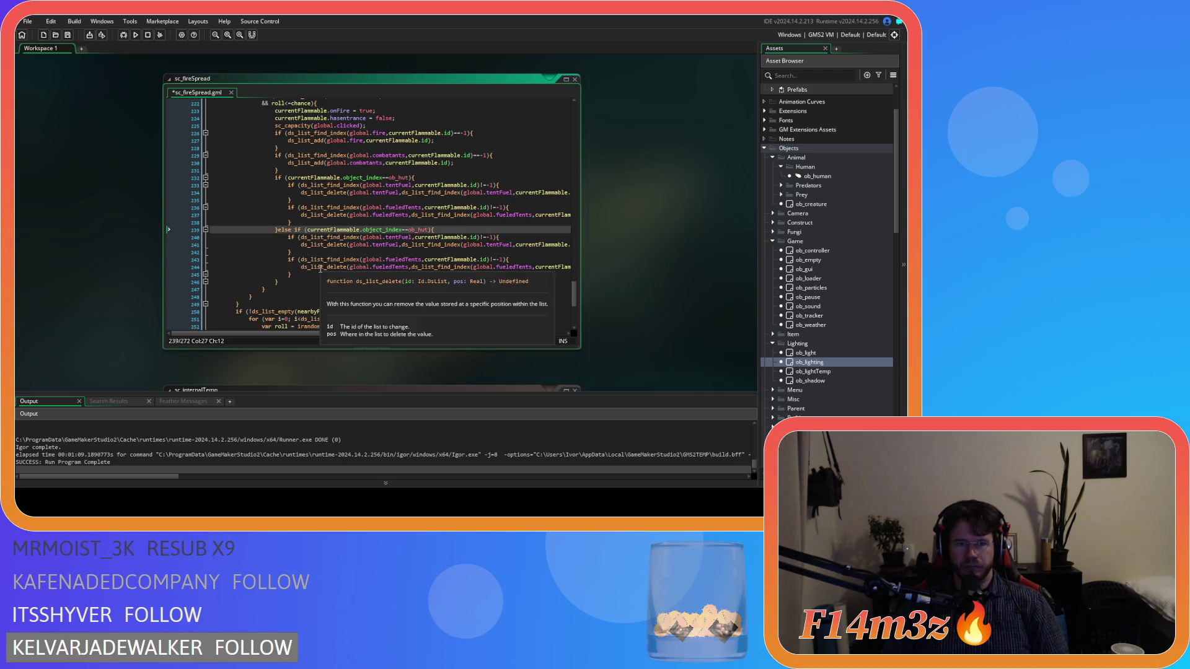
double_click(419, 230)
text(ob_kresh)
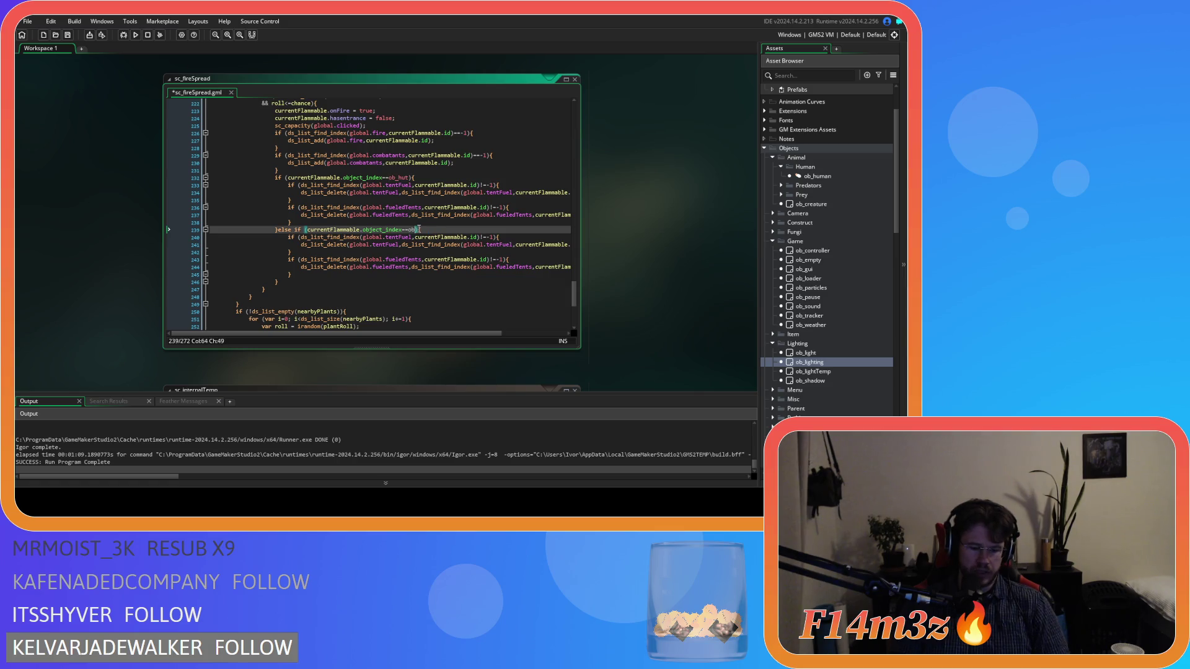
key(Escape)
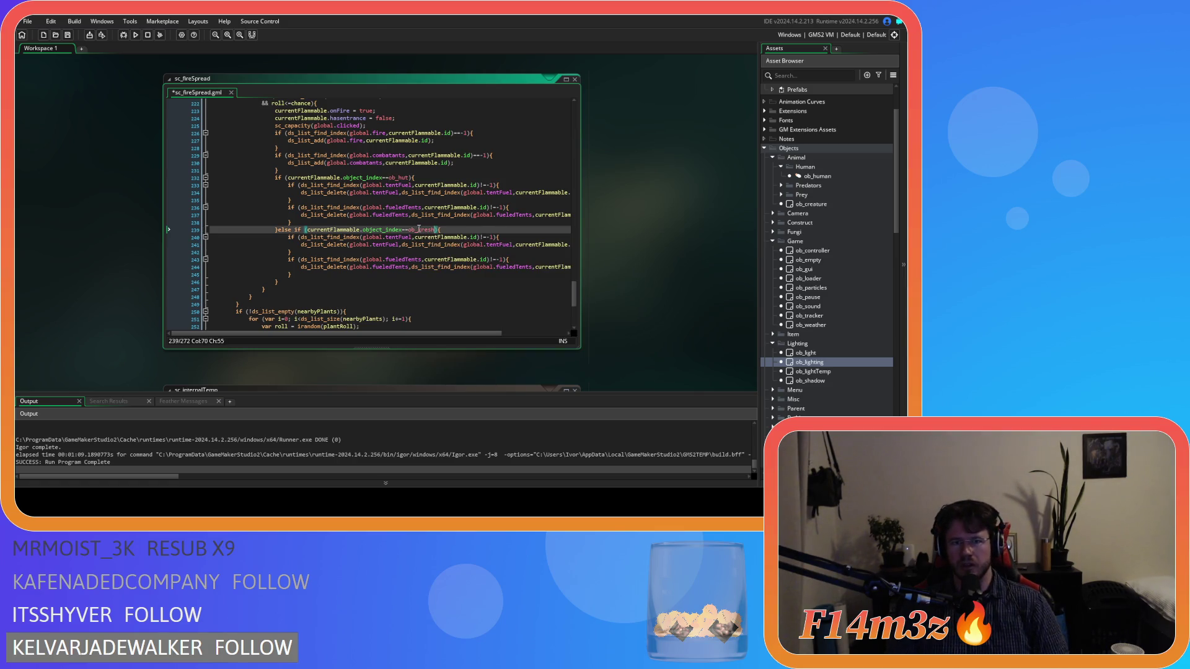
Step: Delete the fueledTents check from the ob_kresh branch and save sc_fireSpread
click(450, 267)
key(ctrl+s)
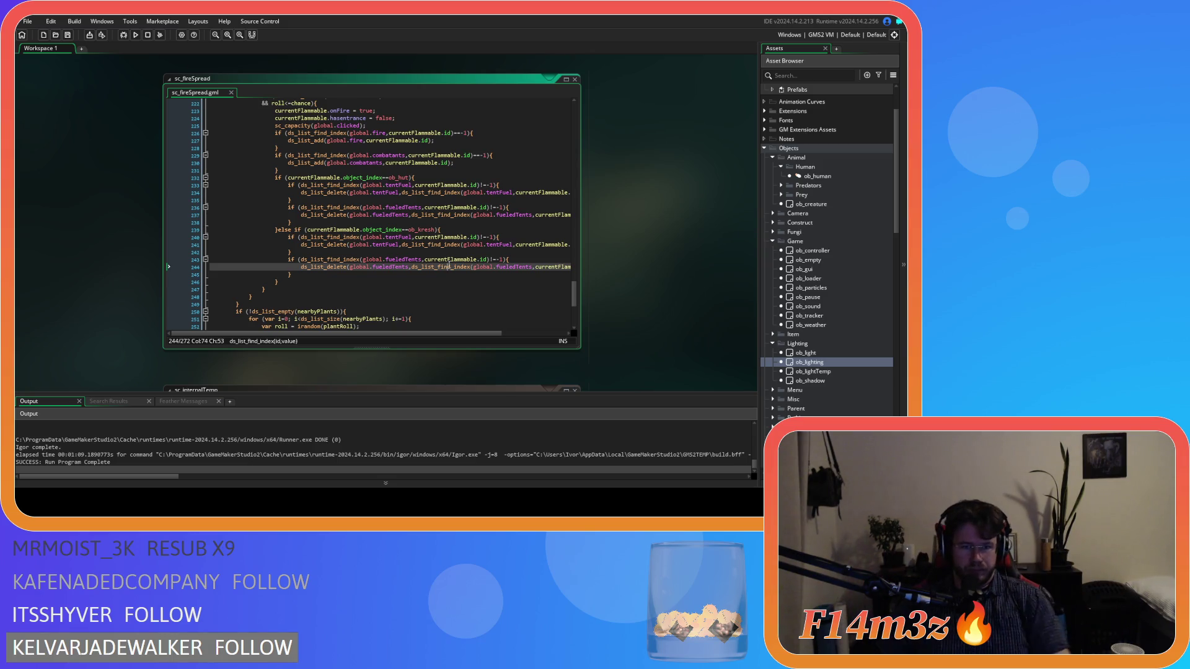
drag(290, 274, 150, 259)
key(BackSpace)
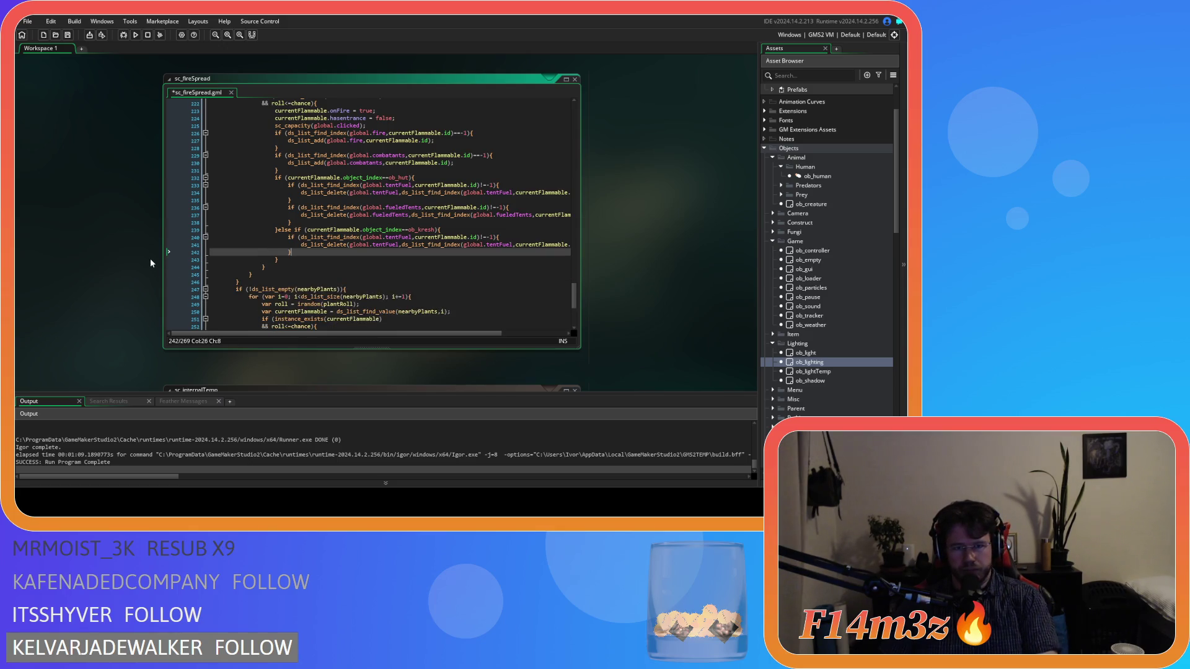
key(ctrl+s)
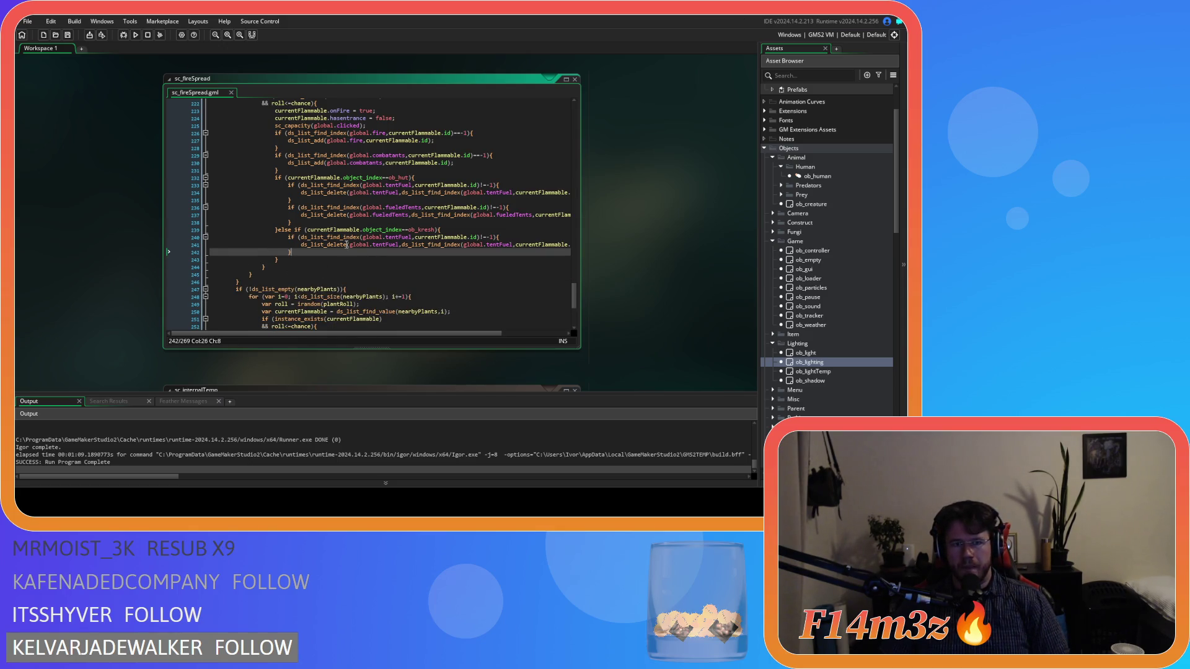
Step: Look over the finished tent branches, then close the sc_fireSpread script
click(389, 244)
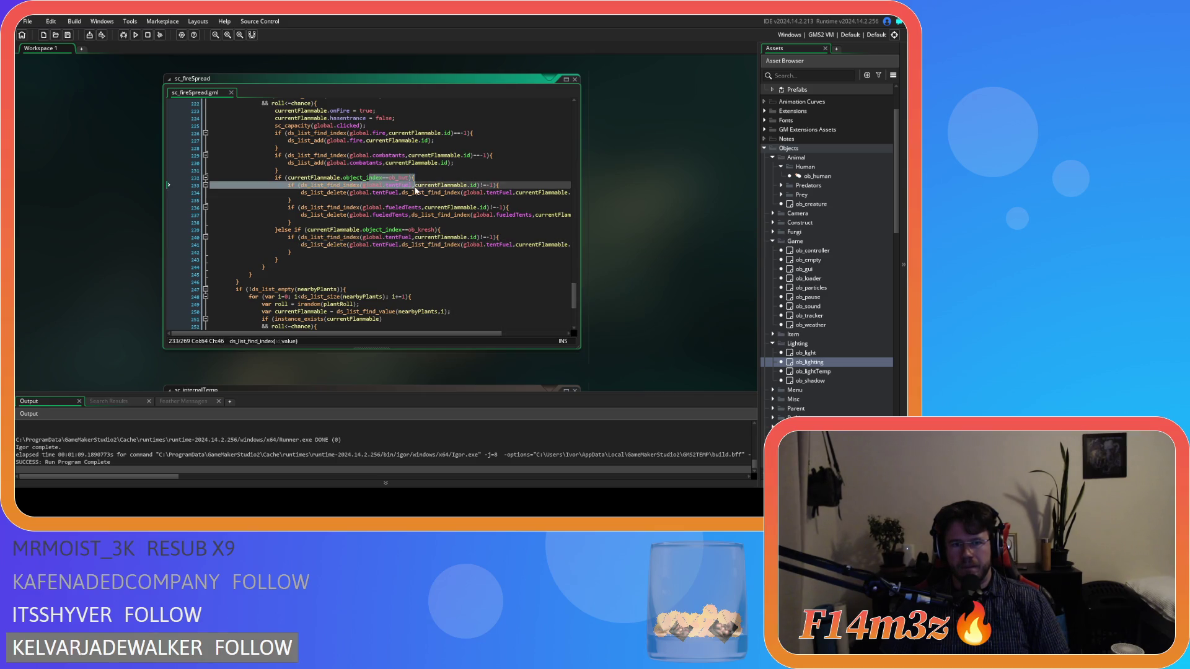
drag(375, 207, 427, 214)
scroll(335, 183, up, 2)
drag(320, 170, 410, 210)
mouse_move(402, 170)
mouse_down()
mouse_move(421, 203)
mouse_move(406, 238)
mouse_move(420, 252)
mouse_move(406, 274)
mouse_move(374, 284)
mouse_move(382, 291)
mouse_up()
click(382, 290)
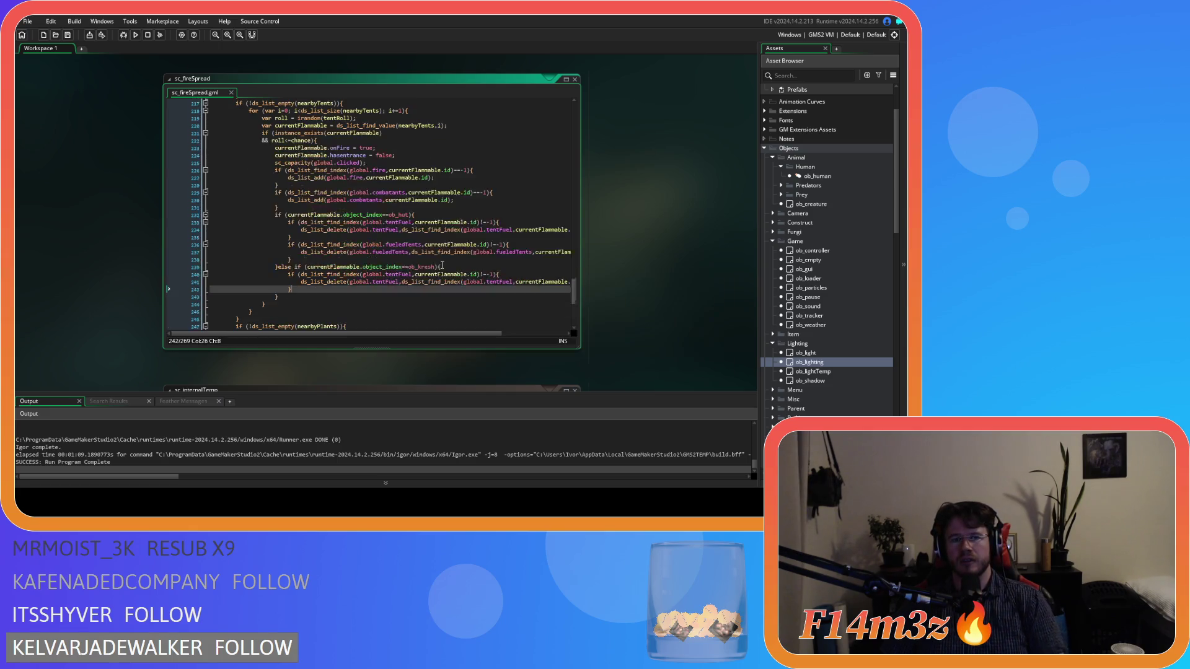
click(575, 80)
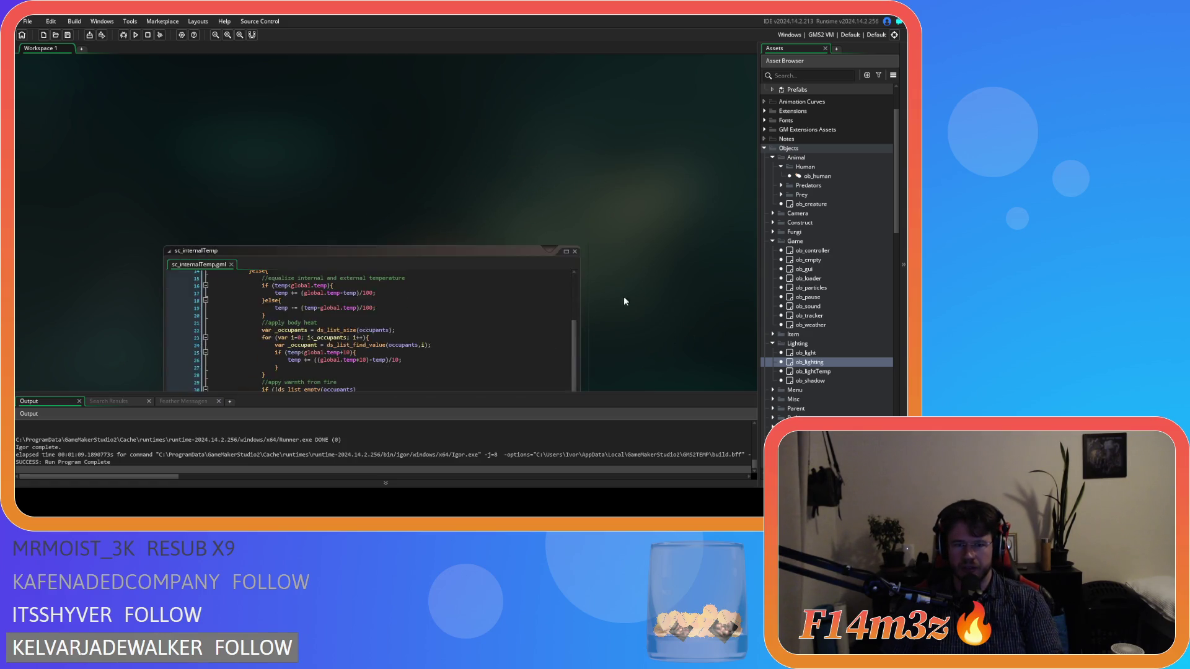
Step: Scroll through sc_internalTemp's fire-spread code, then open the sc_gameOver script from the Asset Browser
click(507, 297)
scroll(507, 297, down, 3)
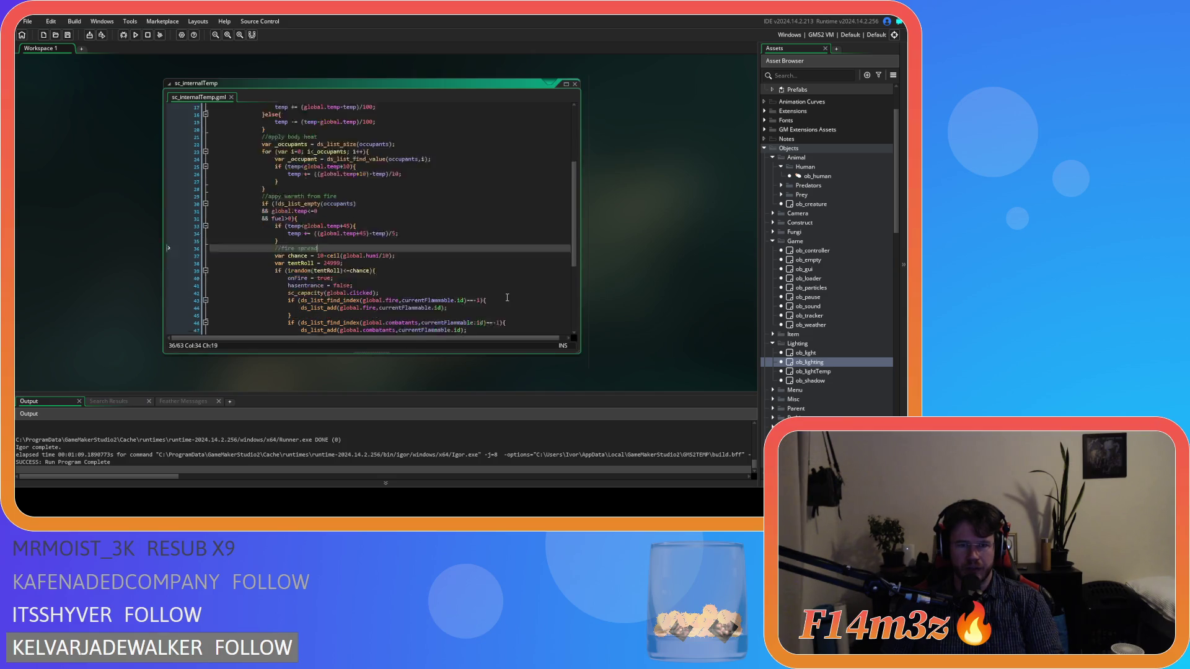
click(507, 298)
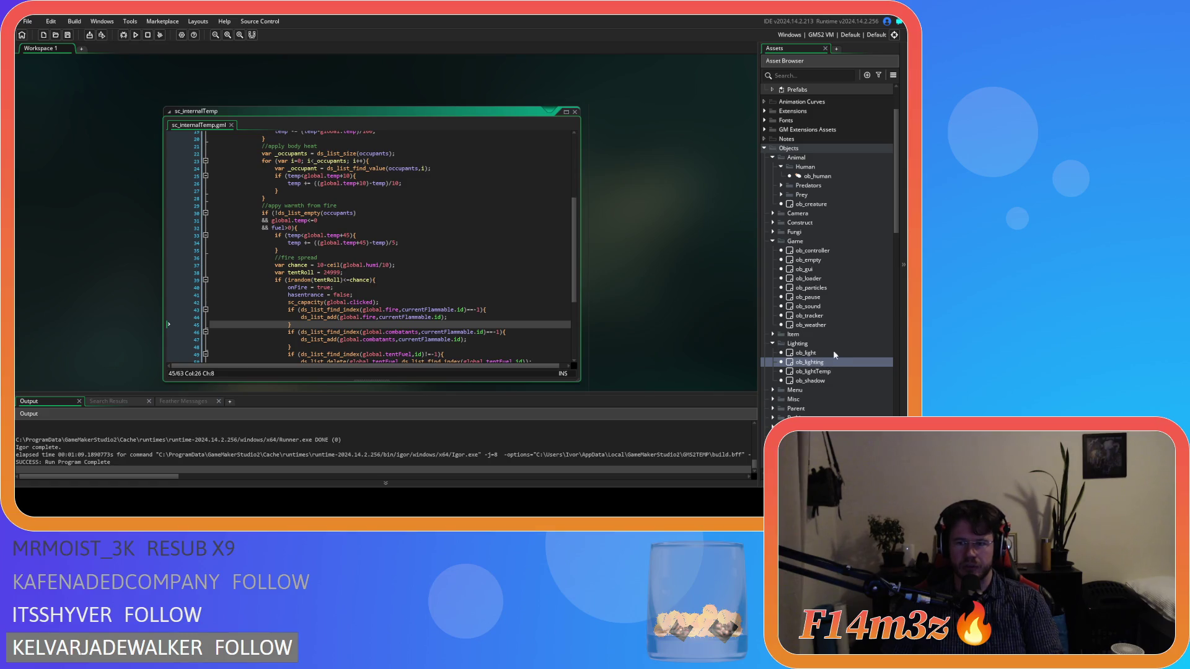
scroll(834, 329, up, 3)
scroll(834, 330, down, 10)
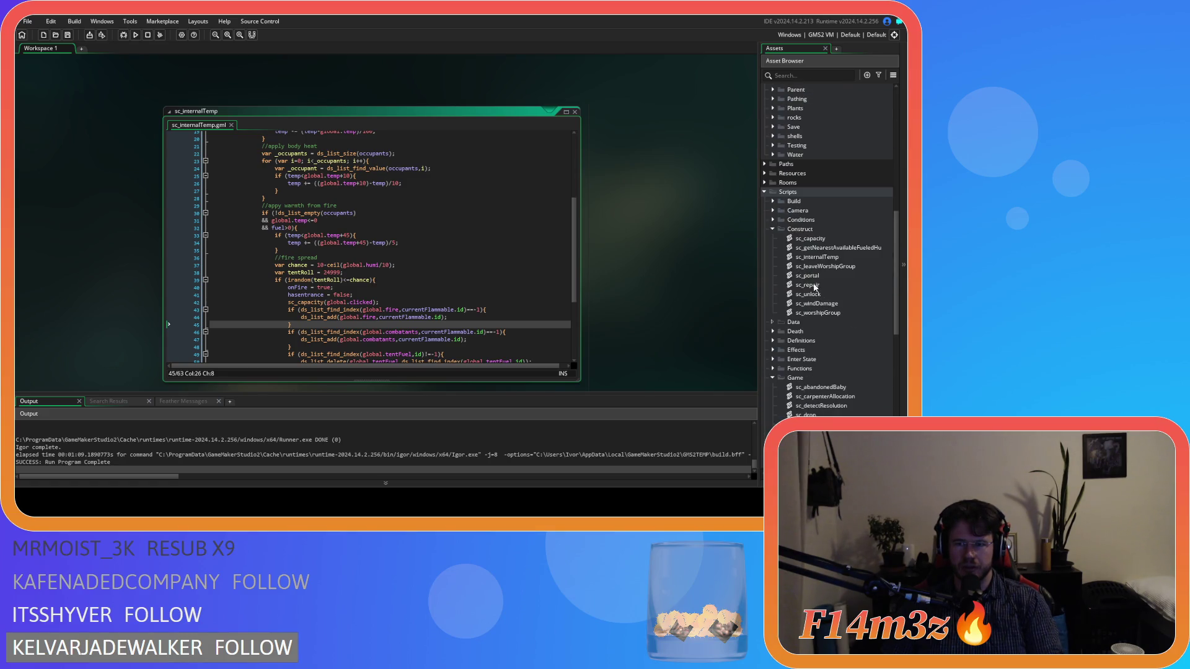
scroll(816, 285, down, 3)
scroll(831, 303, down, 3)
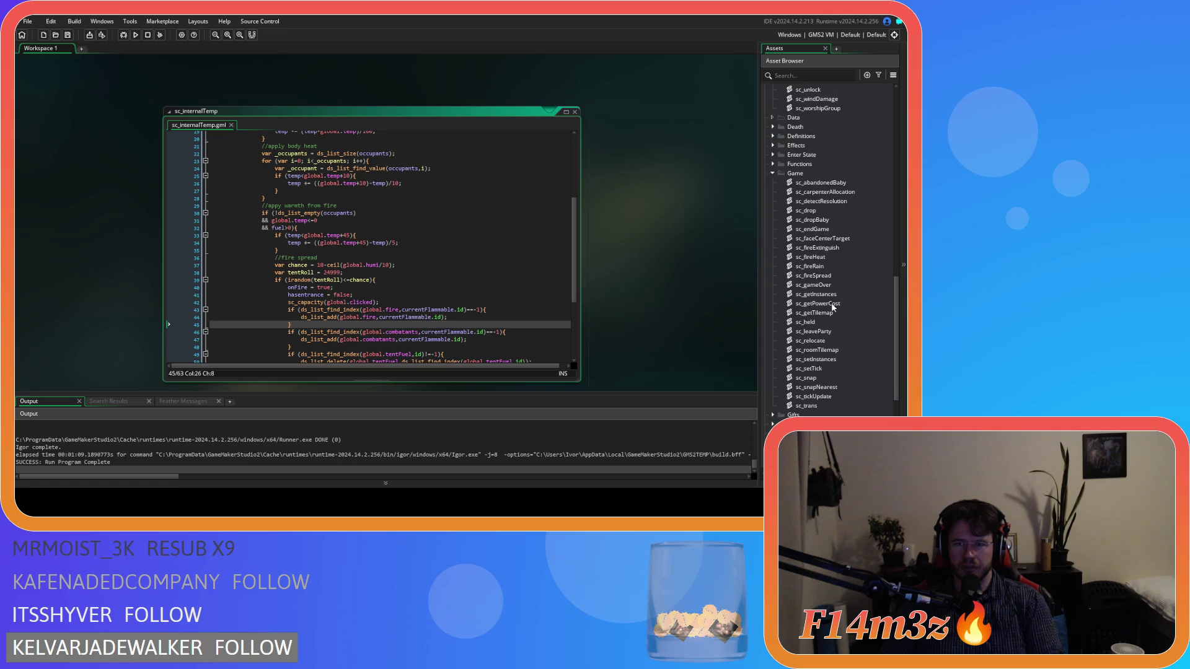
double_click(827, 283)
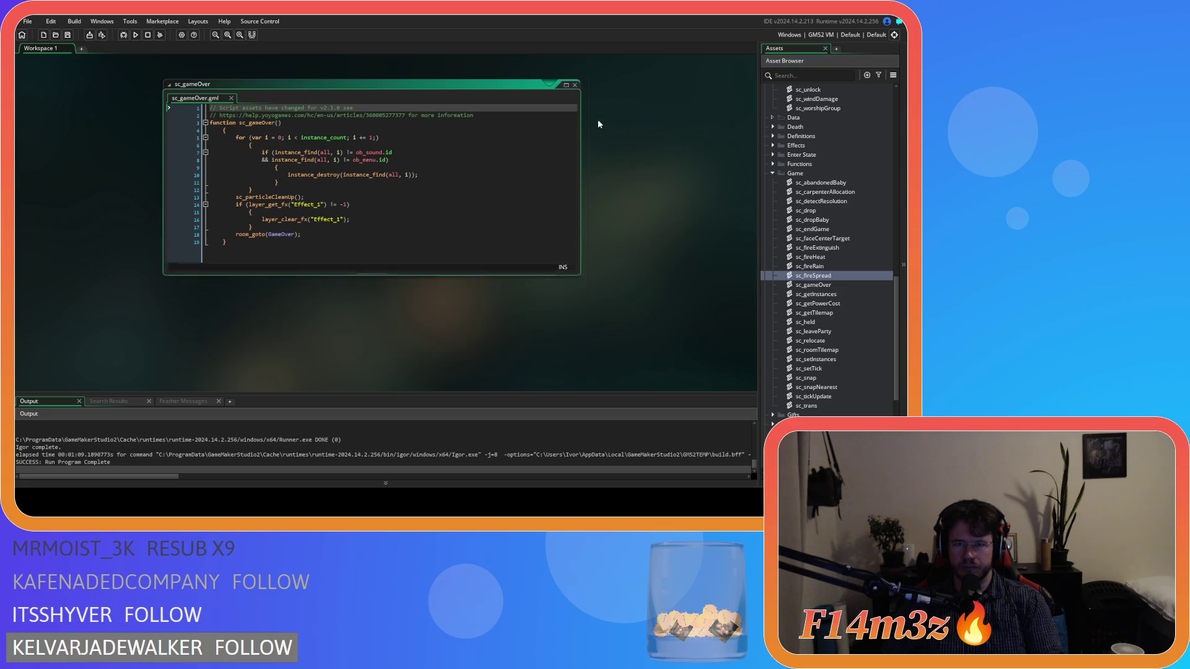
Step: Close sc_gameOver, reopen sc_fireSpread, and scroll down to the tent fire code
click(574, 85)
double_click(828, 276)
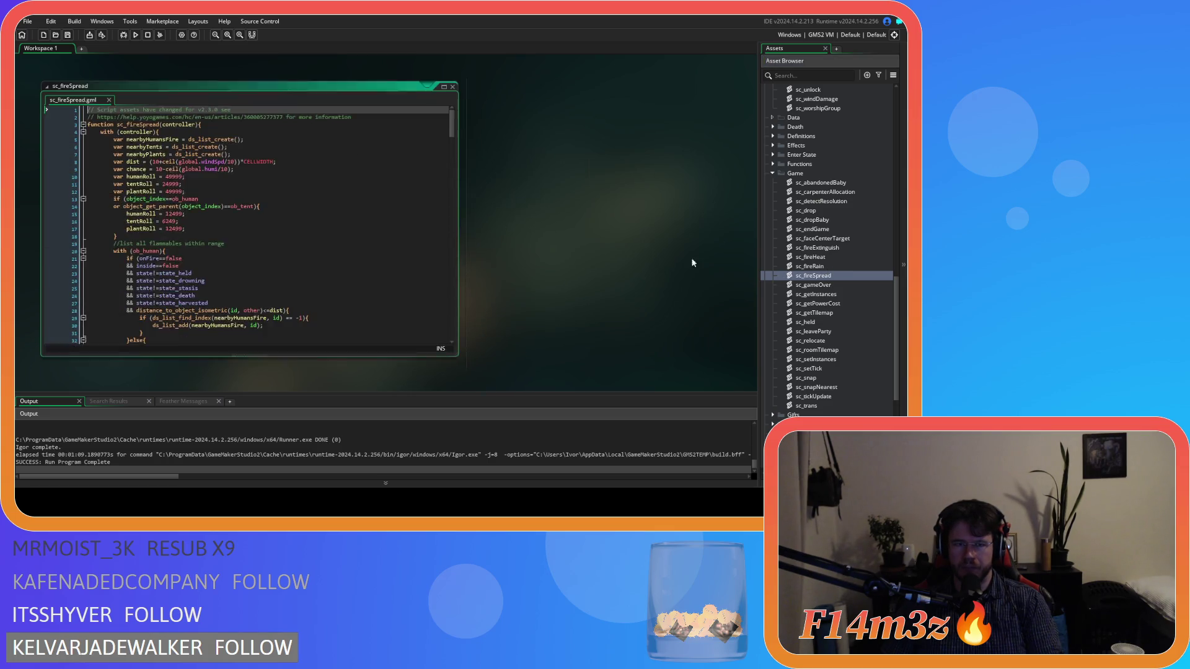
scroll(456, 266, down, 3)
scroll(458, 271, down, 10)
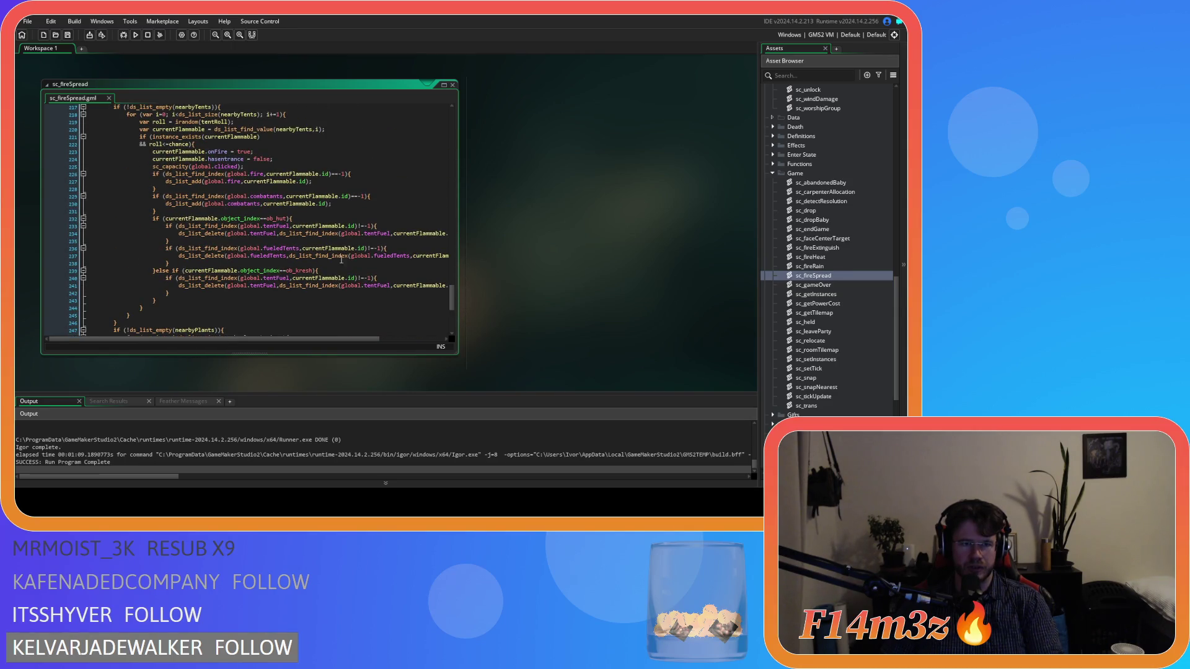
Step: Delete the ob_hut condition line and the else-if ob_kresh branch from the tent code
click(197, 174)
click(198, 197)
drag(192, 247, 219, 258)
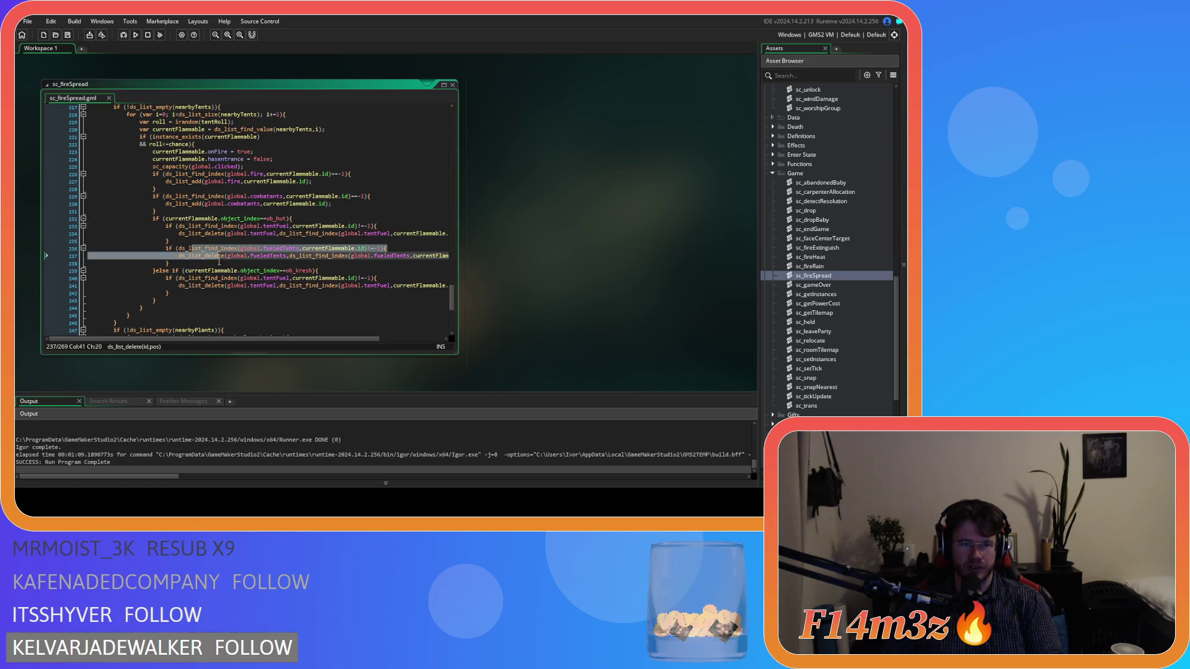
click(58, 218)
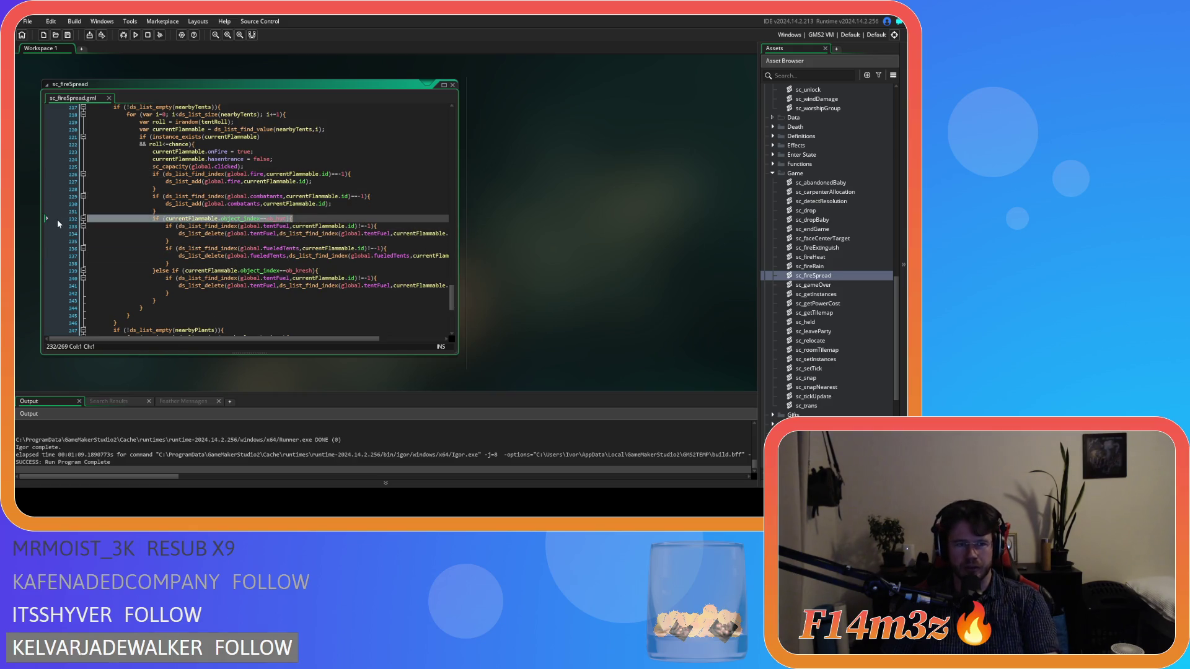
key(BackSpace)
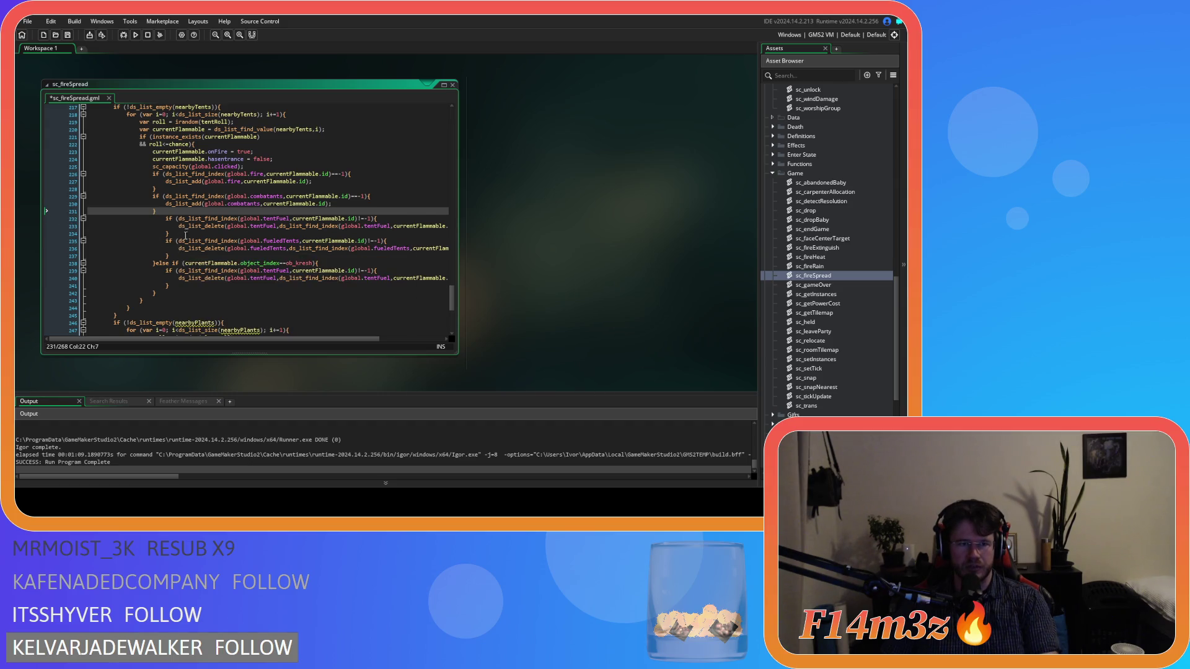
drag(325, 263, 59, 257)
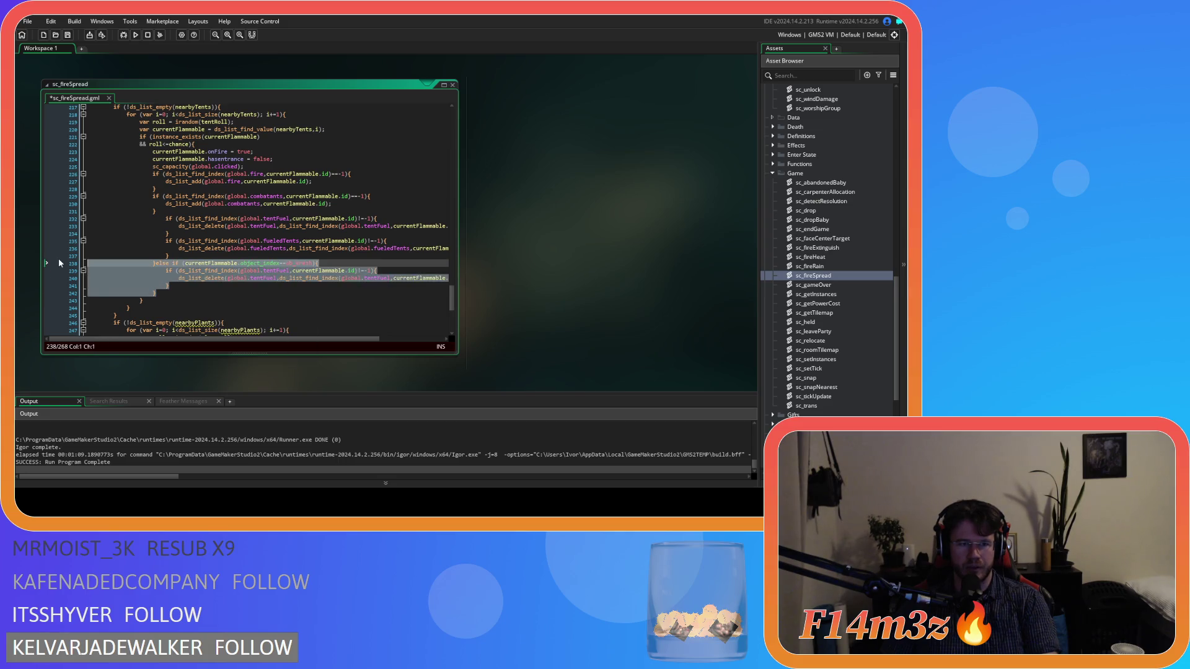
key(BackSpace)
Step: Unindent the tentFuel and fueledTents removal checks and save sc_fireSpread
drag(172, 262, 92, 218)
key(shift+Tab)
click(205, 242)
key(ctrl+s)
click(243, 257)
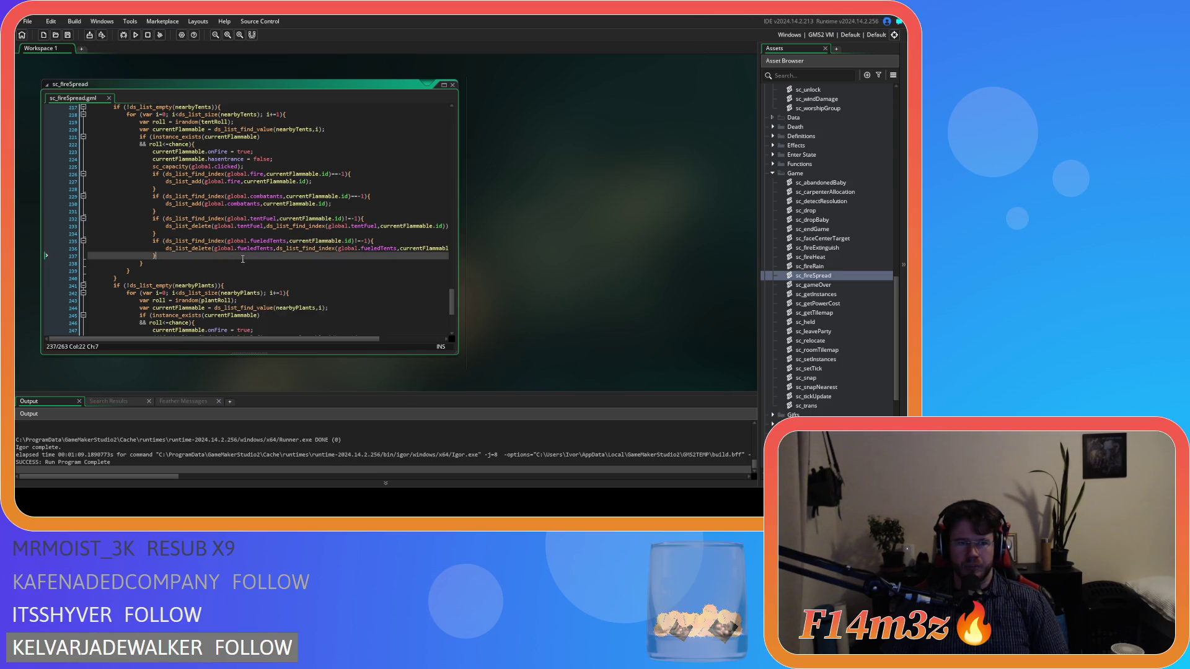
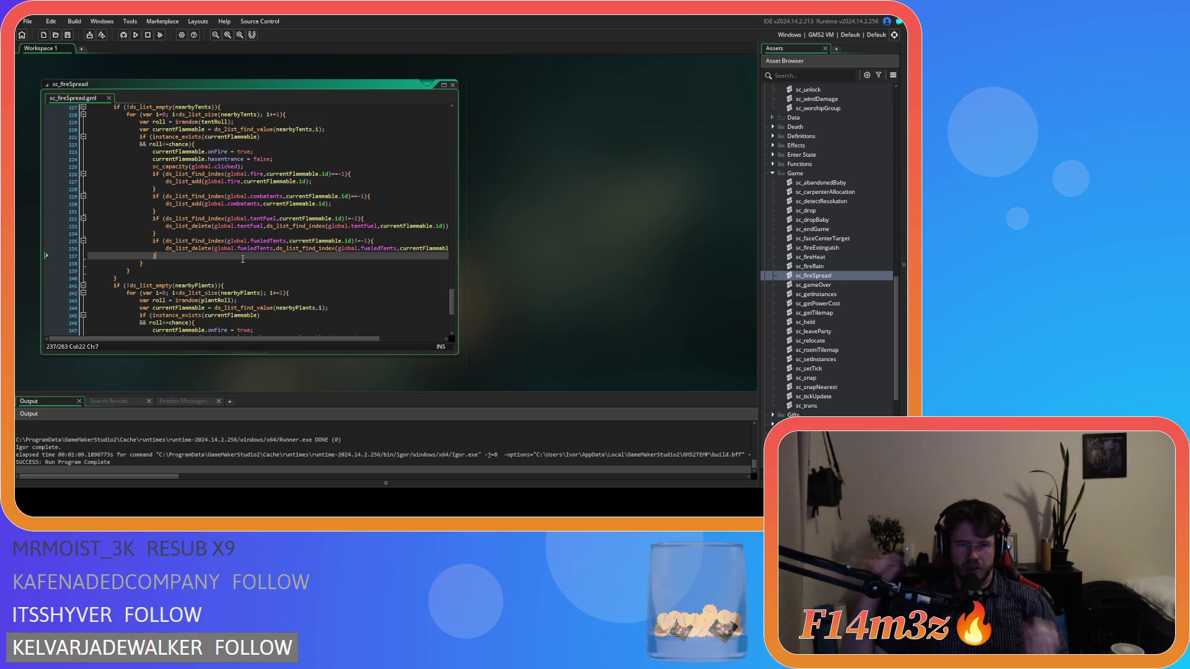
Step: Review the tentFuel and fueledTents removal lines around lines 232–237 of the tent block
click(274, 248)
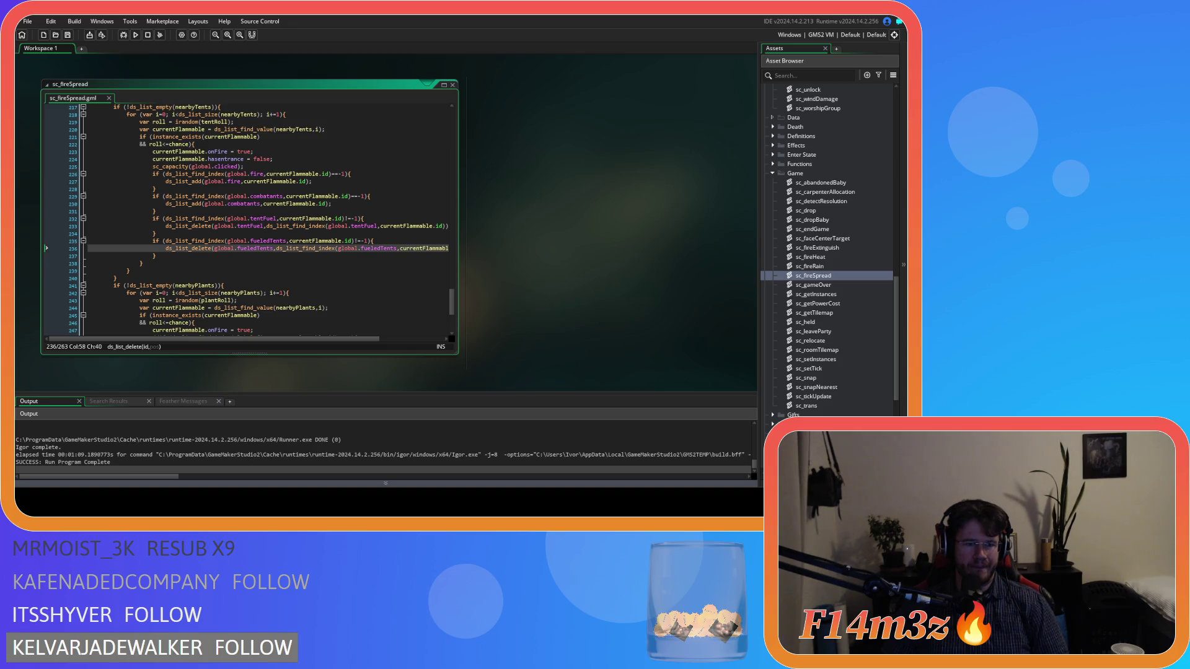
click(304, 254)
click(271, 218)
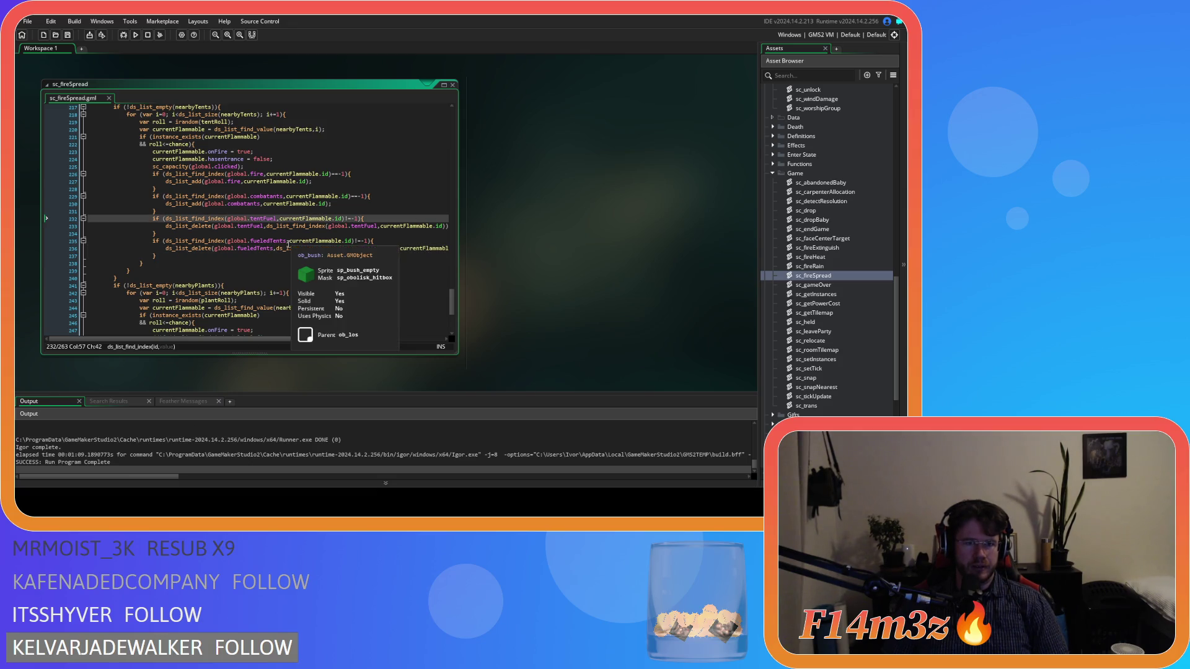
click(289, 203)
click(322, 248)
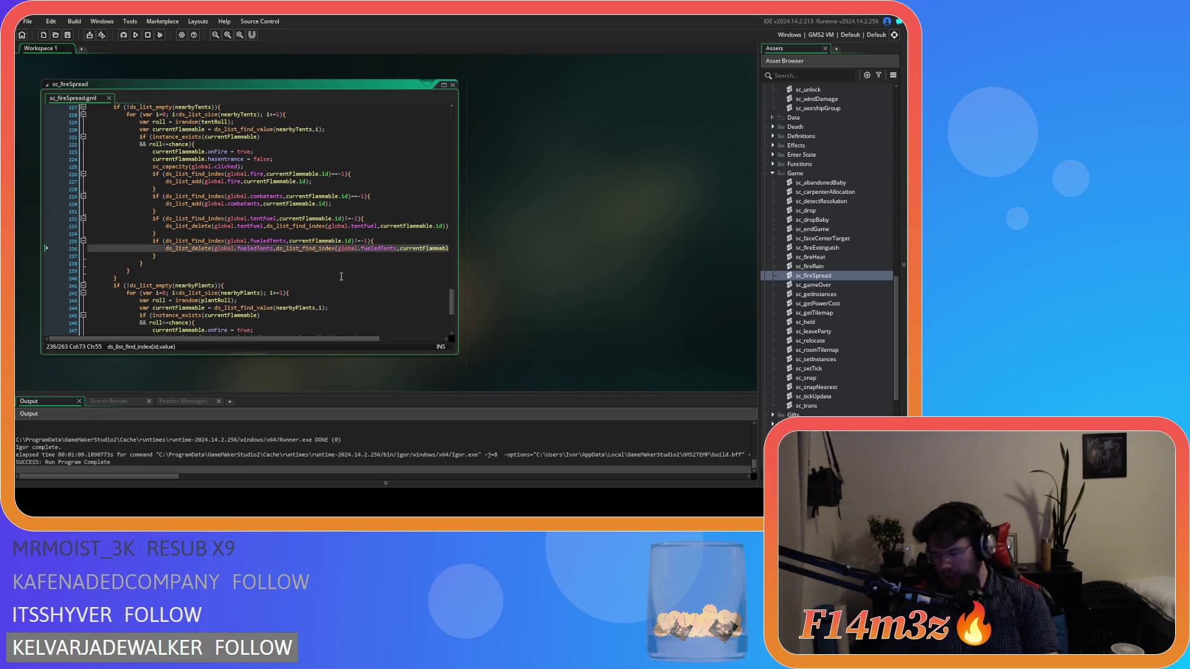
click(208, 256)
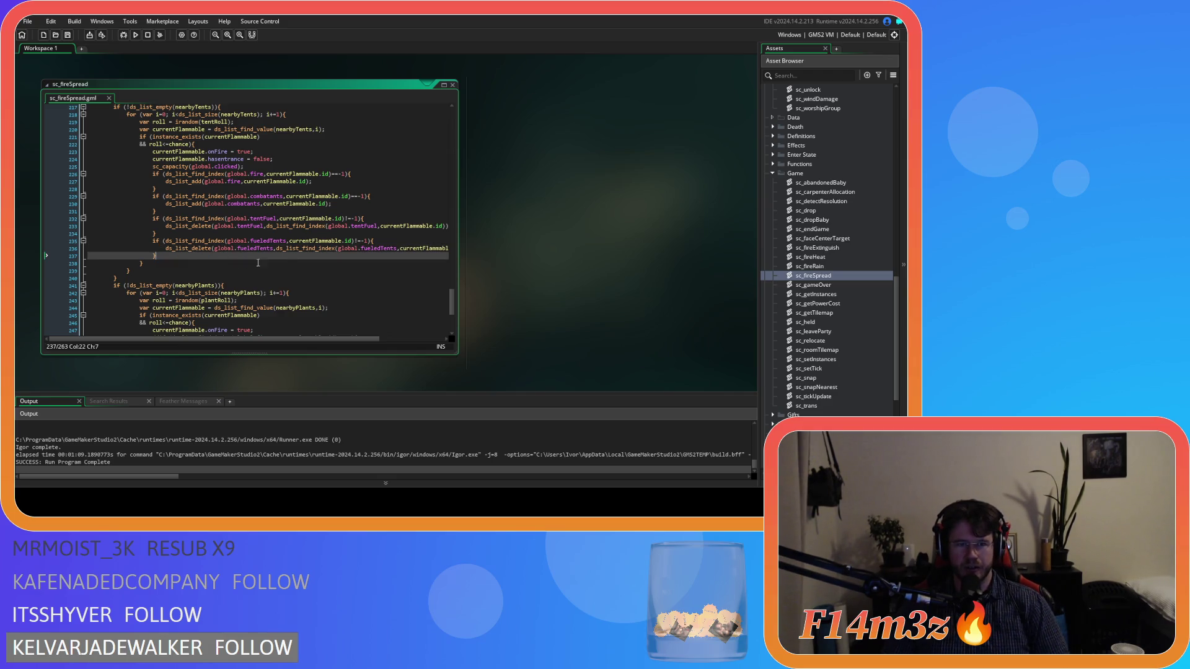
Step: Scroll back to the sc_internalTemp editor and open the ob_lighting object's event code
scroll(505, 294, up, 5)
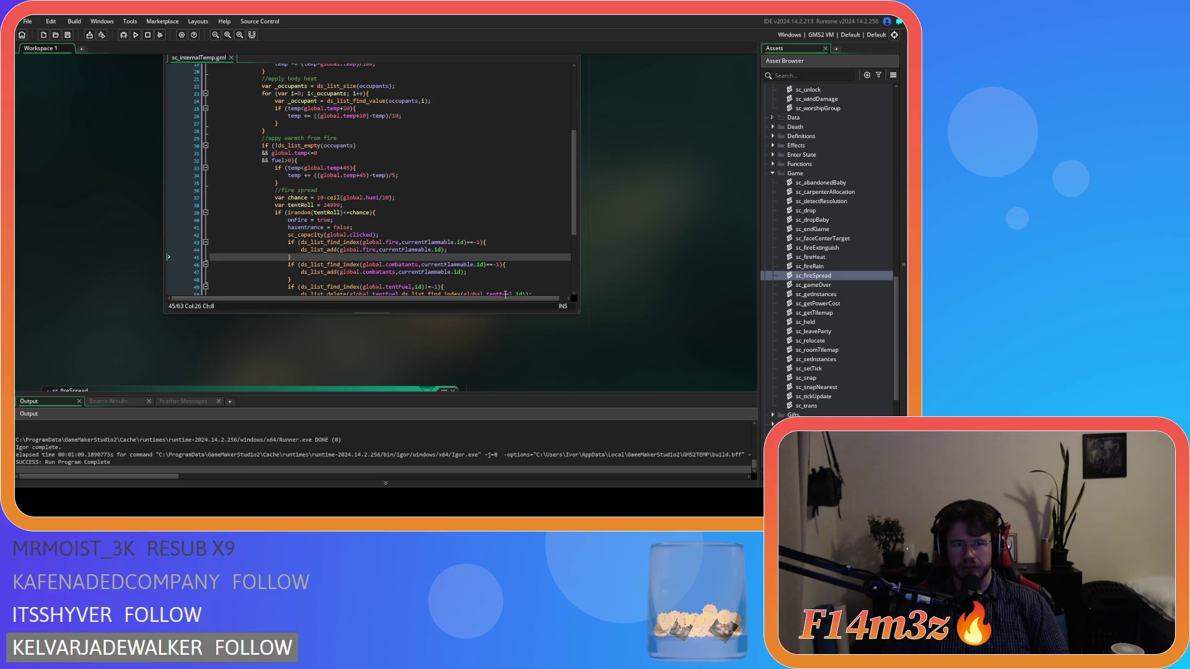
scroll(645, 286, up, 2)
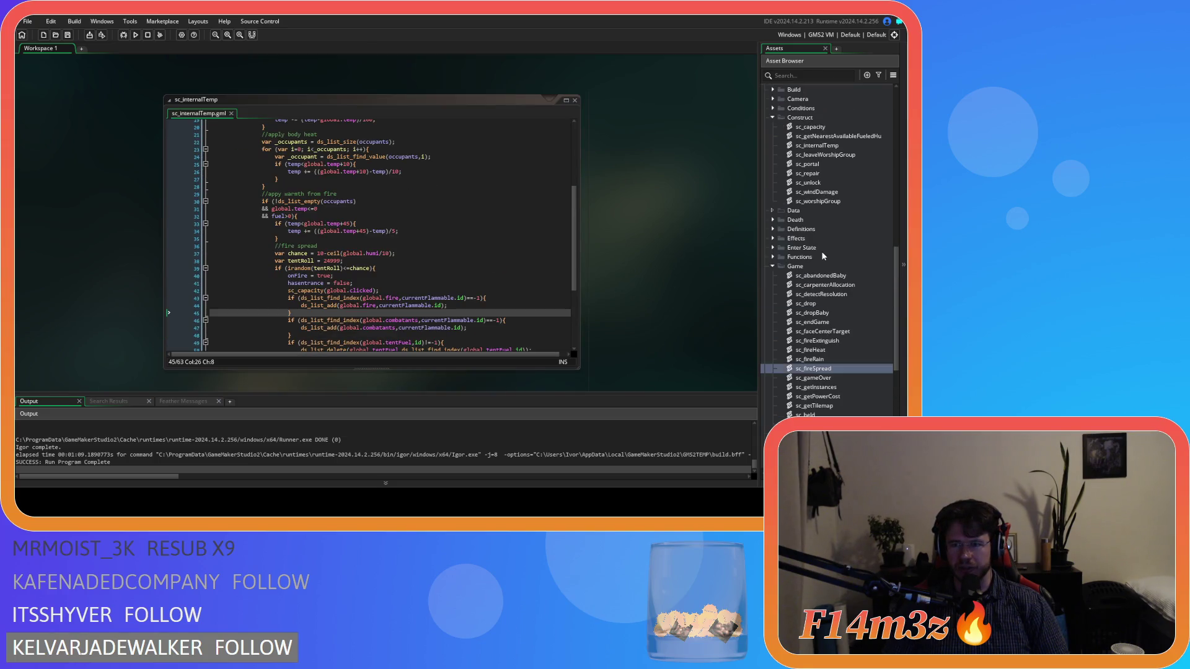
scroll(823, 255, down, 5)
scroll(803, 277, up, 10)
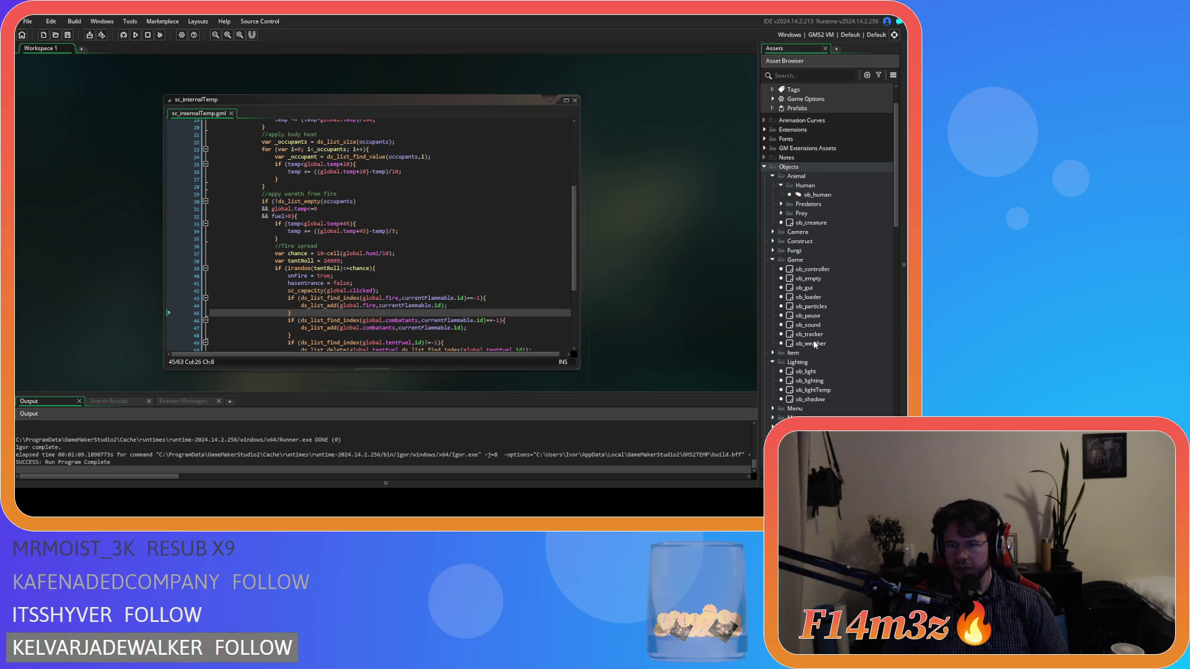
double_click(817, 381)
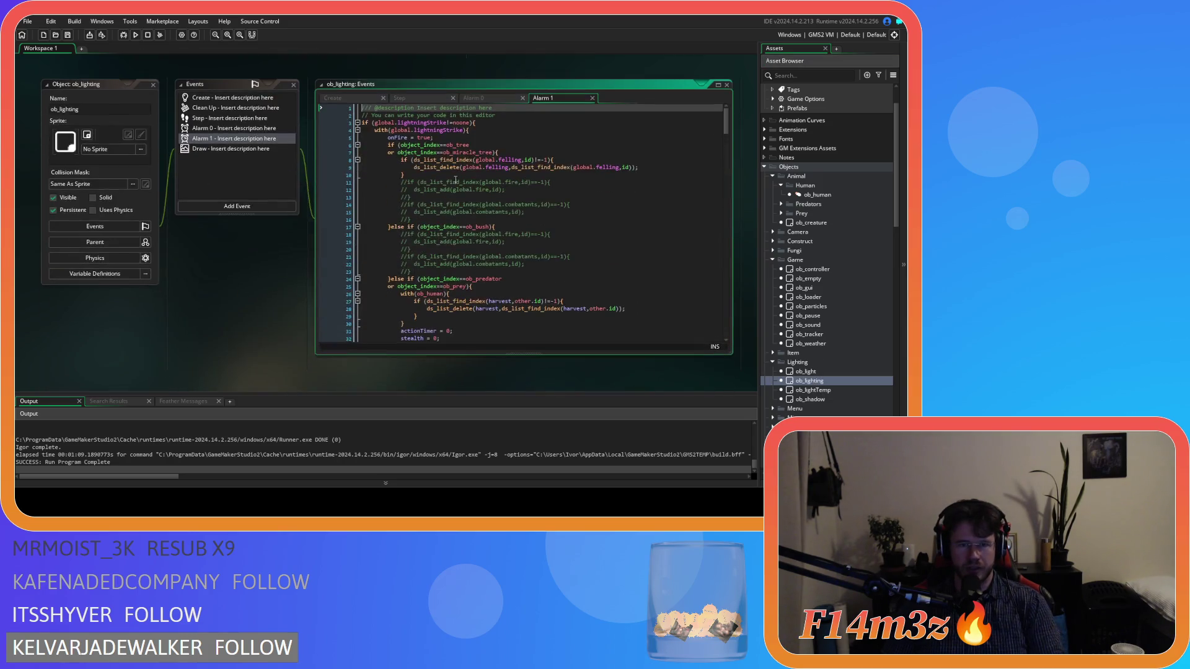
Step: Inspect ob_lighting's Alarm 1 code, including the fueledTents check and ob_store fire-list lines
mouse_move(727, 123)
mouse_down()
mouse_move(726, 301)
mouse_move(726, 239)
mouse_move(727, 253)
mouse_up()
click(560, 292)
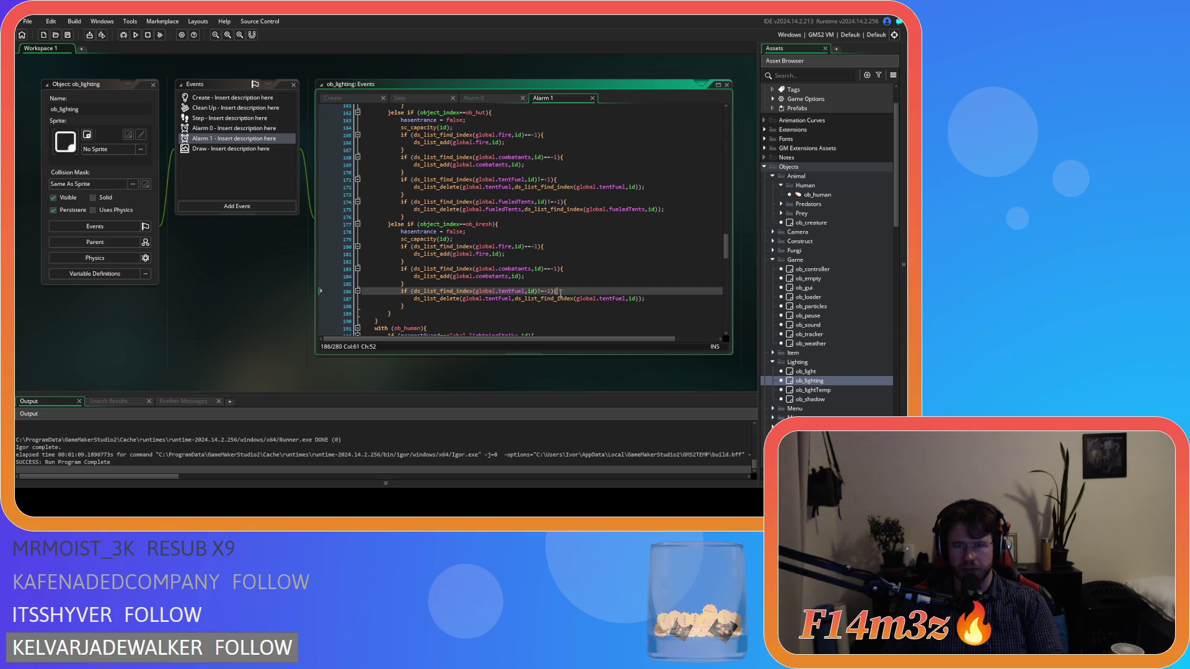
click(533, 203)
scroll(529, 215, up, 5)
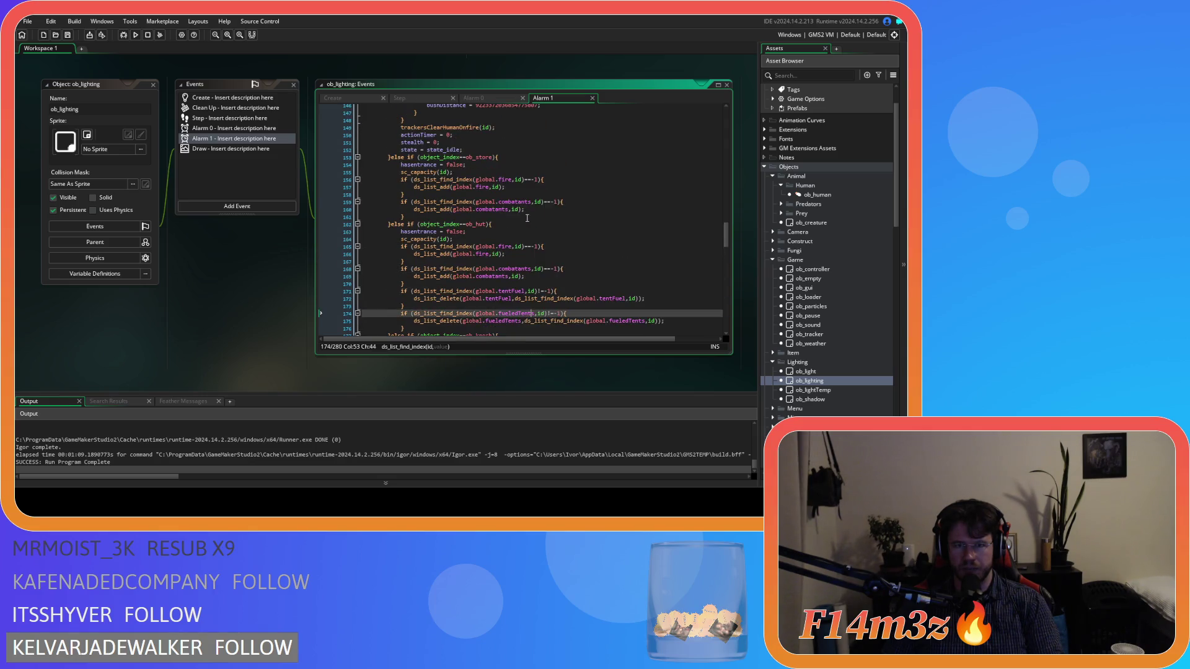
scroll(530, 228, down, 1)
scroll(530, 229, up, 1)
click(518, 186)
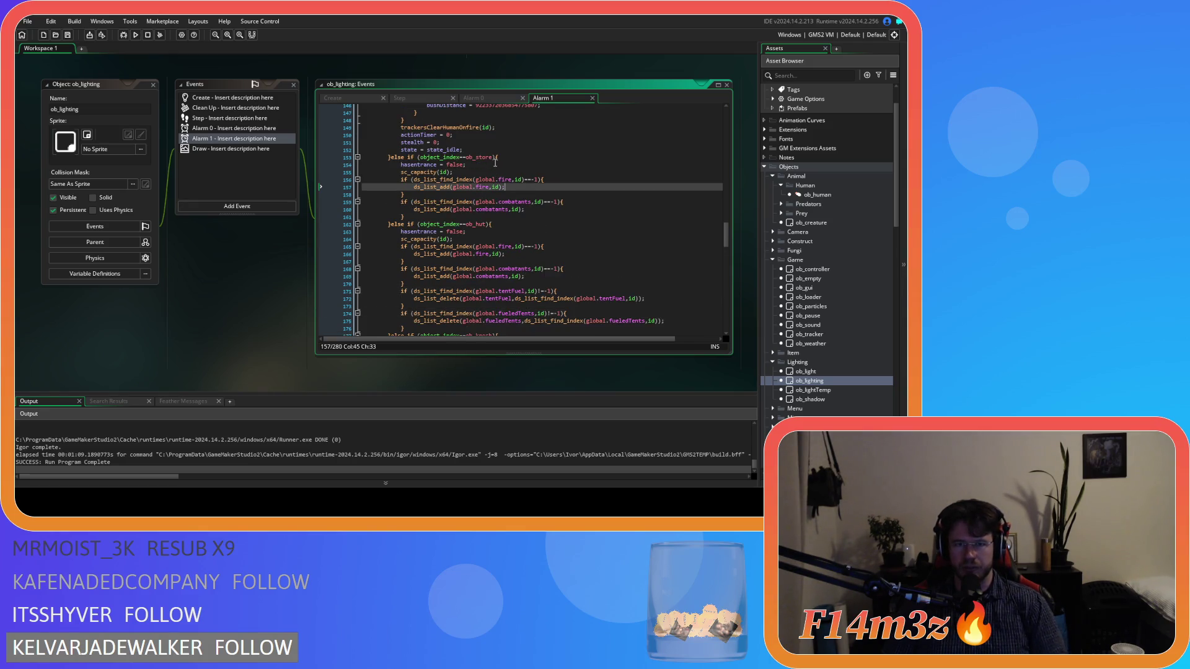
scroll(487, 246, down, 2)
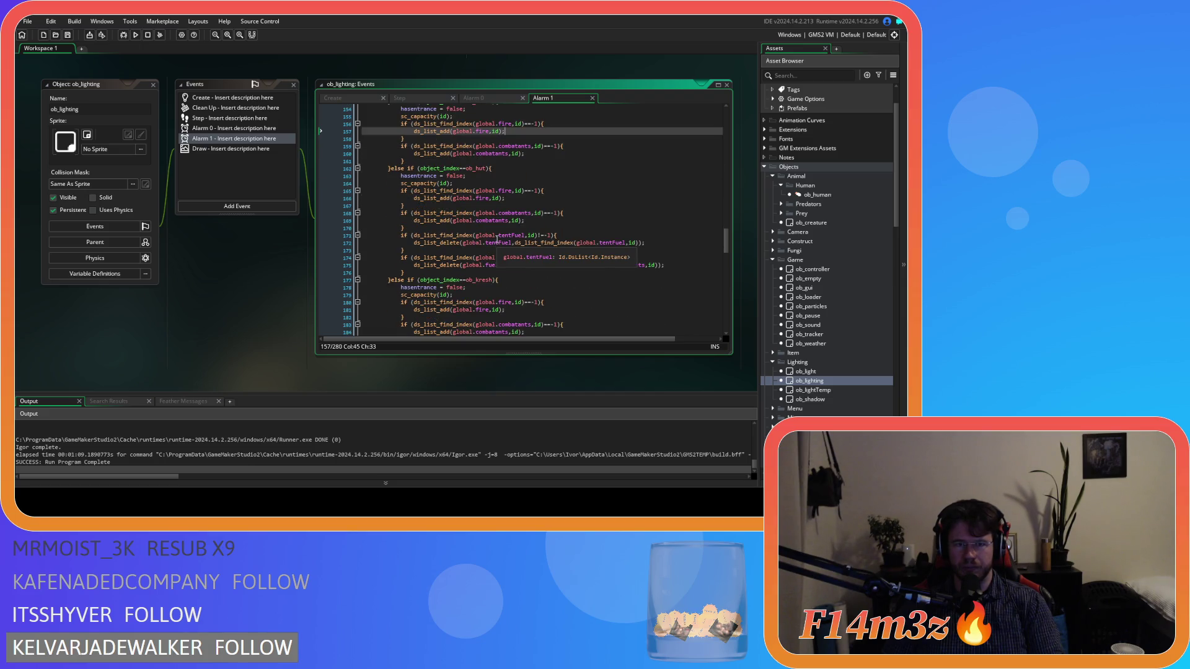
scroll(497, 241, up, 3)
scroll(497, 242, down, 1)
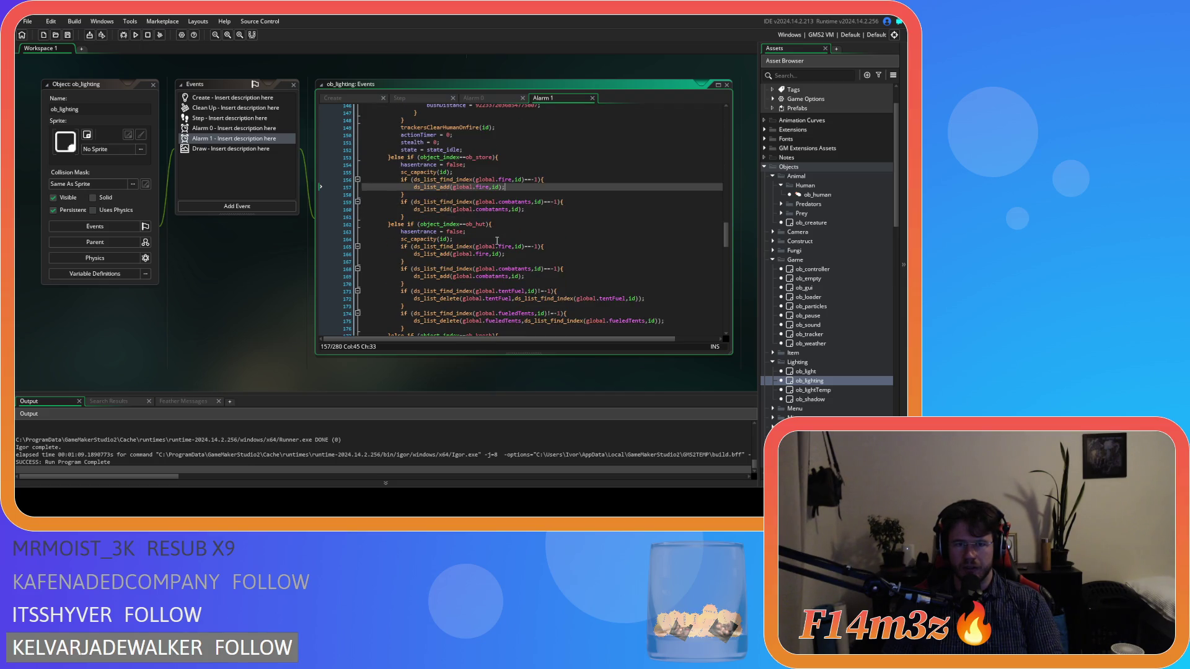
scroll(496, 241, down, 5)
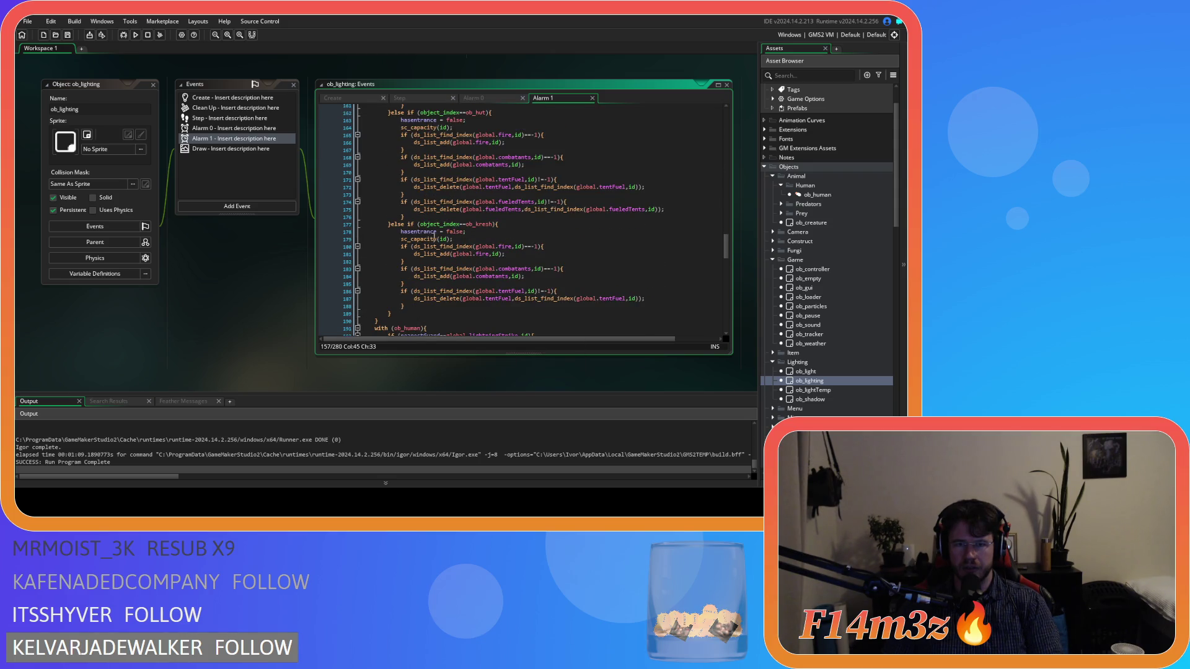
scroll(434, 236, up, 2)
Step: Remove the tent-fuel lines from the ob_hut and ob_kresh branches and paste them into the ob_store branch
drag(405, 254, 403, 217)
key(ctrl+c)
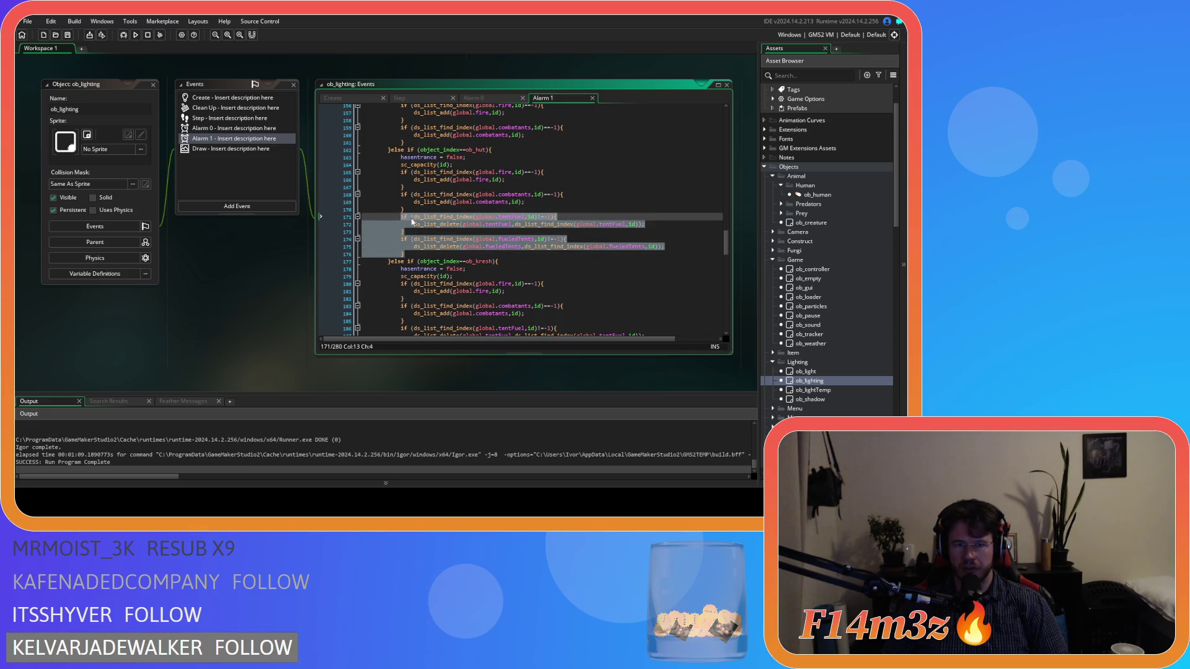
key(Delete)
drag(402, 313, 396, 153)
key(Delete)
scroll(520, 226, up, 3)
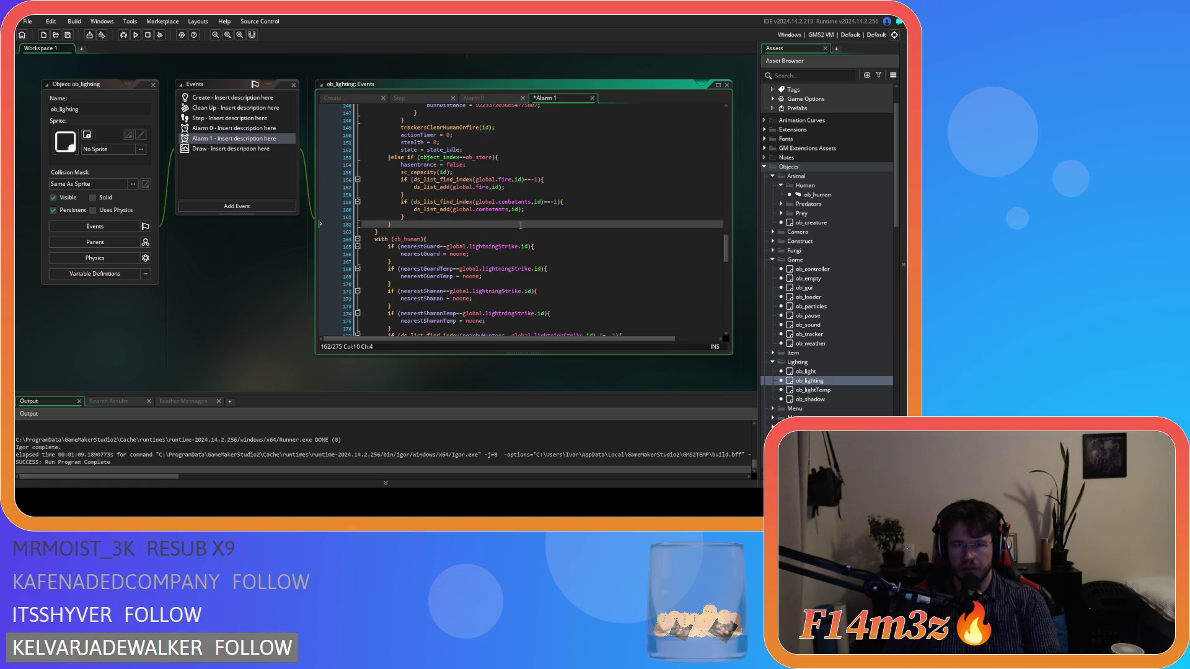
key(ctrl+v)
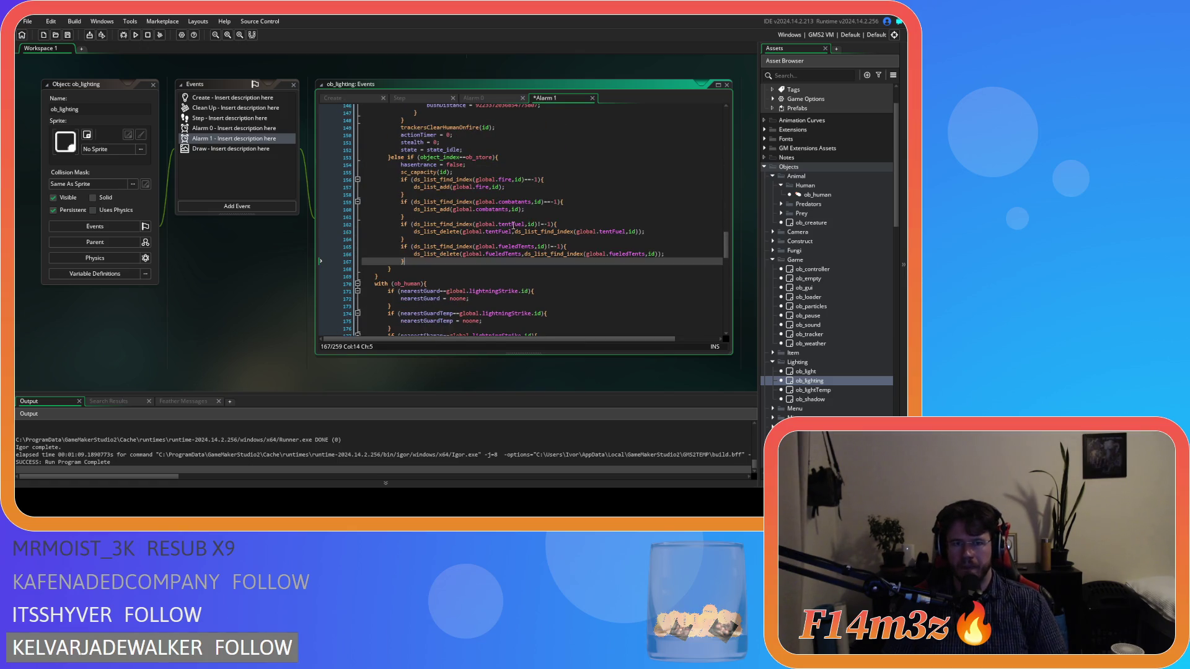
Step: Wrap object_index in object_get_parent() on line 153 and save
click(420, 158)
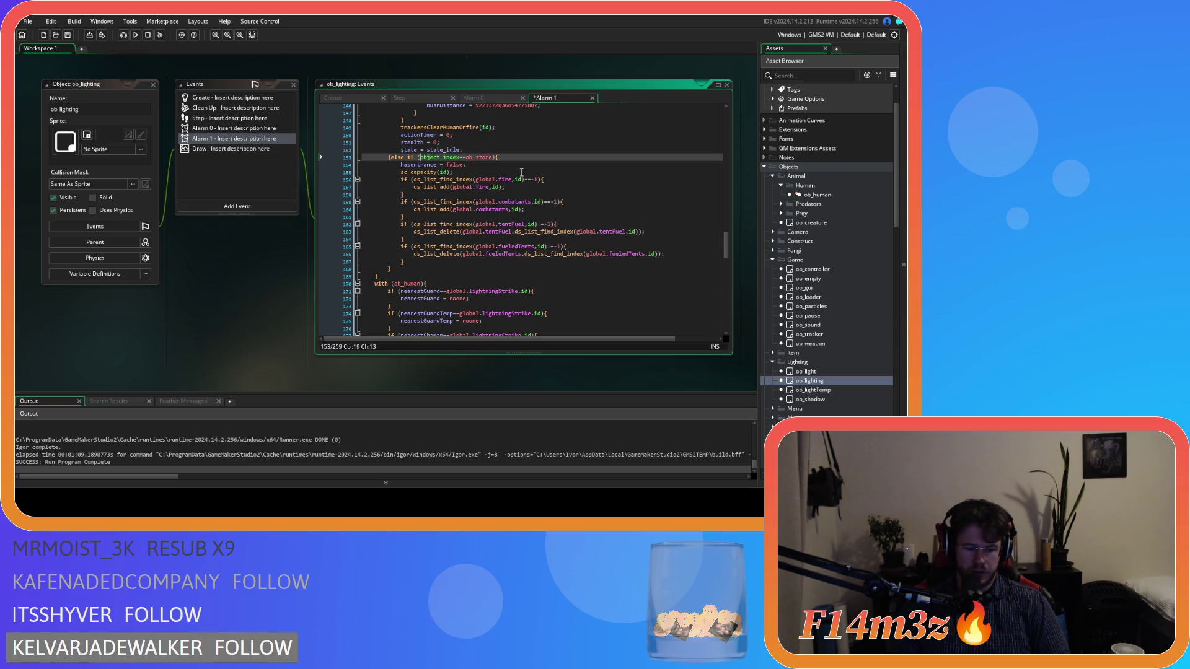
text(ob )
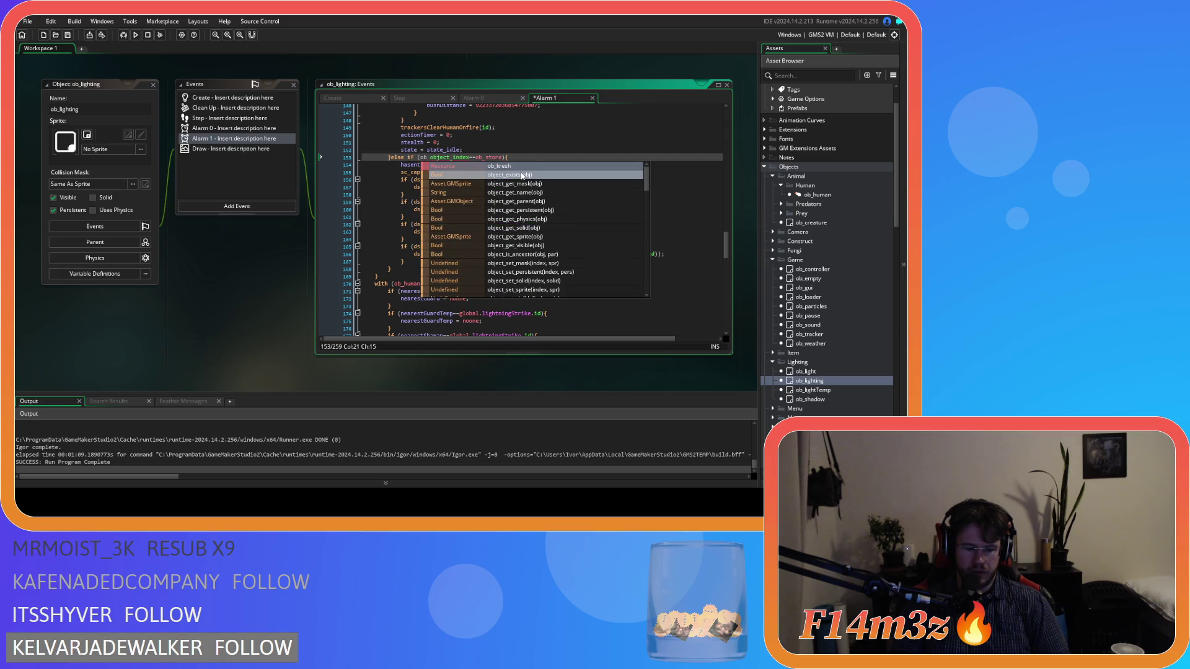
text(ject_get)
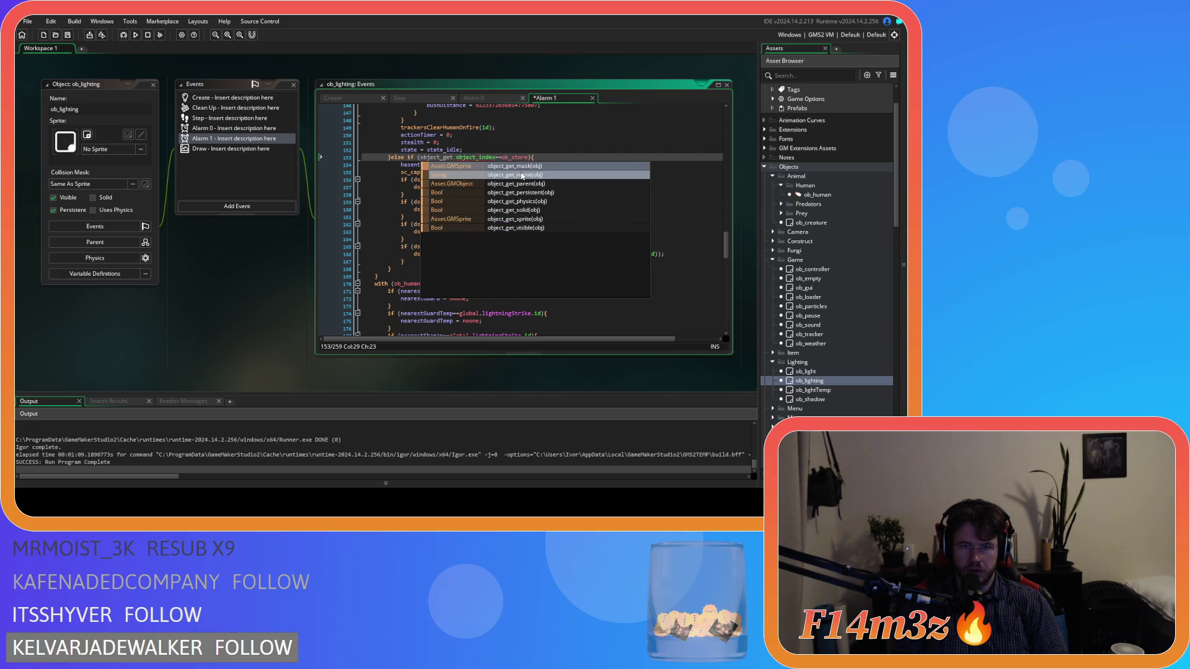
text(_p)
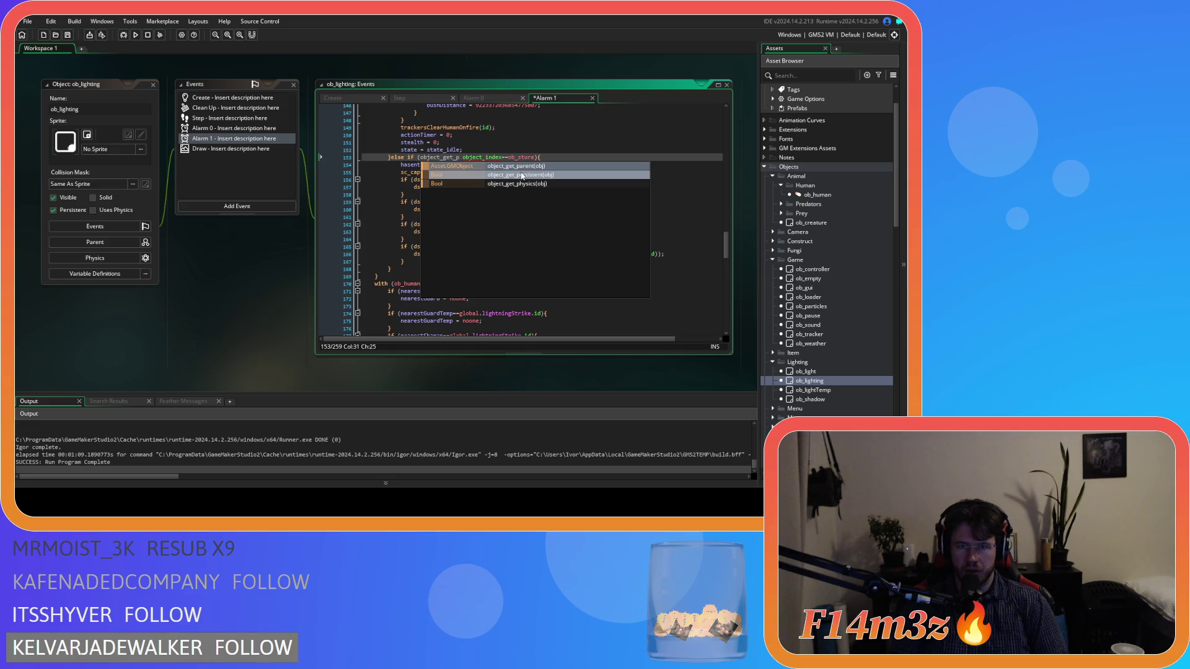
click(527, 165)
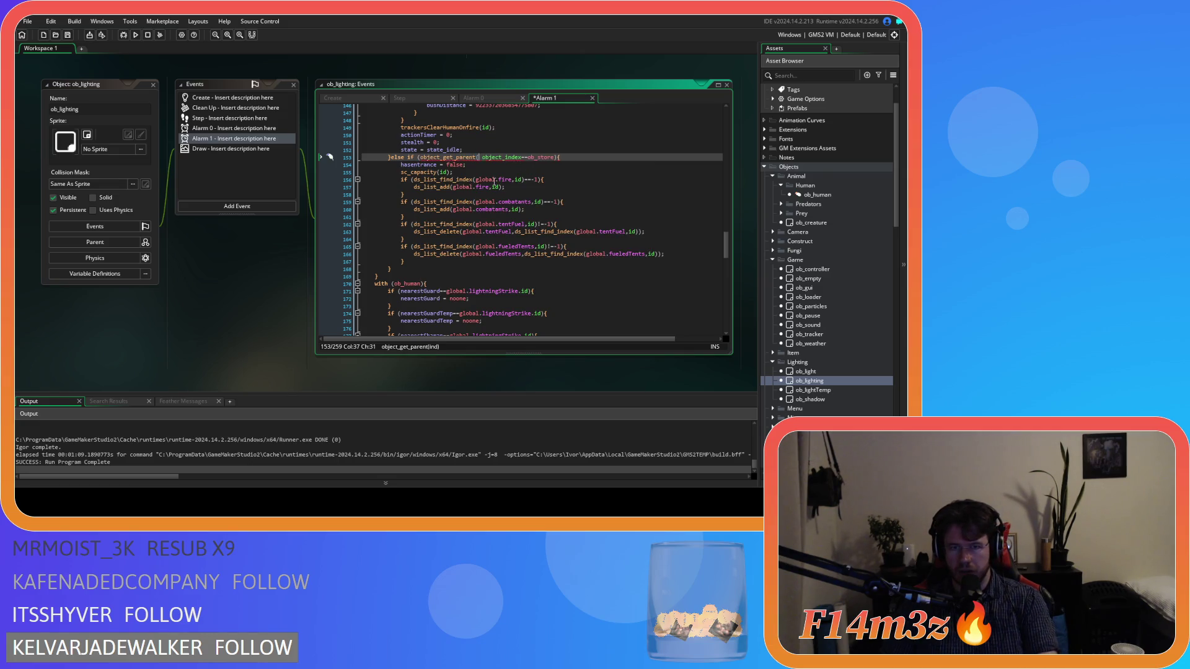
click(519, 157)
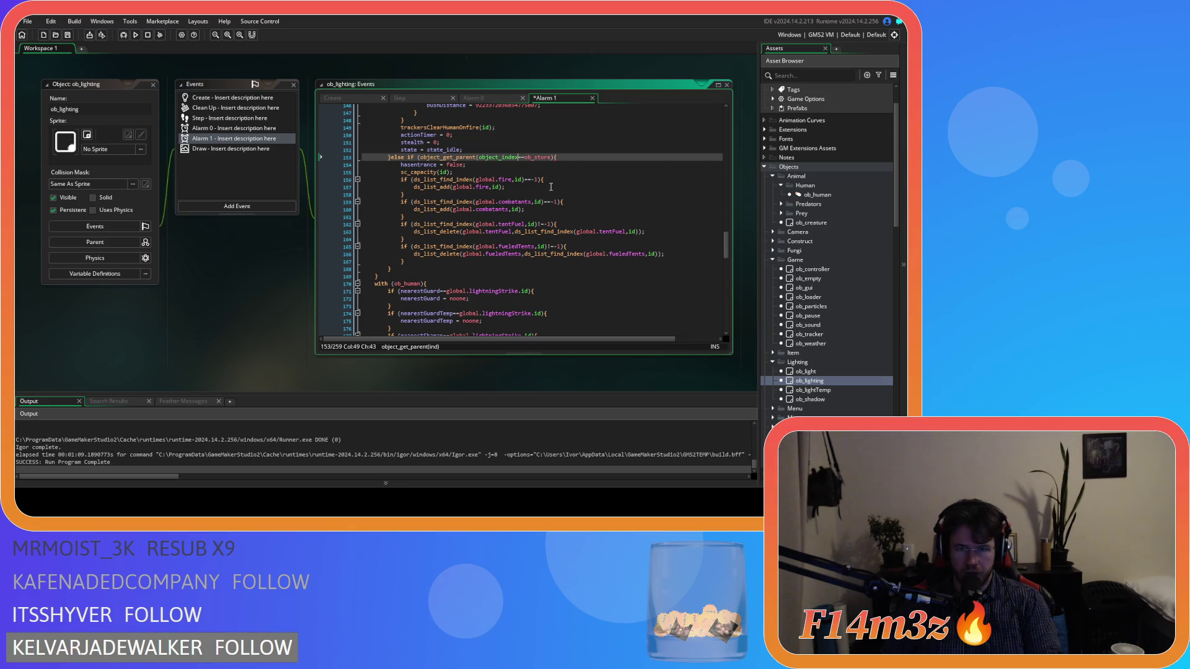
text())
key(ctrl+s)
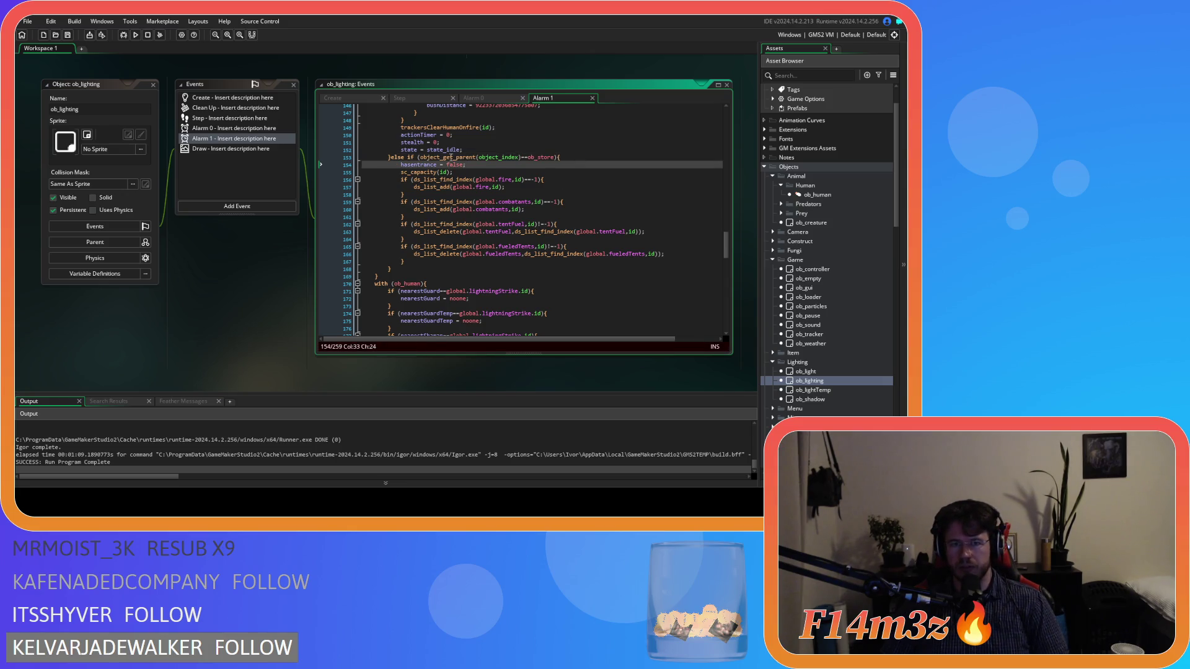
Step: Change the condition's ob_store to ob_tent
click(453, 157)
click(532, 159)
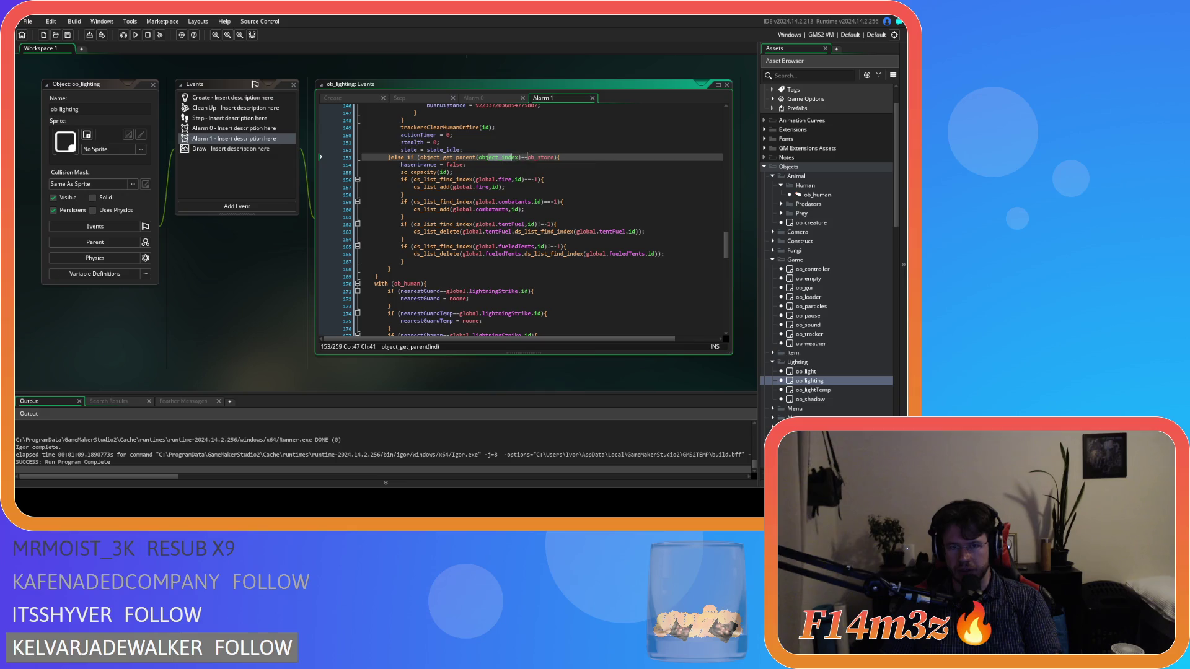
click(588, 156)
click(541, 158)
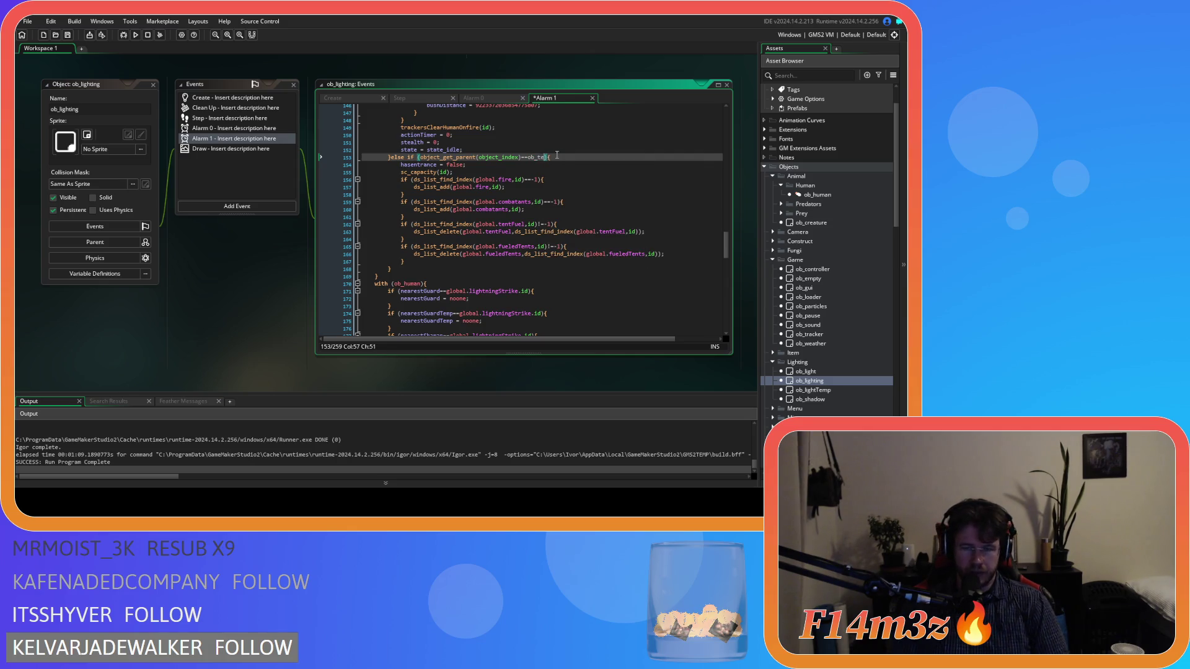
text(tent)
click(581, 165)
Step: Open the sc_capacity script from its call below the hasentrance line
drag(414, 165, 479, 176)
click(414, 172)
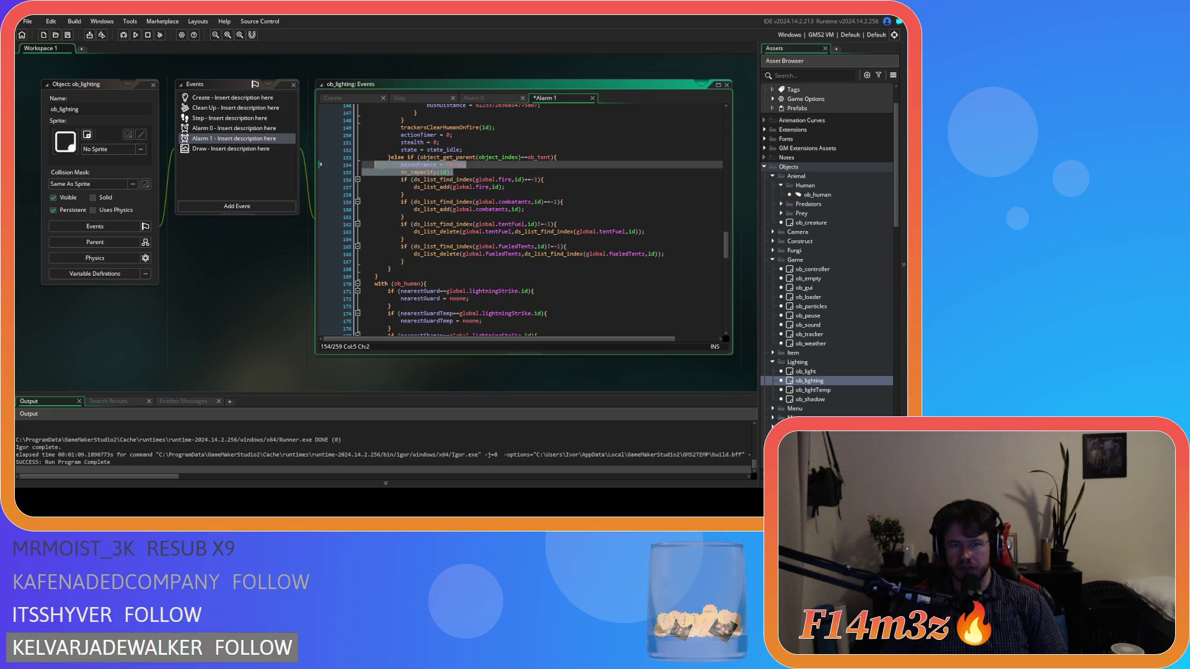
middle_click(414, 172)
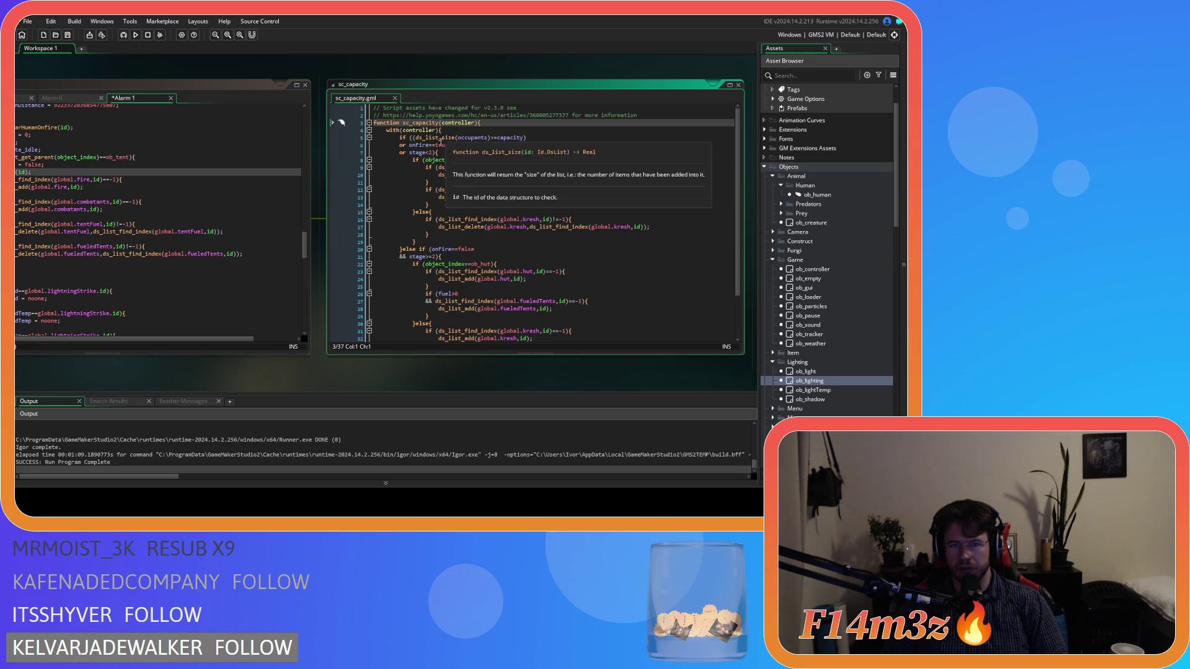
Step: Close the sc_capacity script and return to the ob_lighting Alarm 1 code
drag(243, 367, 409, 389)
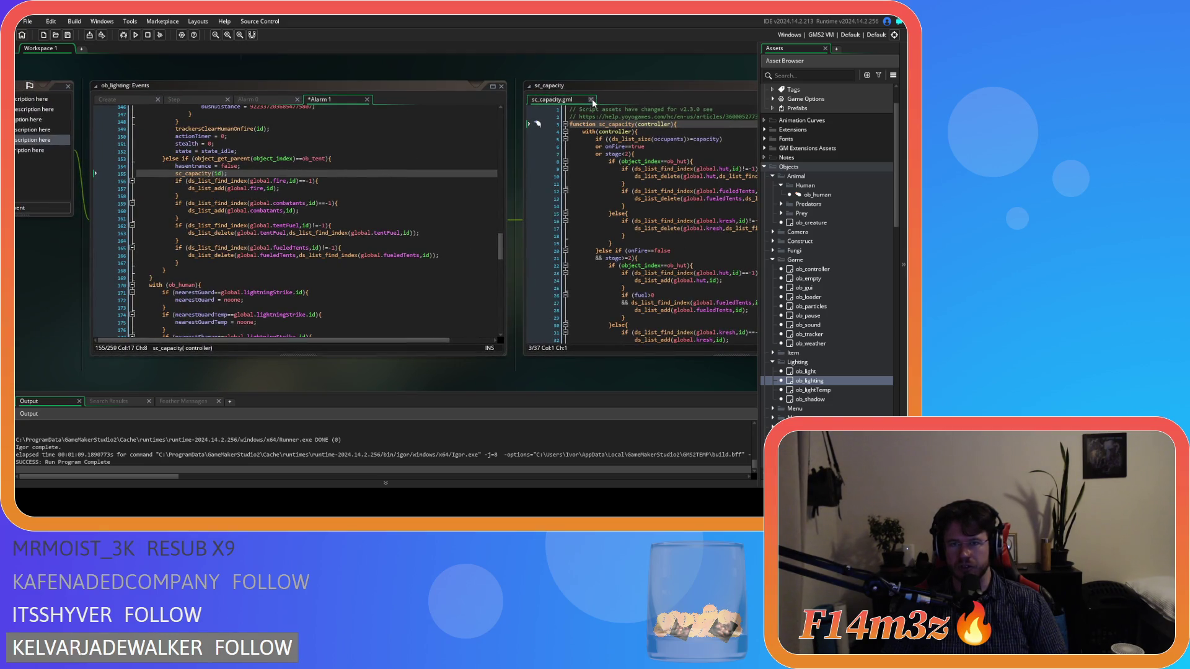
click(591, 101)
click(324, 172)
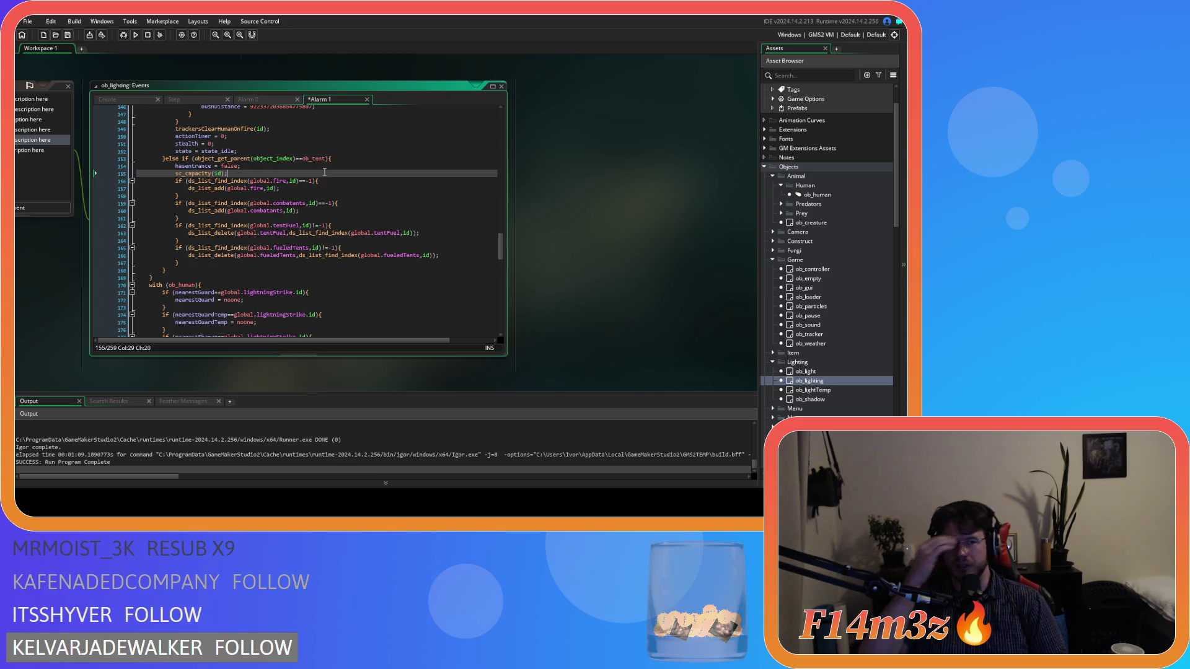
scroll(597, 310, down, 3)
scroll(596, 310, up, 5)
scroll(579, 236, up, 5)
scroll(608, 318, down, 1)
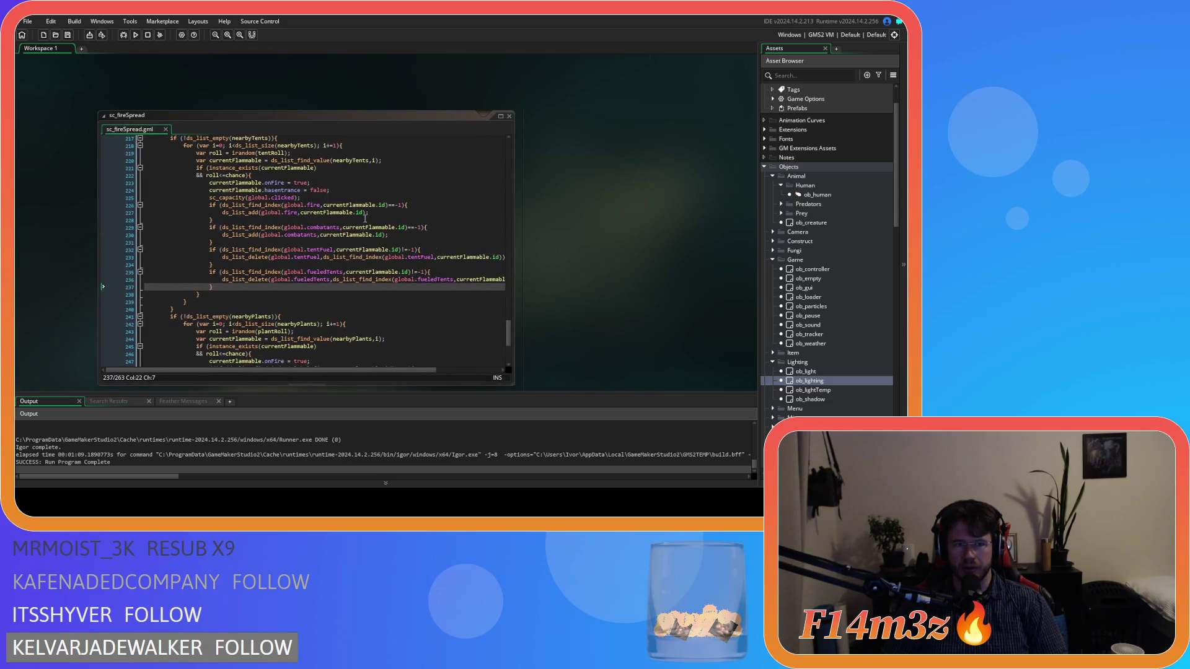
Step: In sc_fireSpread, replace global.clicked in the sc_capacity call with currentFlammable
drag(209, 197, 309, 197)
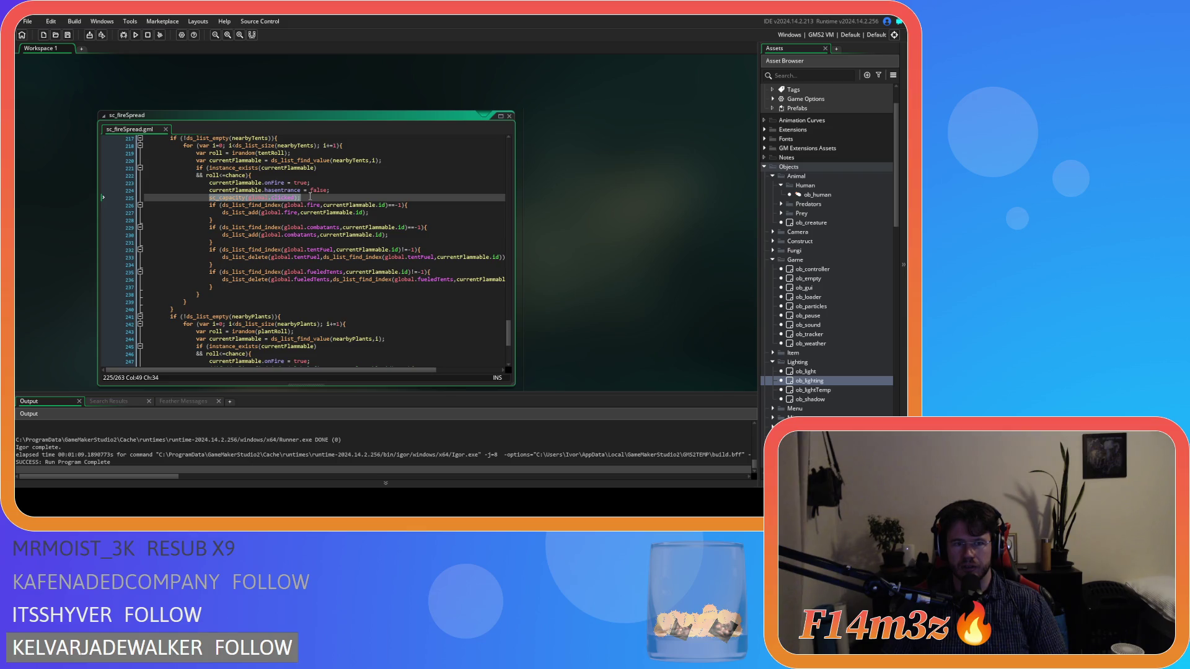
drag(247, 199, 293, 198)
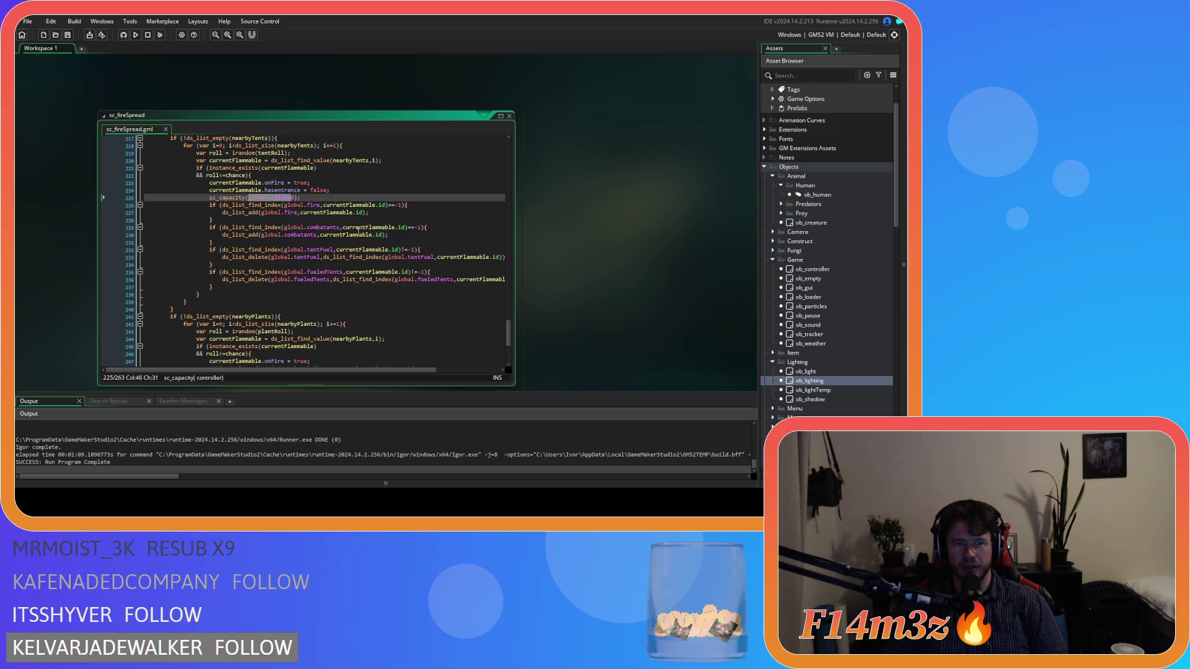
scroll(362, 233, up, 2)
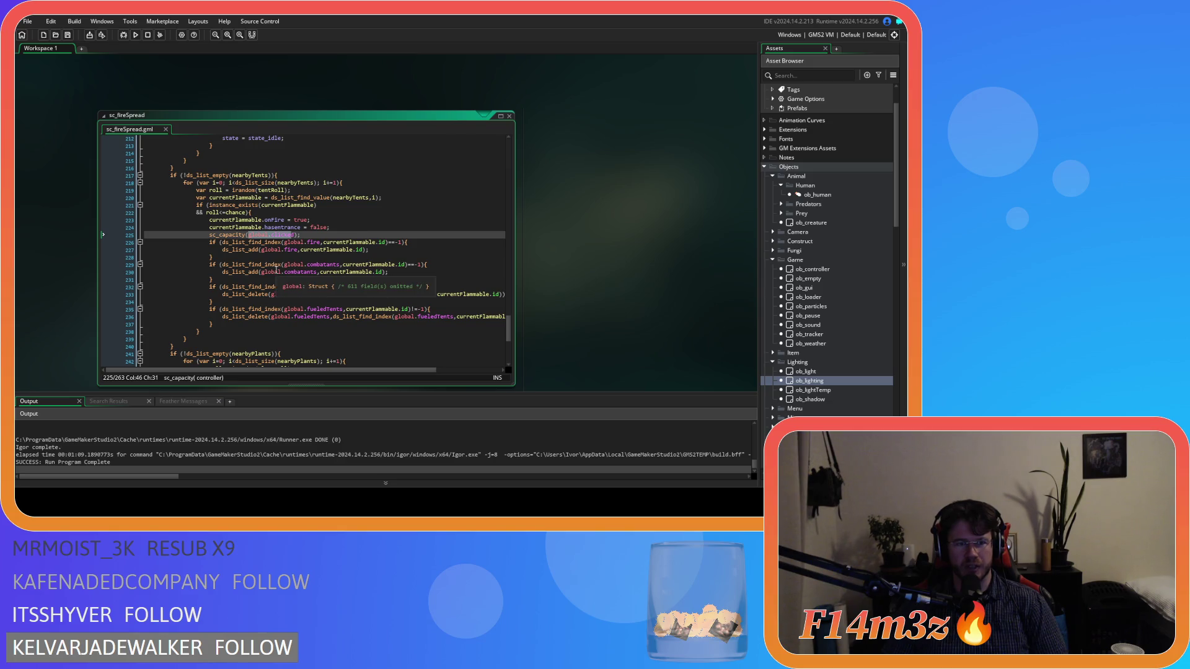
scroll(409, 285, up, 6)
scroll(408, 284, down, 5)
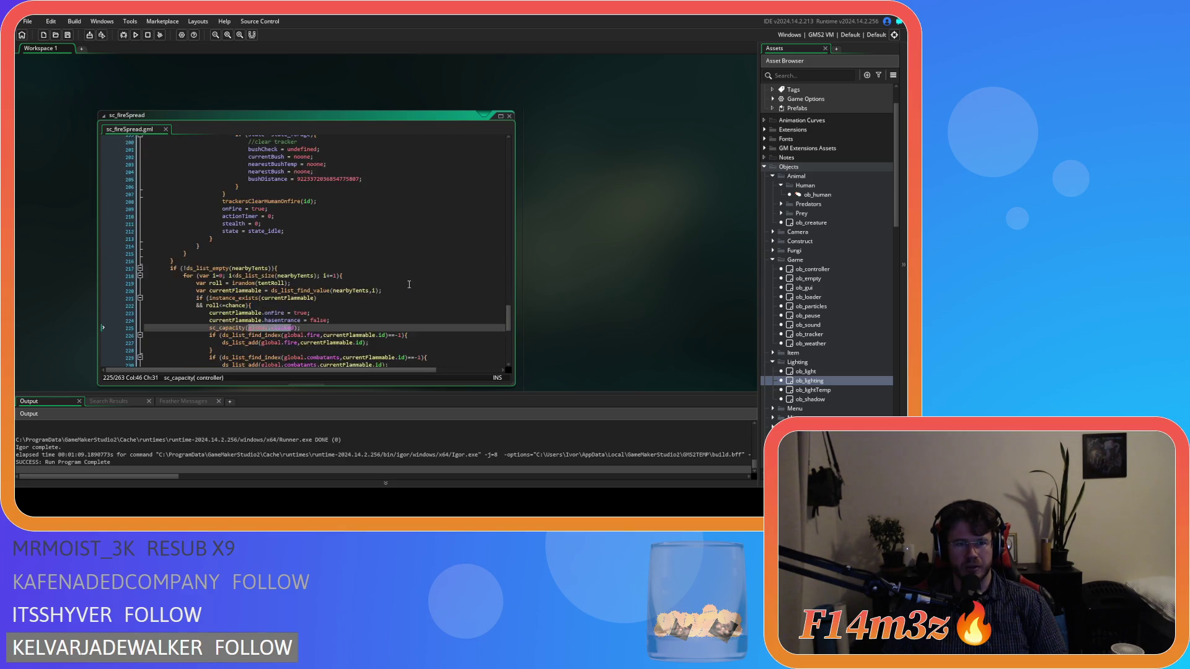
double_click(249, 247)
key(ctrl+c)
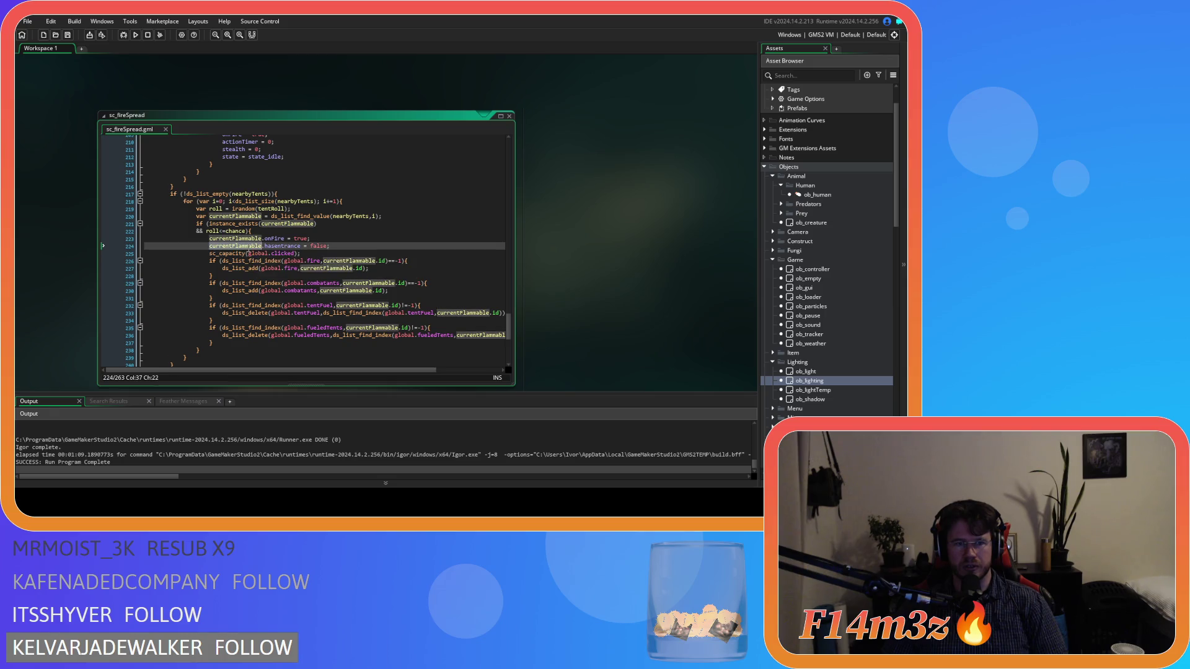
drag(248, 254, 299, 254)
key(ctrl+v)
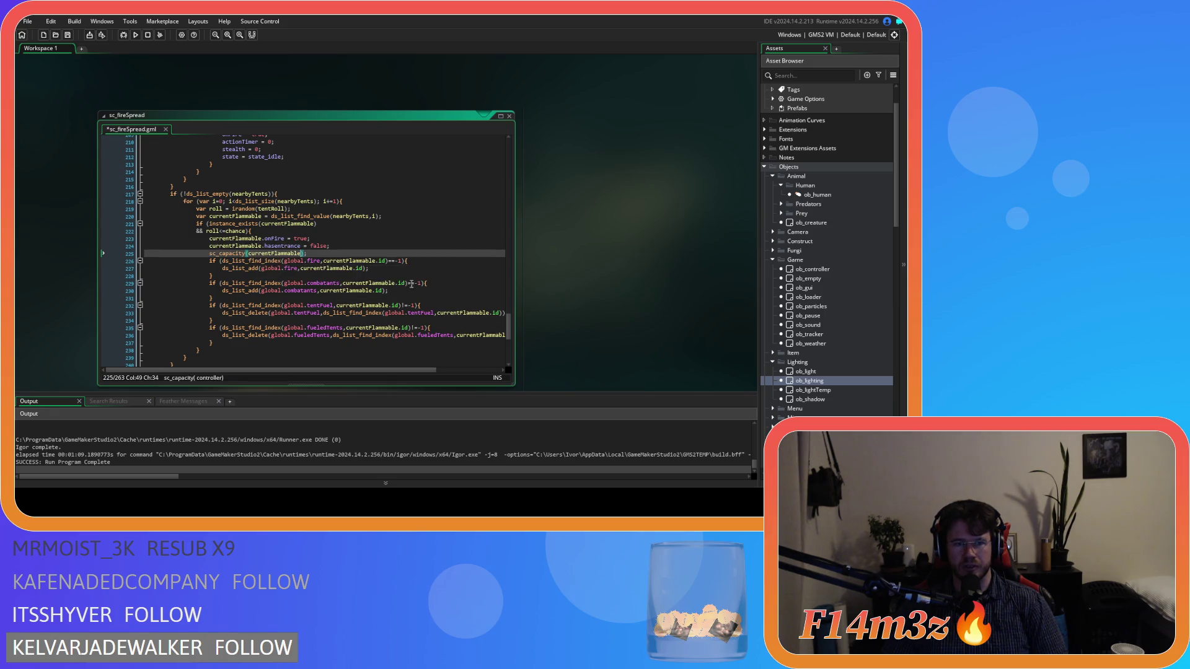
Step: Close sc_fireSpread and undo the Alarm 1 edits, restoring the ob_store, ob_hut and ob_kresh branches
key(ctrl+w)
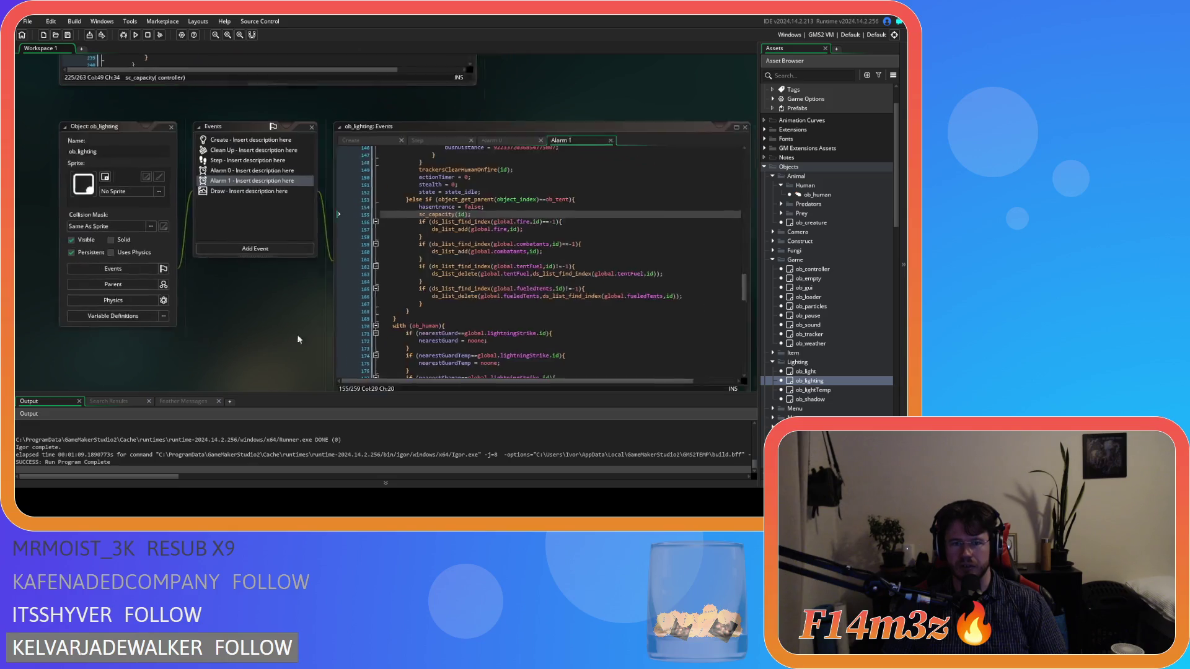
key(ctrl+z)
key(ctrl+z)
key(ctrl+z)
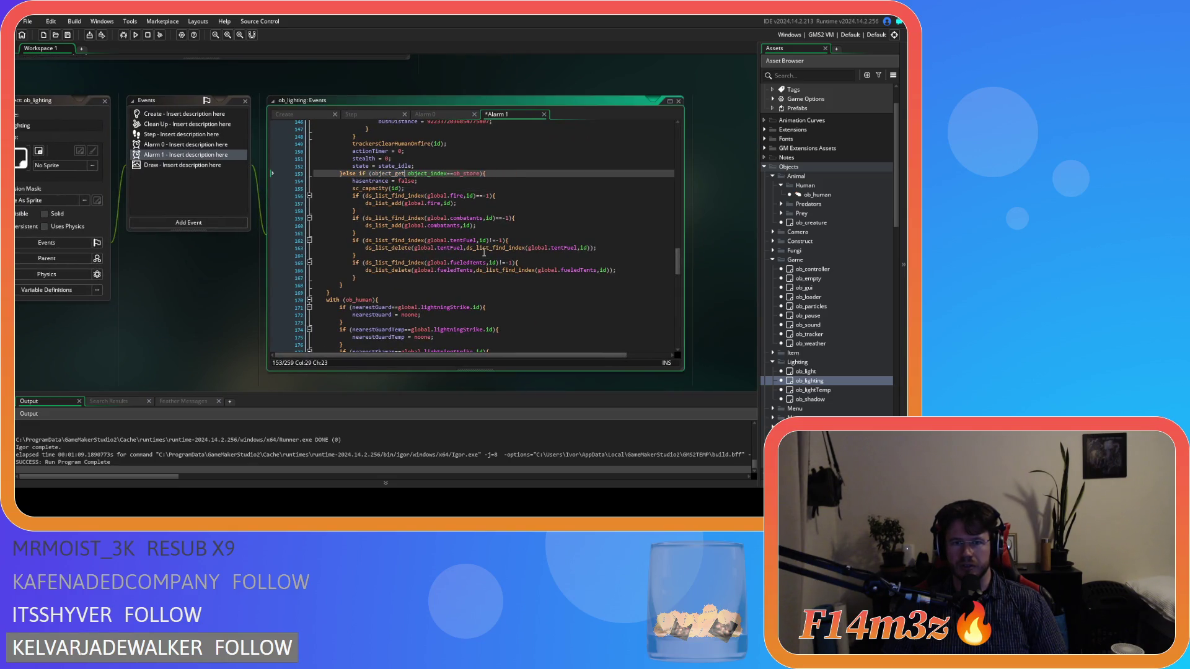
key(ctrl+z)
key(ctrl+z)
key(ctrl+z)
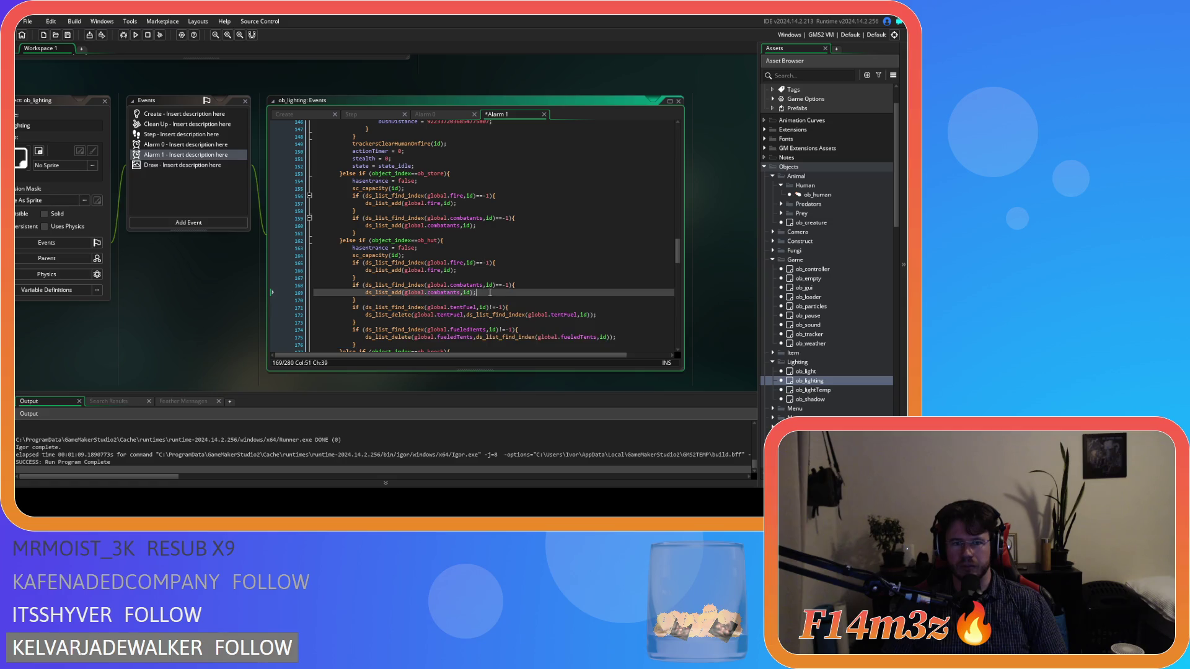
scroll(473, 322, down, 3)
scroll(465, 291, up, 7)
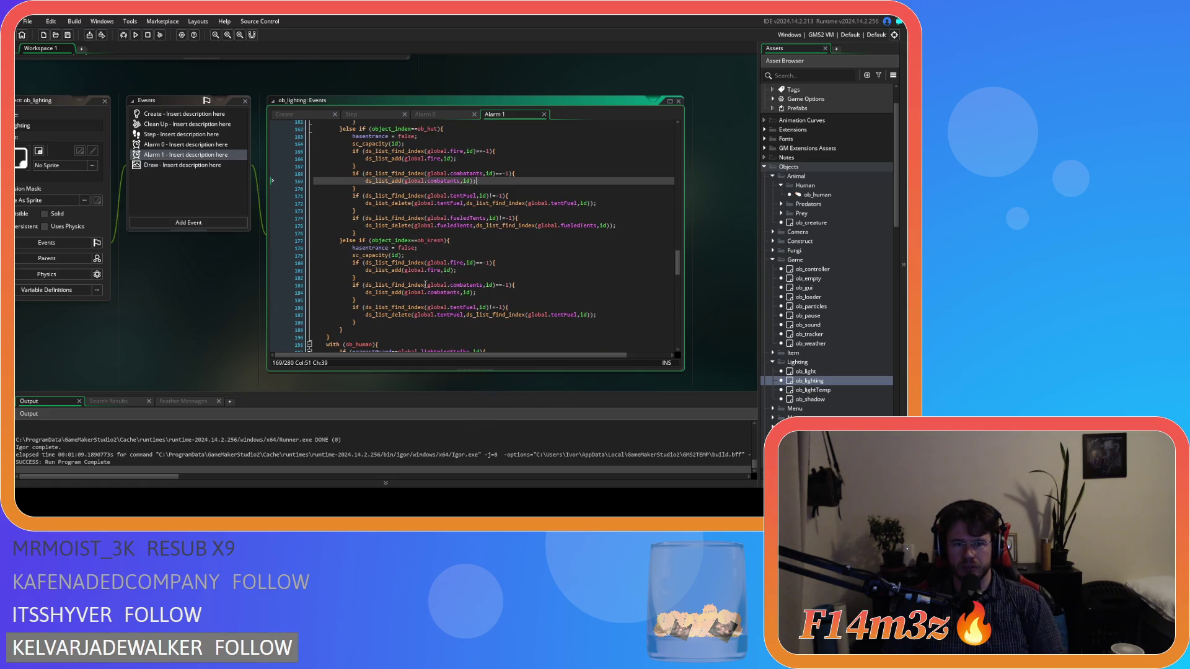
scroll(464, 273, down, 2)
click(474, 192)
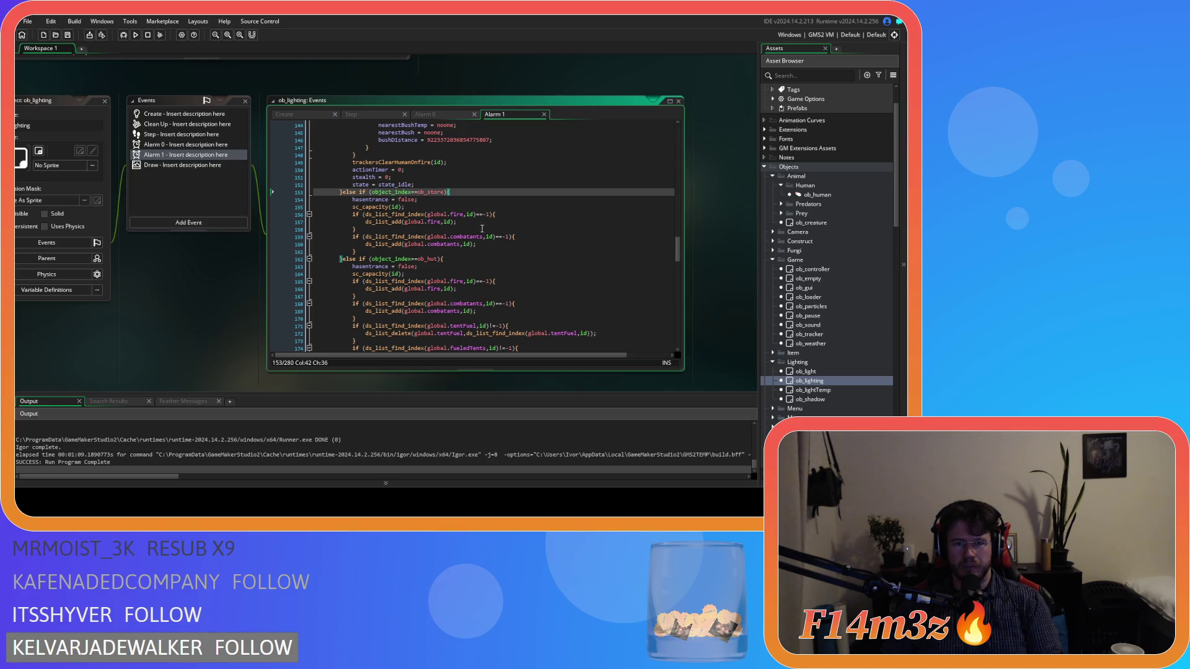
Step: Delete sc_capacity(id) and its leftover empty line from the ob_store branch
scroll(502, 260, down, 2)
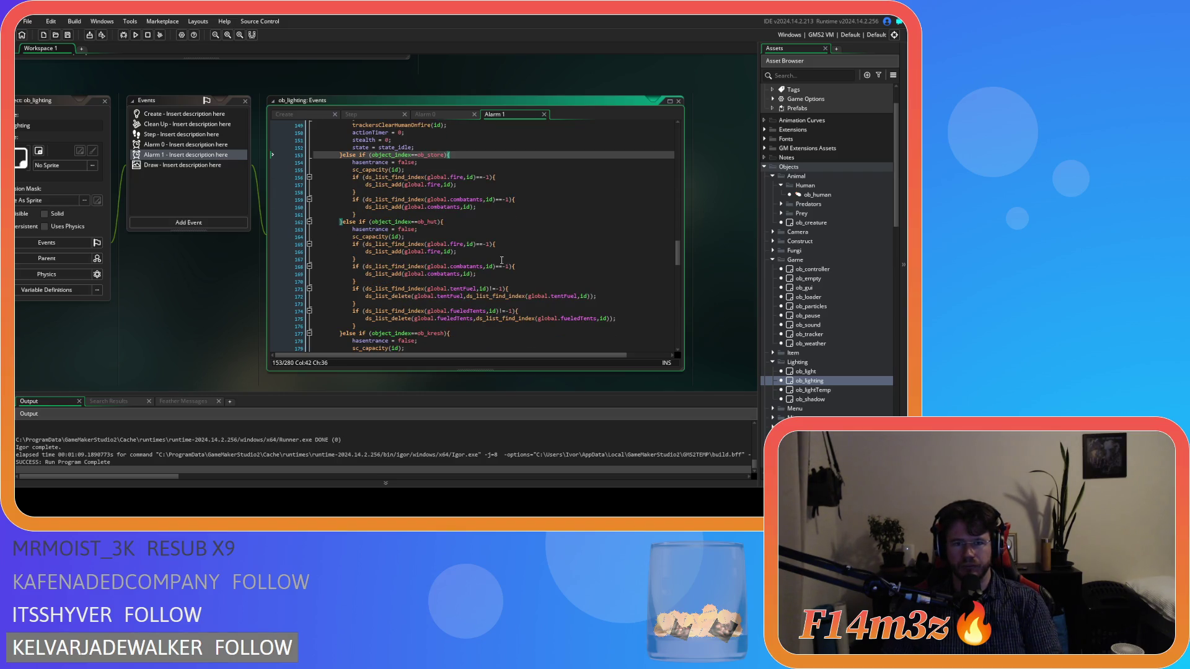
drag(405, 170, 353, 170)
key(BackSpace)
key(BackSpace)
key(BackSpace)
key(BackSpace)
click(443, 192)
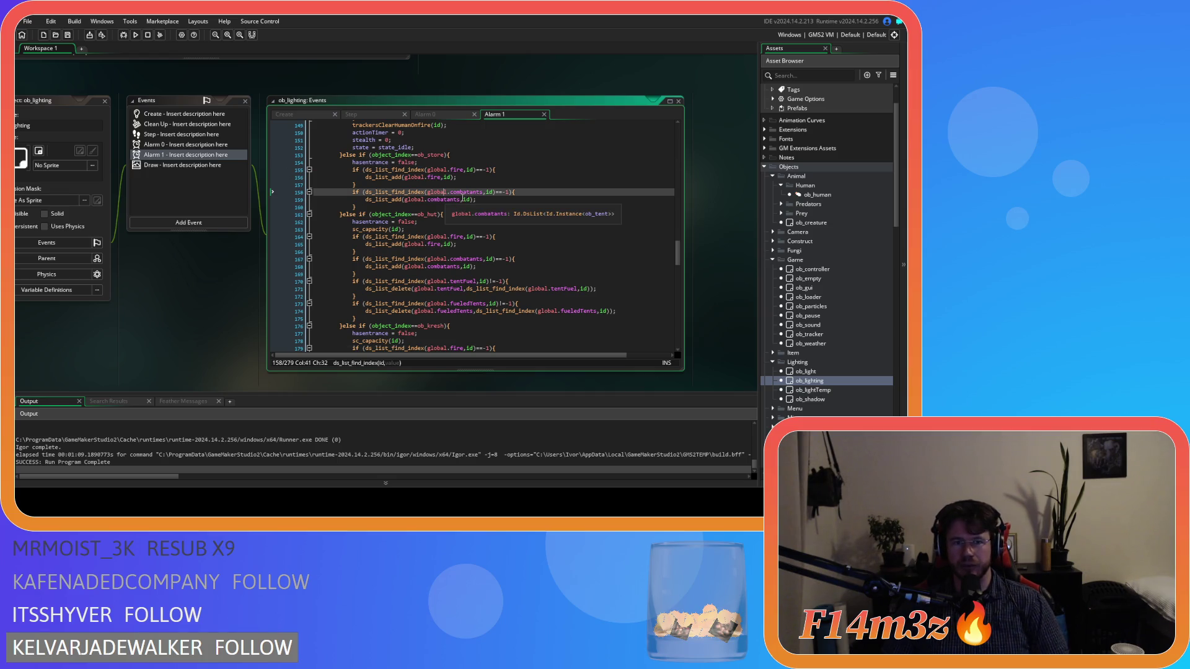
Step: Review the capacity call in the ob_hut branch of Alarm 1
drag(364, 229, 437, 230)
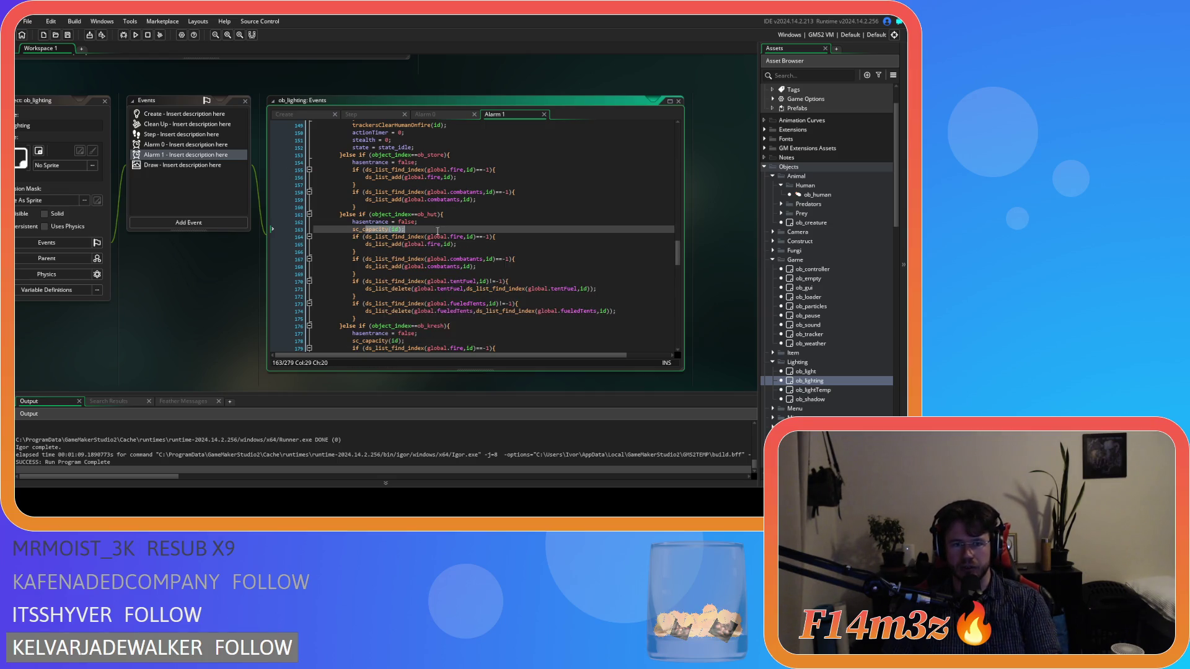
scroll(437, 230, down, 3)
mouse_move(364, 286)
mouse_down()
mouse_move(403, 222)
mouse_move(512, 276)
mouse_up()
scroll(525, 283, up, 3)
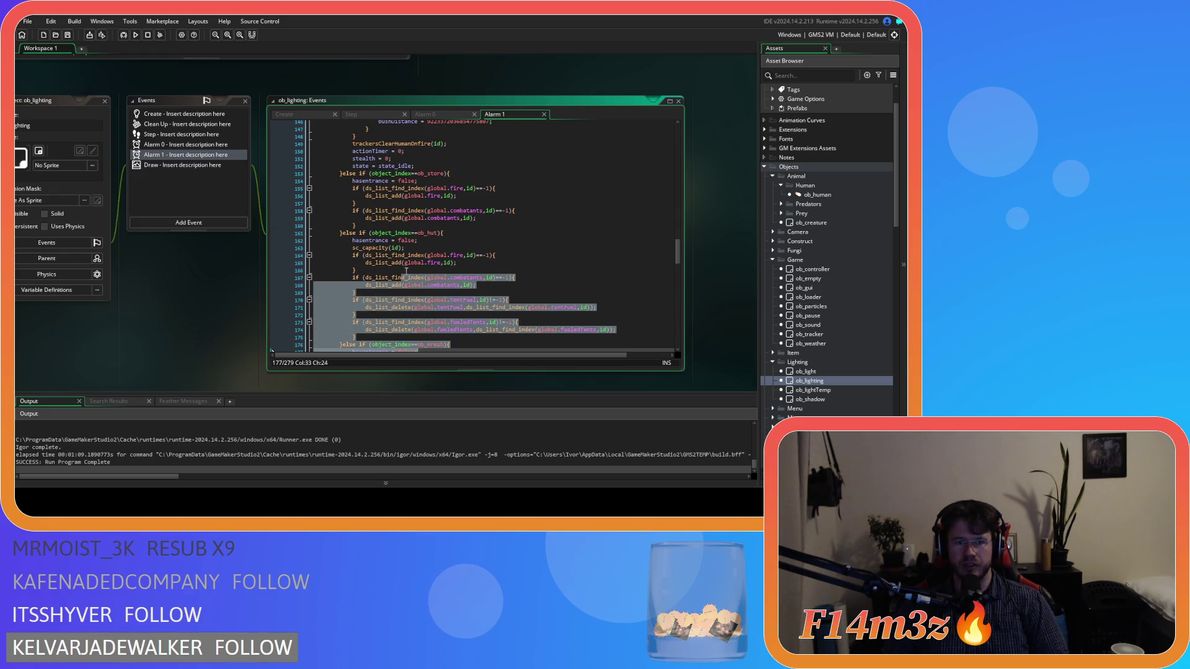
scroll(484, 295, down, 3)
scroll(230, 314, down, 2)
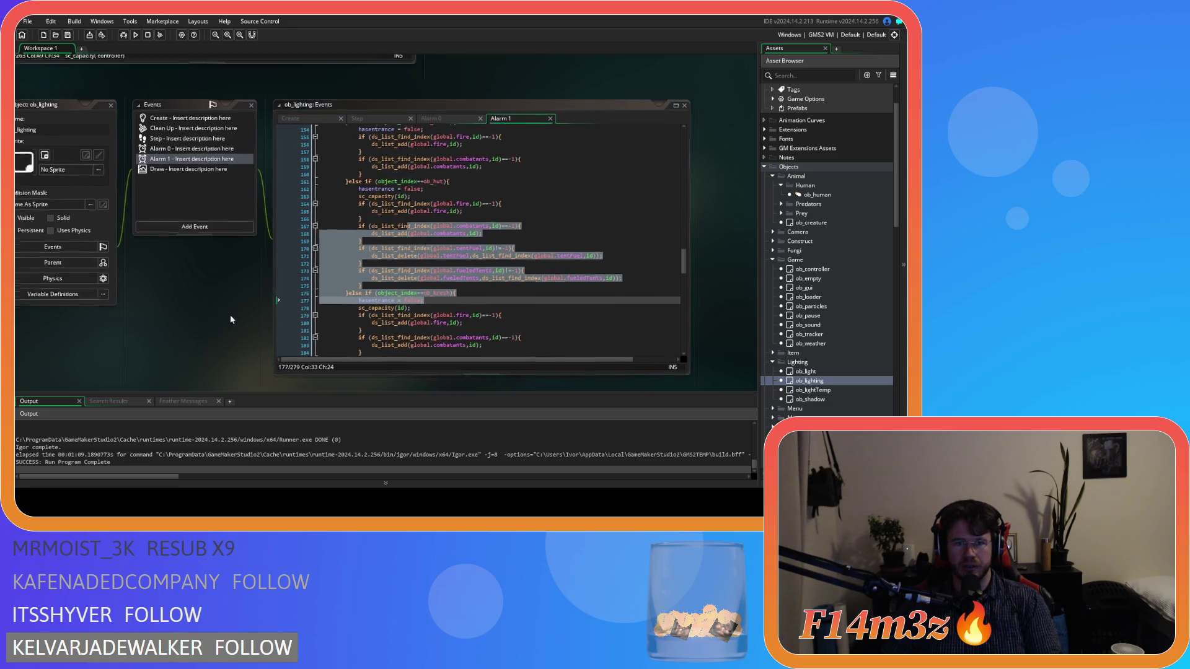
click(386, 254)
scroll(407, 260, up, 3)
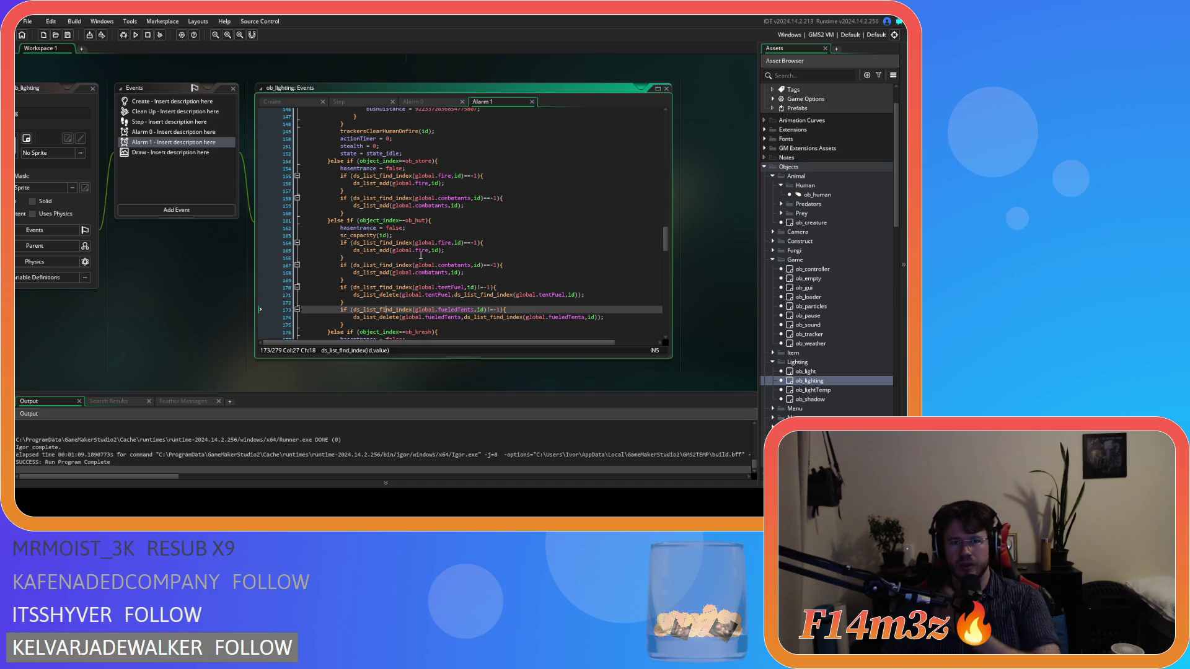
Step: Review the ob_store branch and the tentFuel list-delete block, returning to sc_fireSpread
drag(347, 224, 344, 174)
click(357, 206)
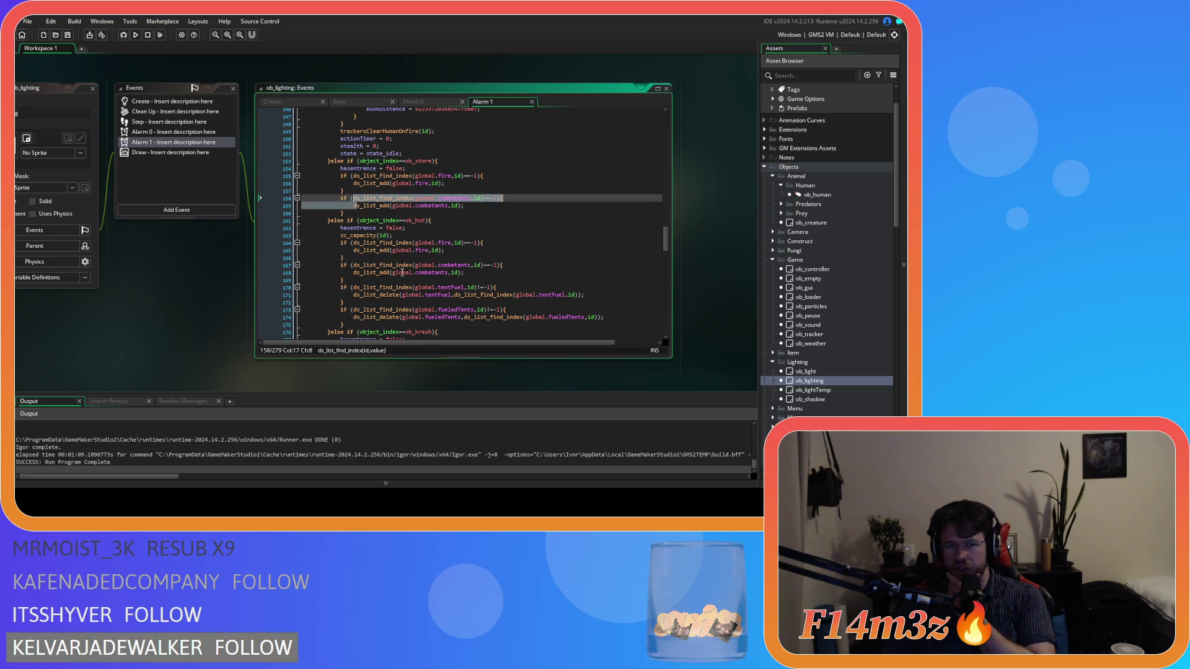
scroll(384, 235, down, 2)
drag(372, 243, 428, 267)
click(432, 267)
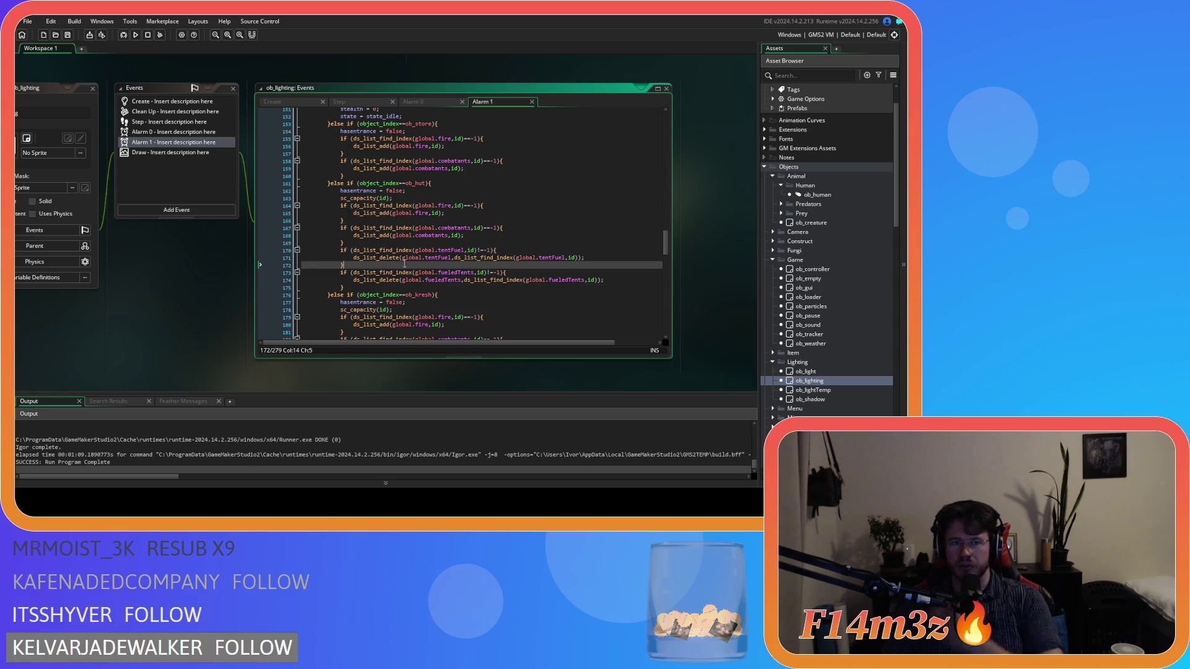
click(436, 257)
scroll(450, 227, down, 3)
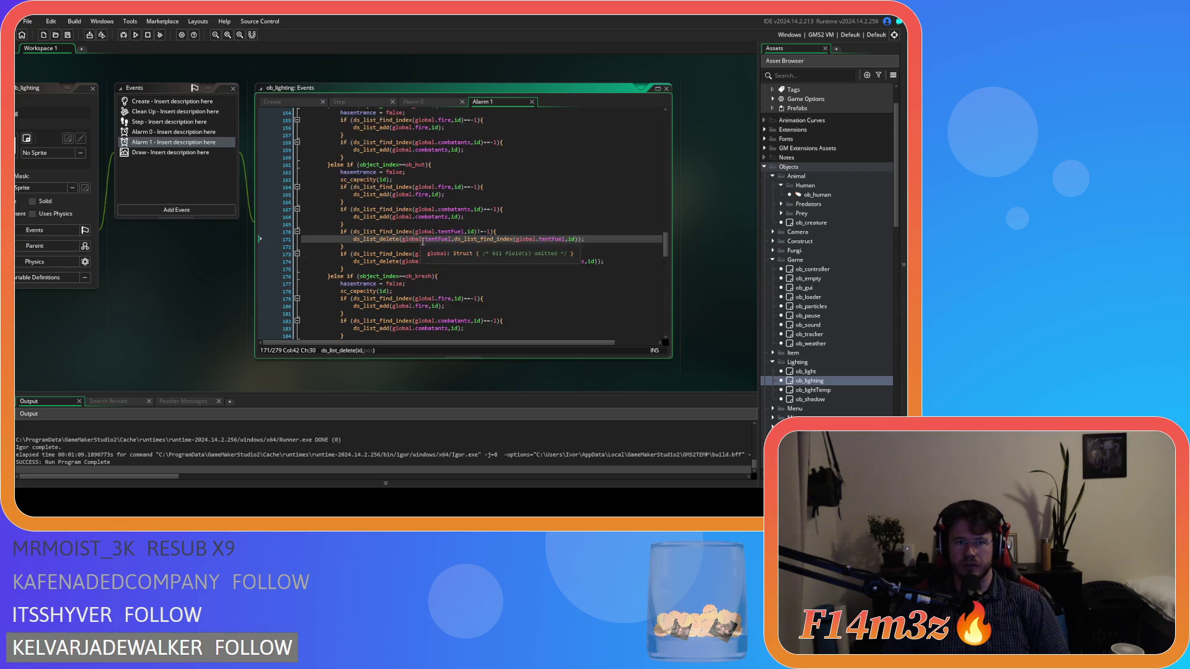
scroll(231, 269, up, 5)
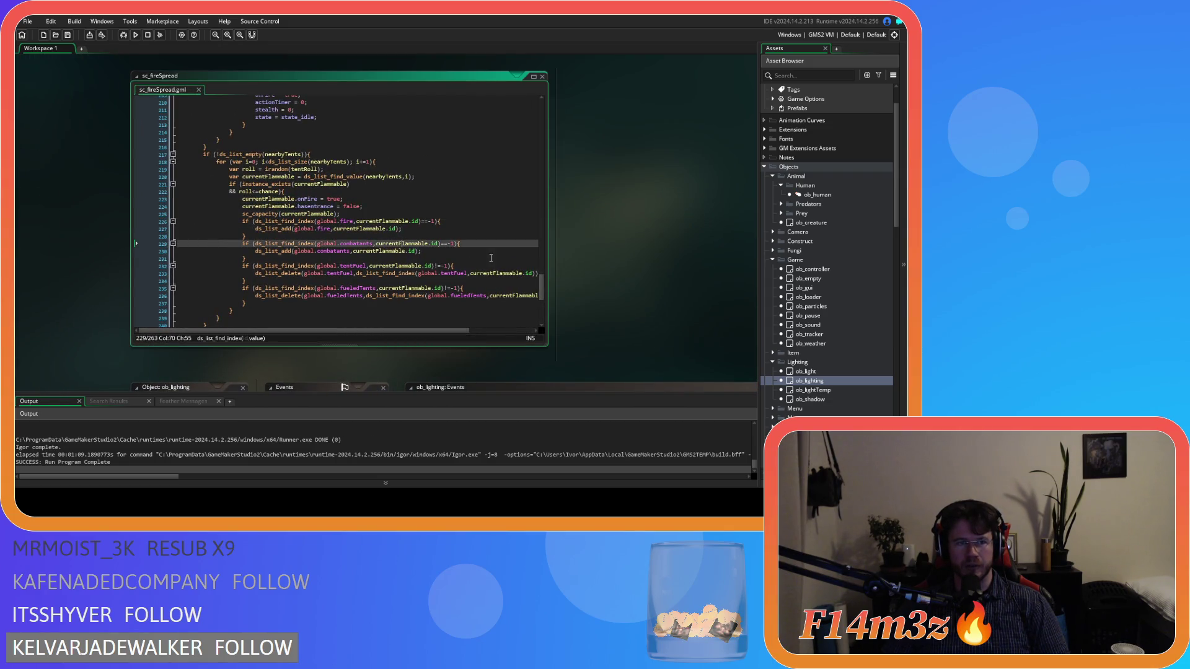
Step: Start a new if statement after line 224 in the nearbyTents loop
key(Up)
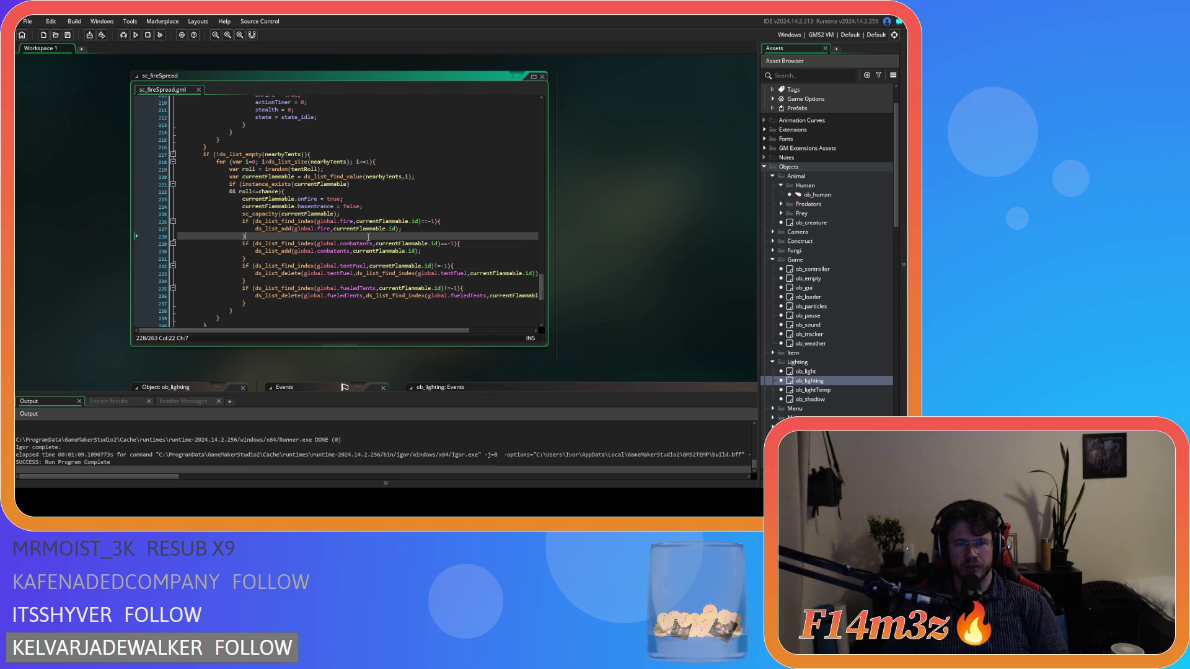
click(373, 207)
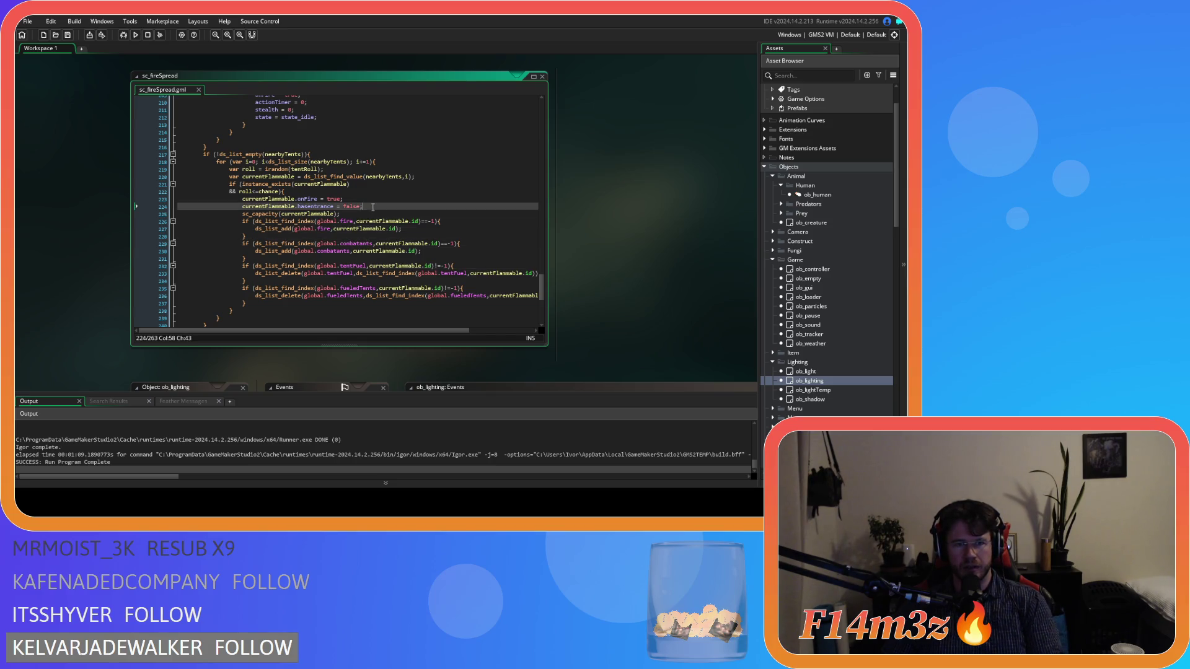
key(Return)
text(if ()
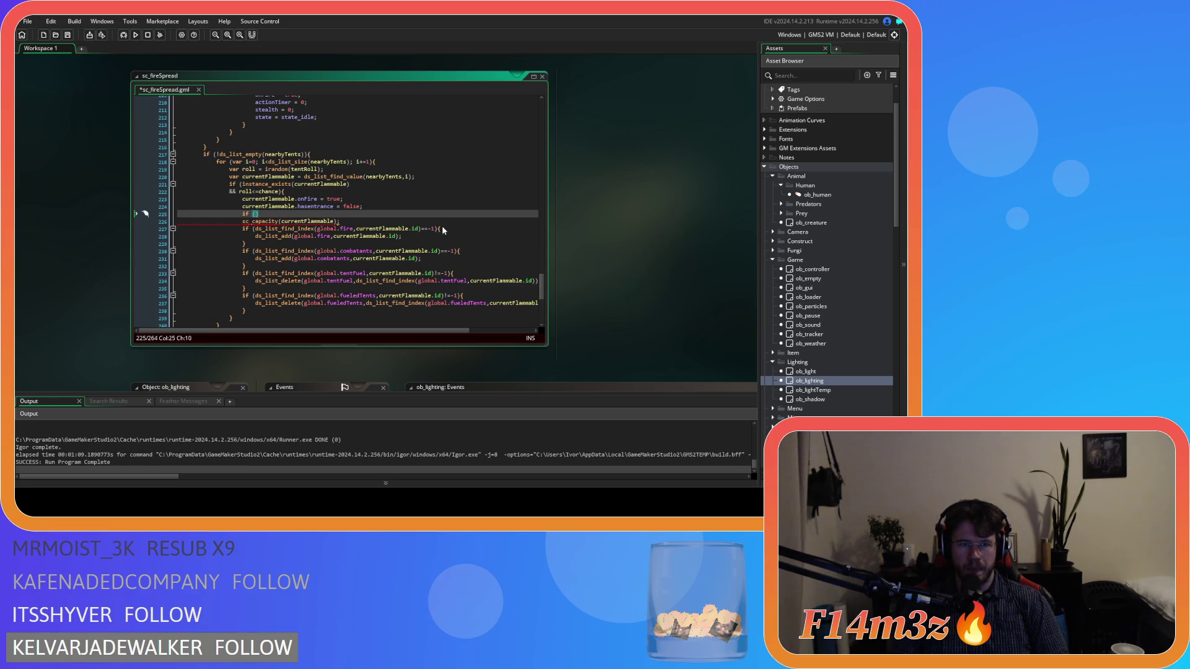
click(270, 214)
text(()
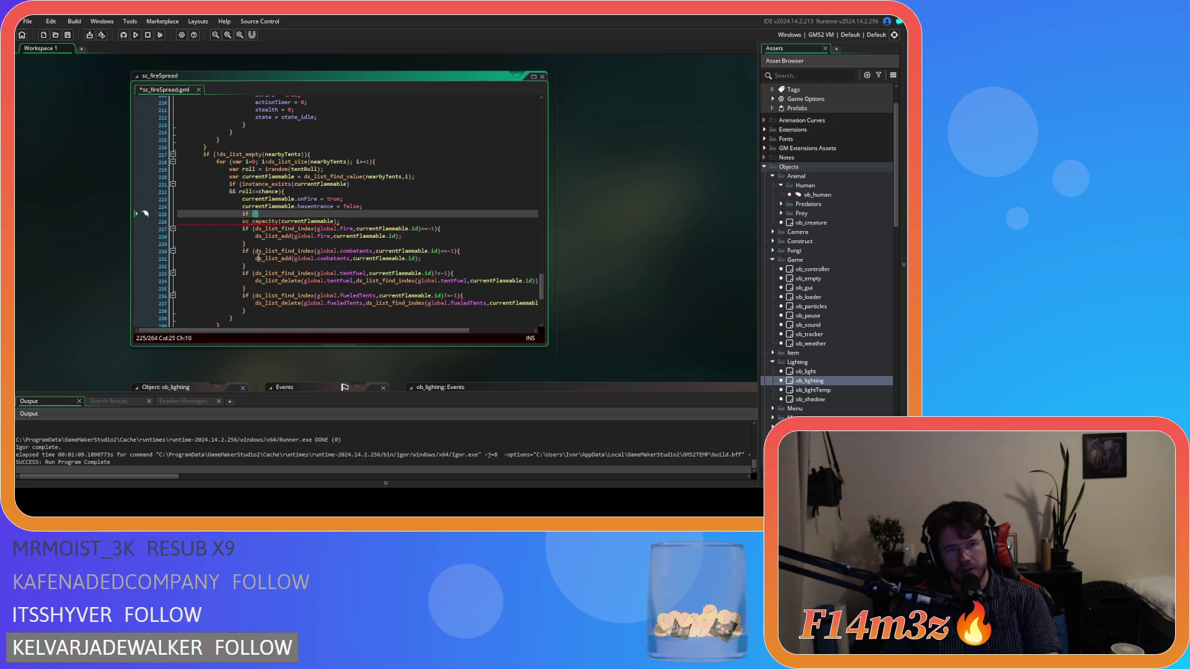
Step: Move the fire and combatants checks above the new if and set its condition to object_index==ob_hut
drag(246, 266, 238, 230)
key(ctrl+c)
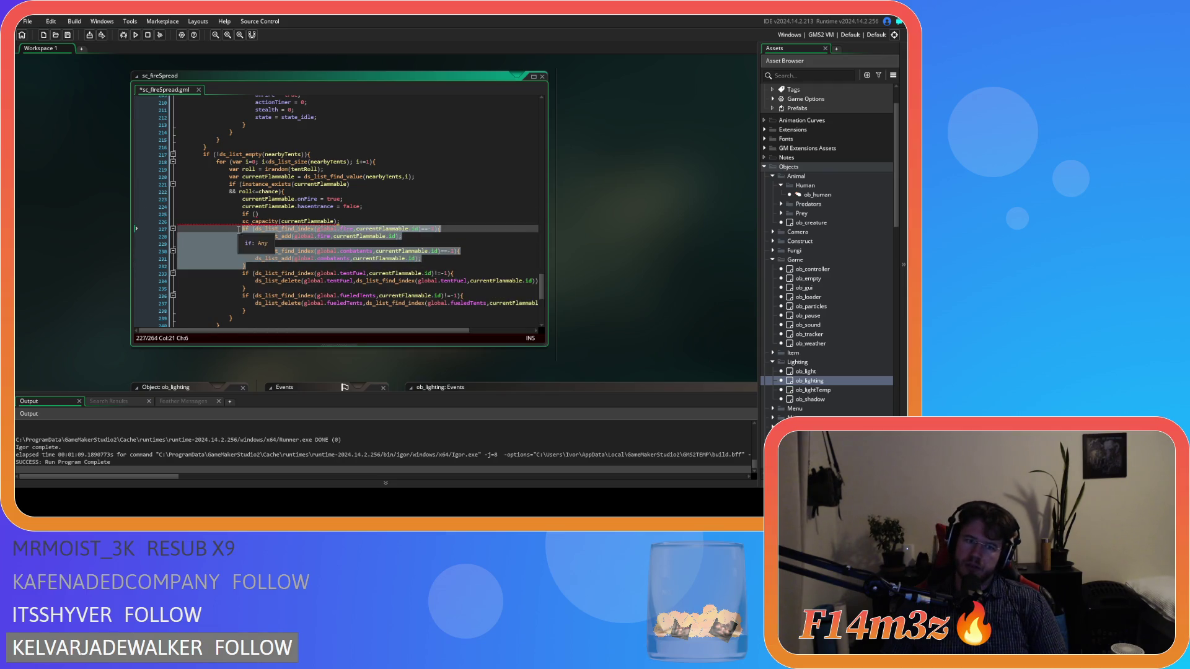
key(Delete)
key(BackSpace)
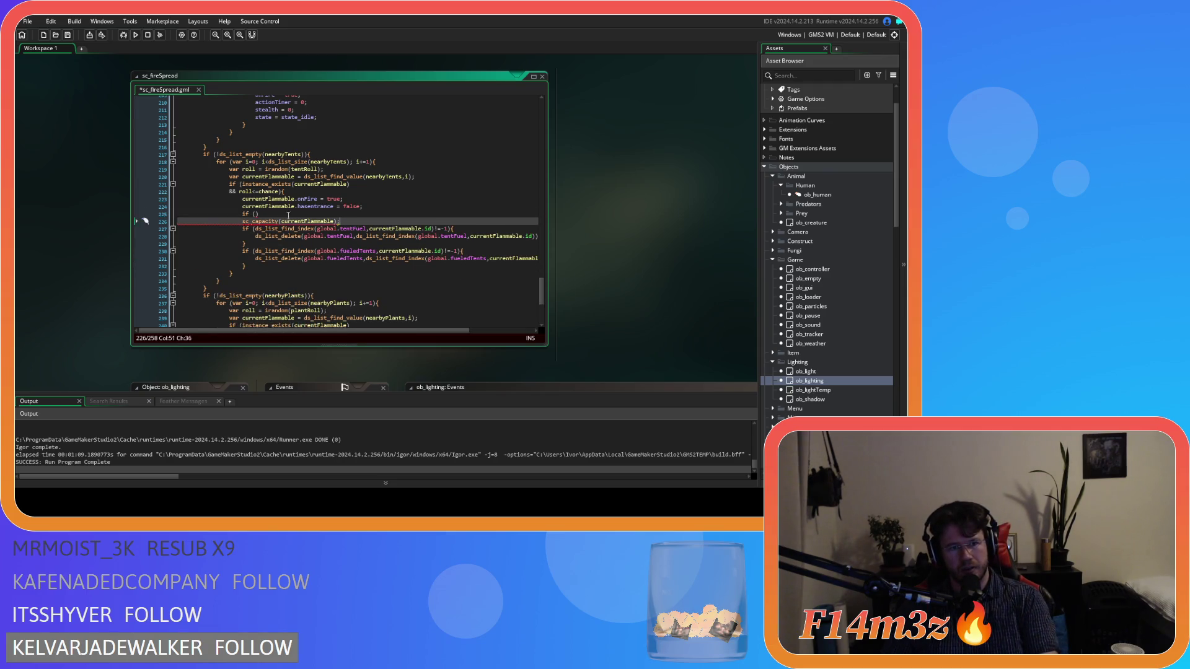
click(360, 206)
key(Return)
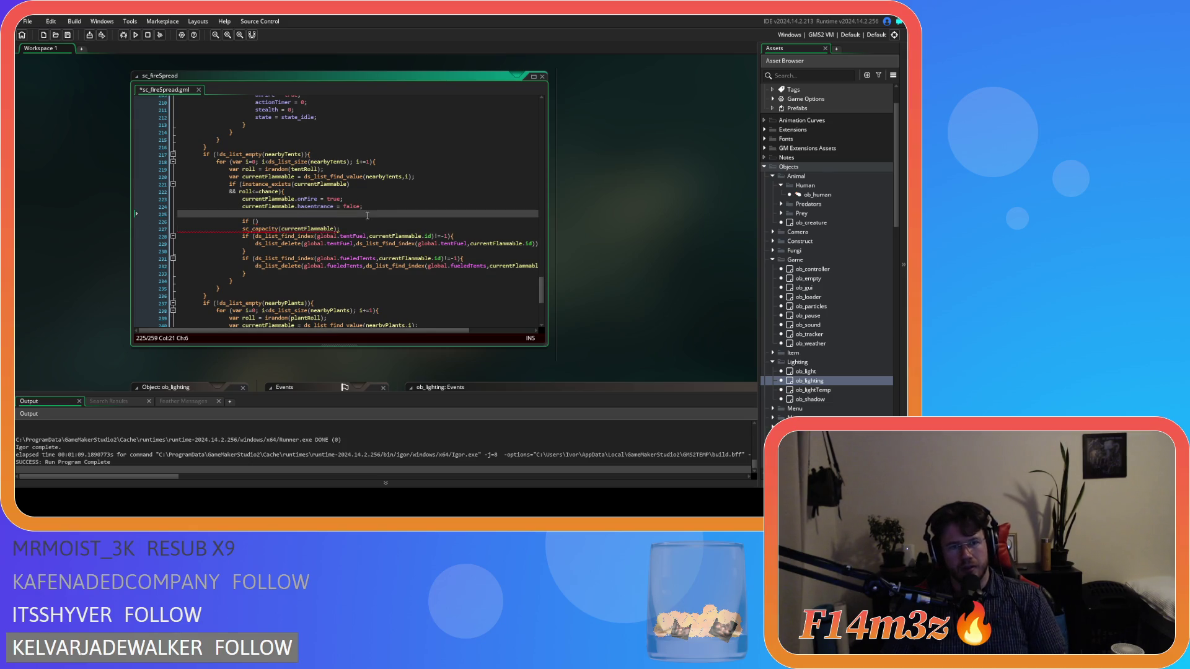
key(ctrl+v)
click(265, 258)
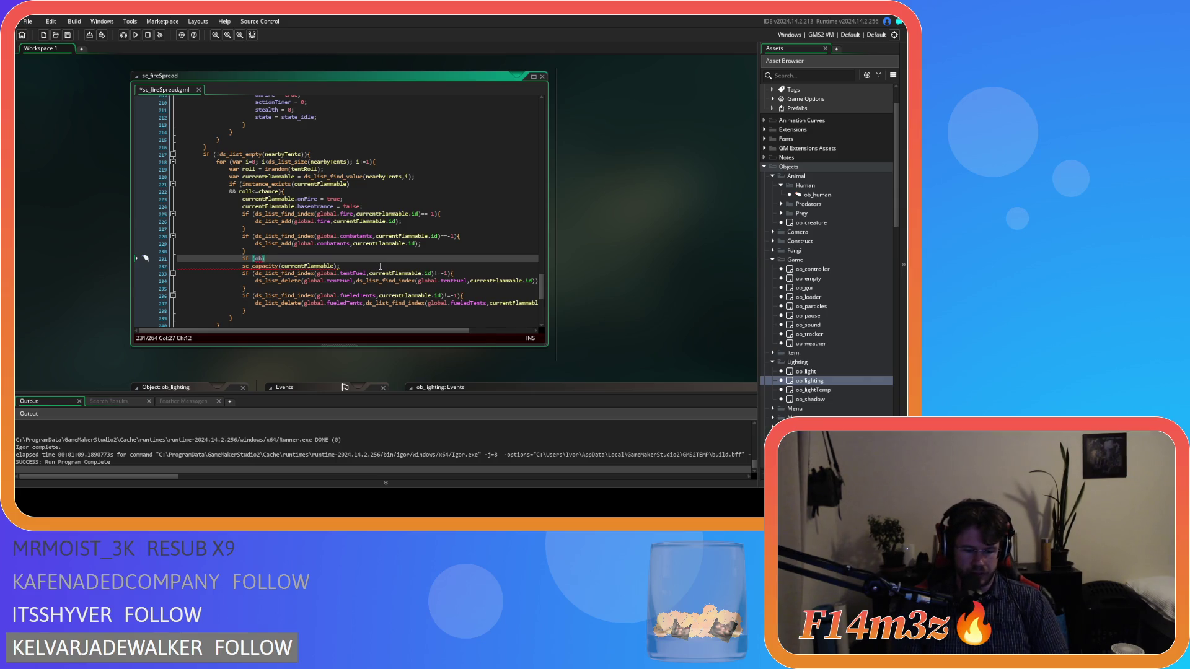
text(ject_index==o)
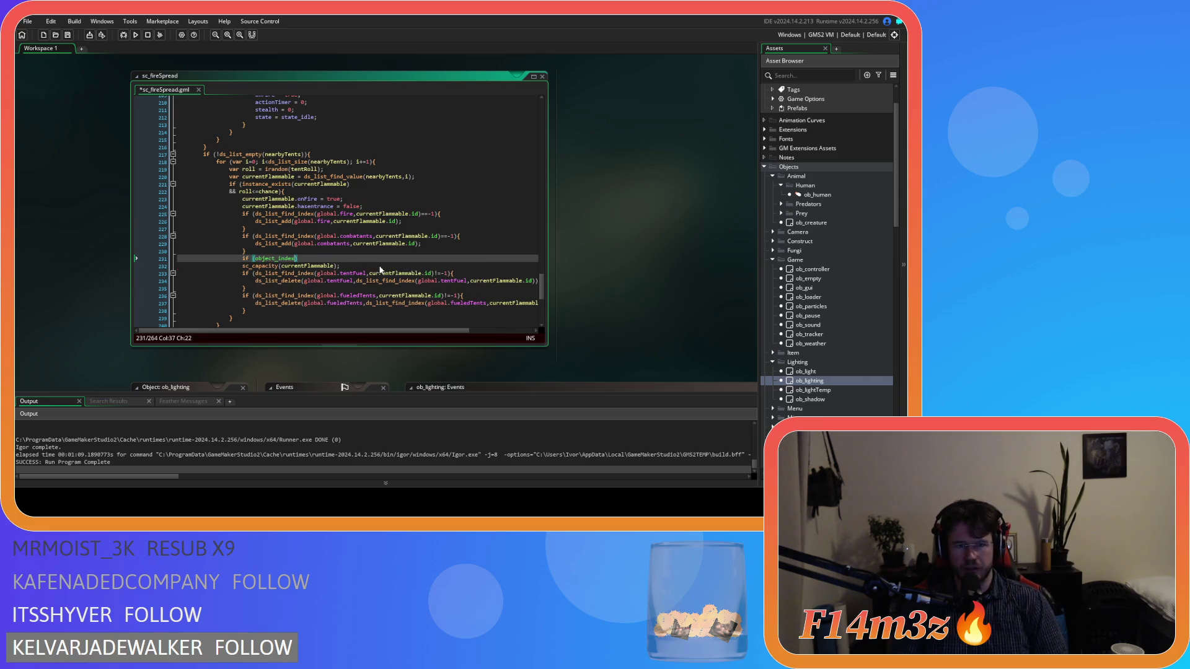
text(b_hut)
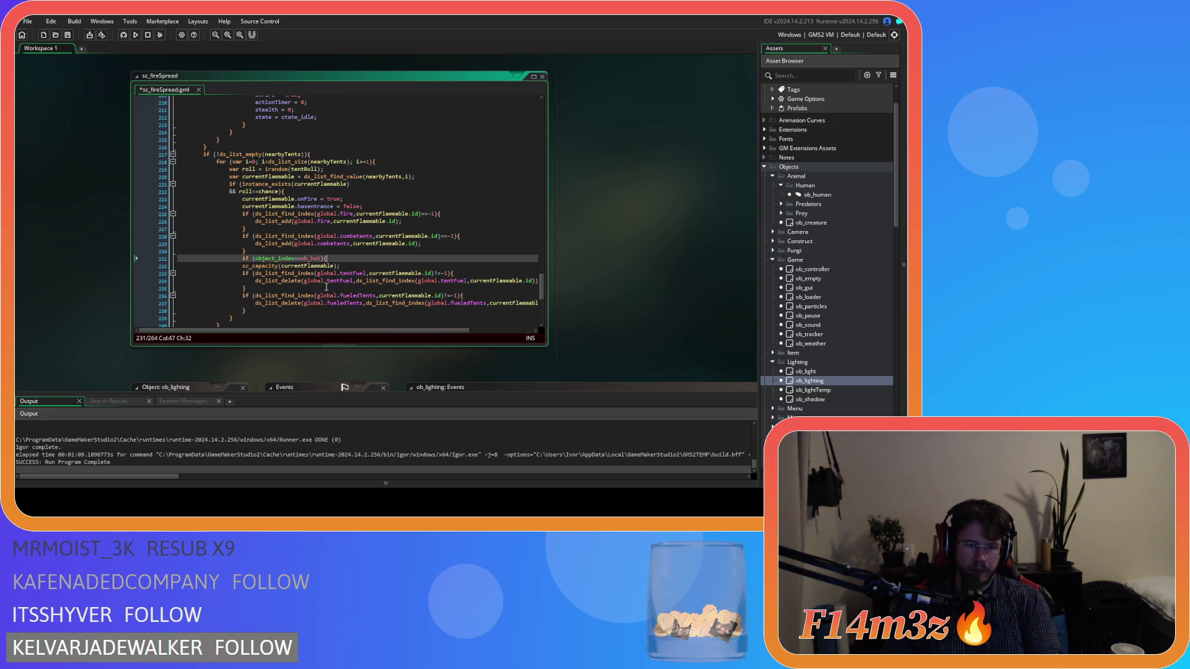
Step: Tidy the blank lines around the tentFuel check in the ob_hut block
click(278, 287)
key(Return)
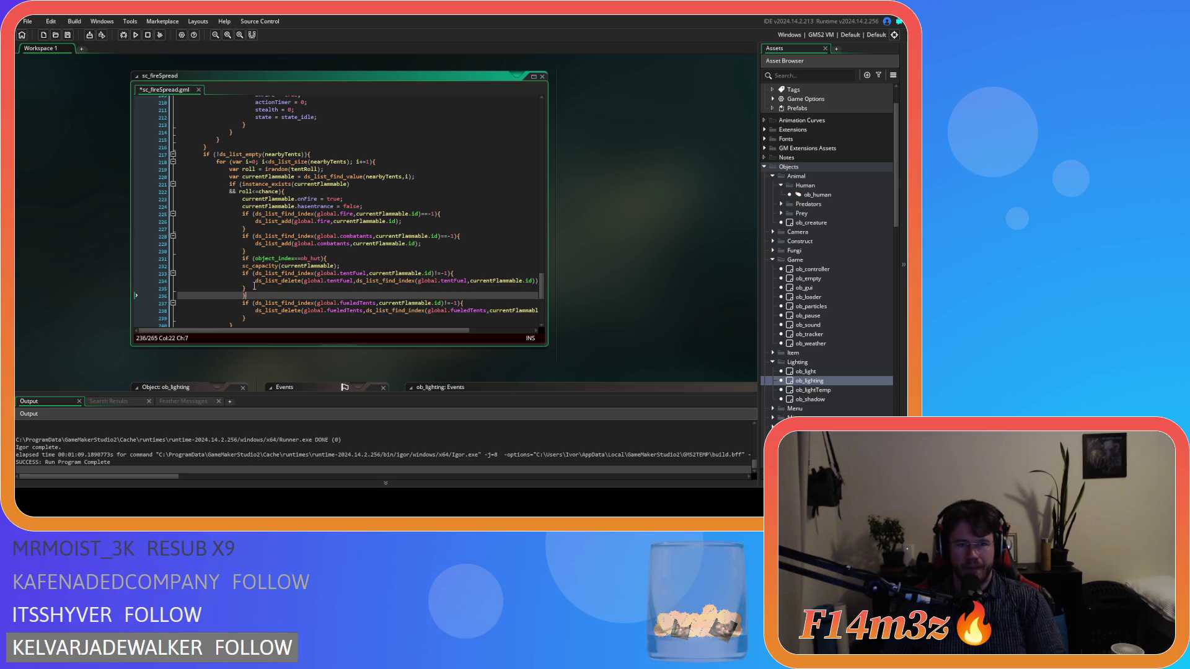
drag(254, 285, 202, 273)
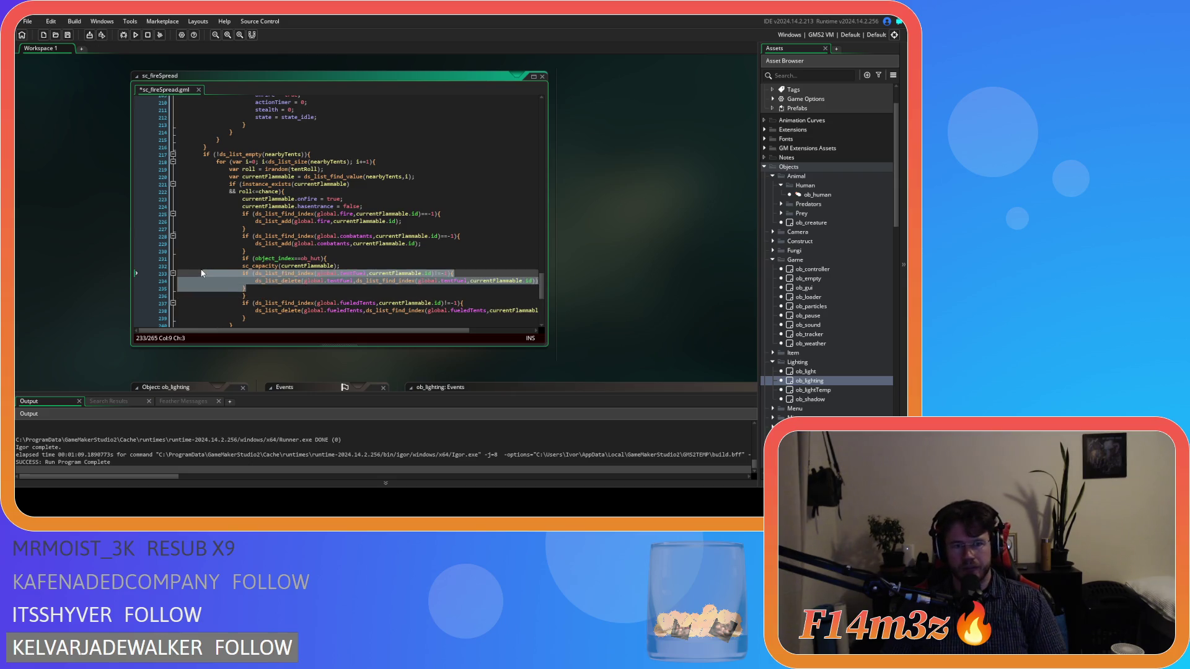
drag(264, 315, 245, 304)
key(BackSpace)
key(BackSpace)
key(BackSpace)
Step: Indent the ob_hut block, paste and indent the fueledTents removal check, then save
click(251, 290)
key(shift+Up)
key(shift+Up)
key(shift+Up)
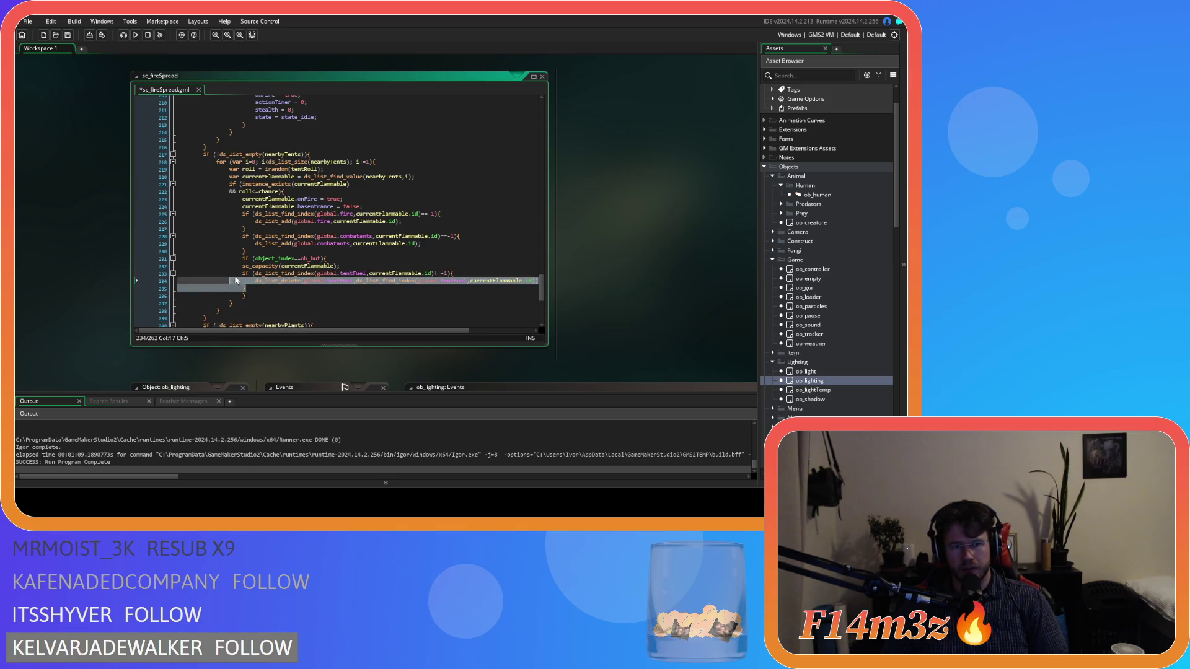
key(Tab)
click(268, 289)
key(ctrl+v)
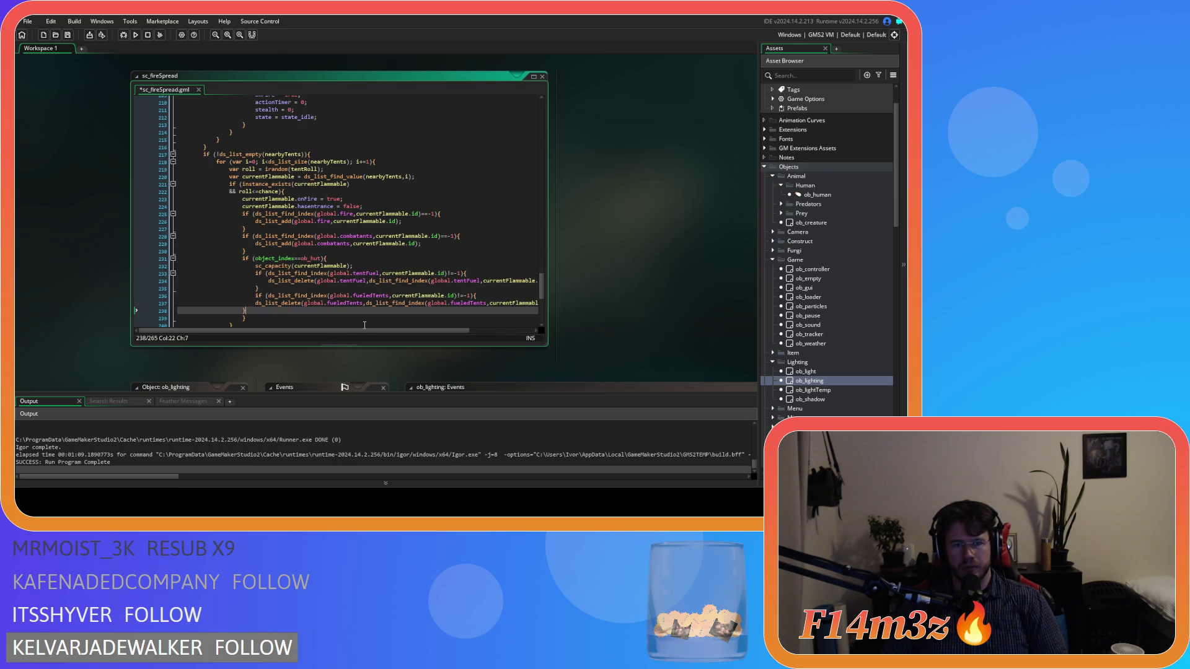
drag(260, 308, 208, 305)
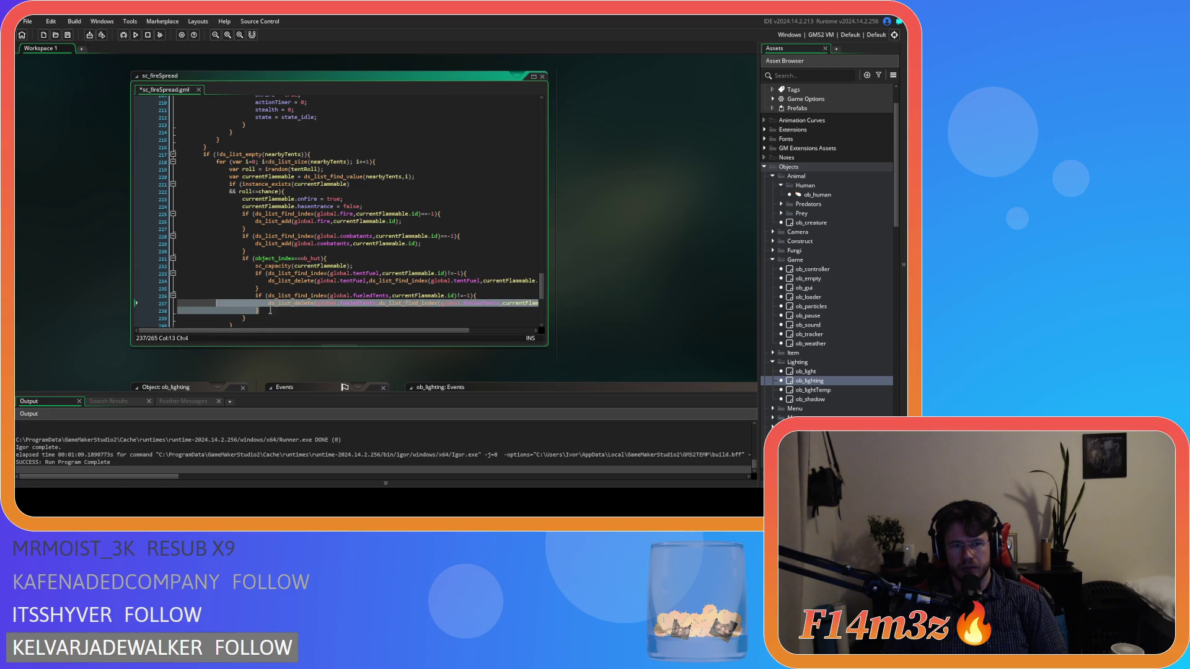
key(Tab)
click(297, 310)
key(ctrl+s)
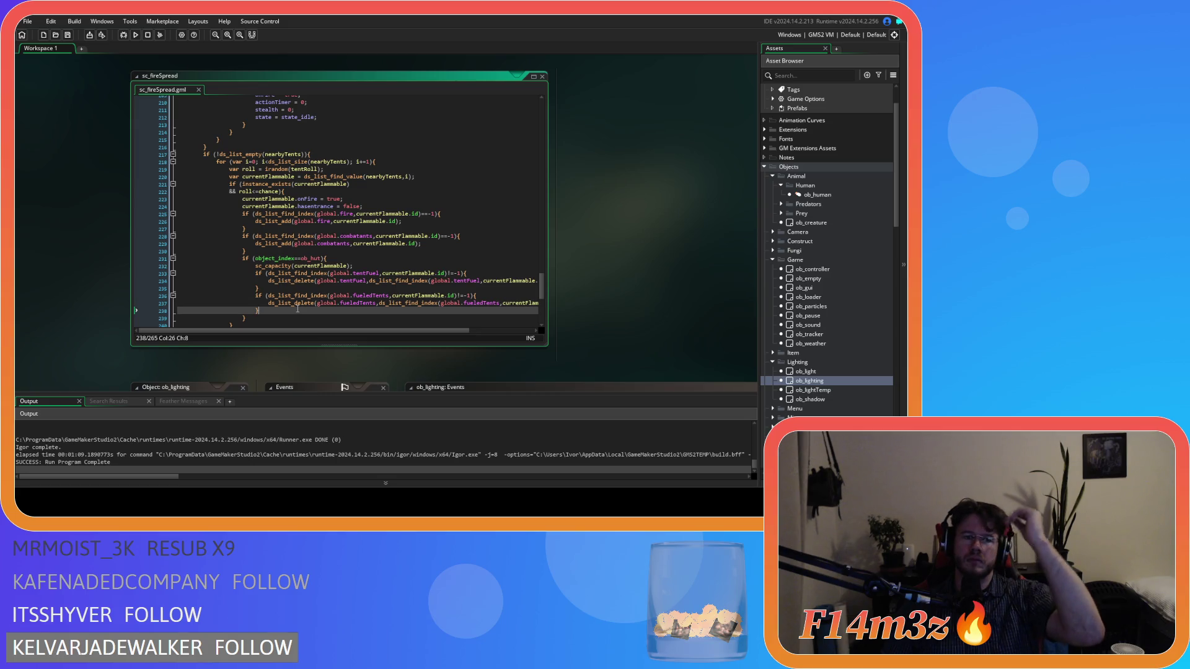
Step: Review the whole ob_hut if-block and place the caret after its closing brace
click(348, 260)
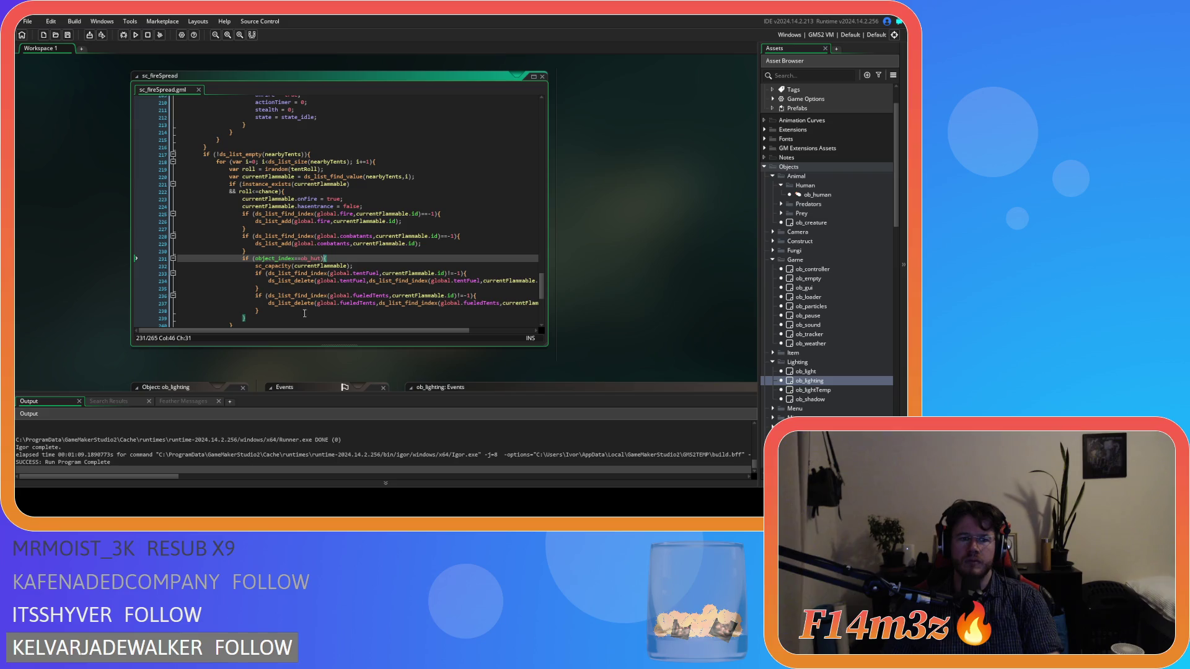
click(283, 318)
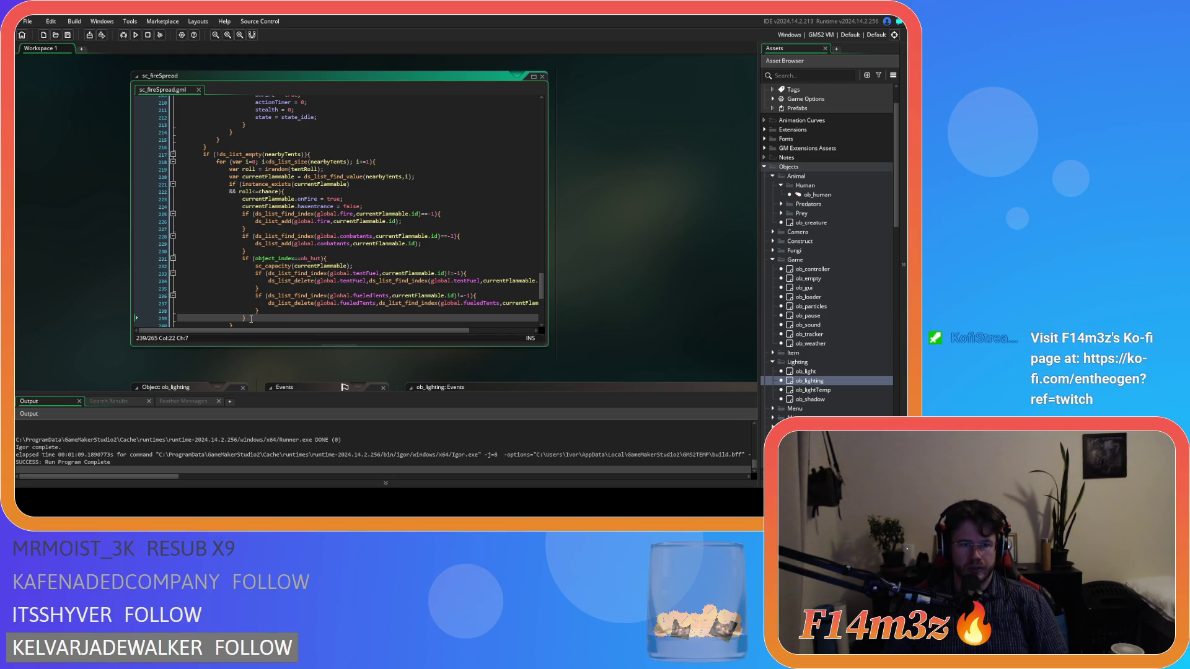
drag(251, 318, 242, 258)
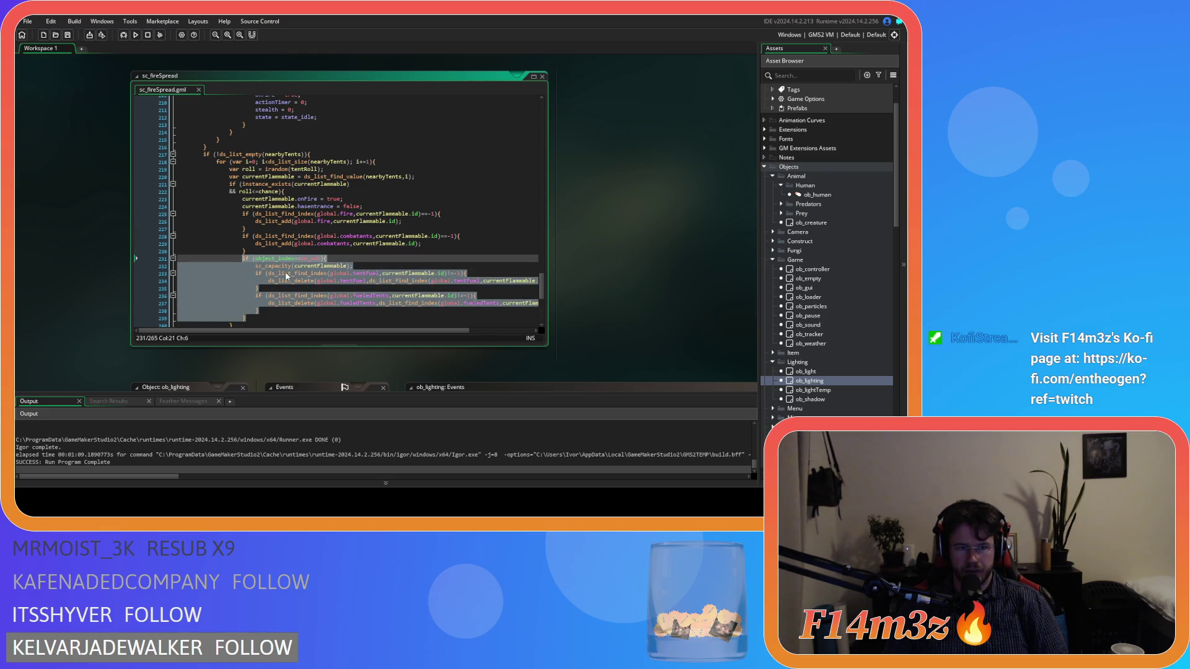
click(257, 318)
Step: Add an else-if block for ob_kresh by pasting a copy of the hut block, then save
text(else if )
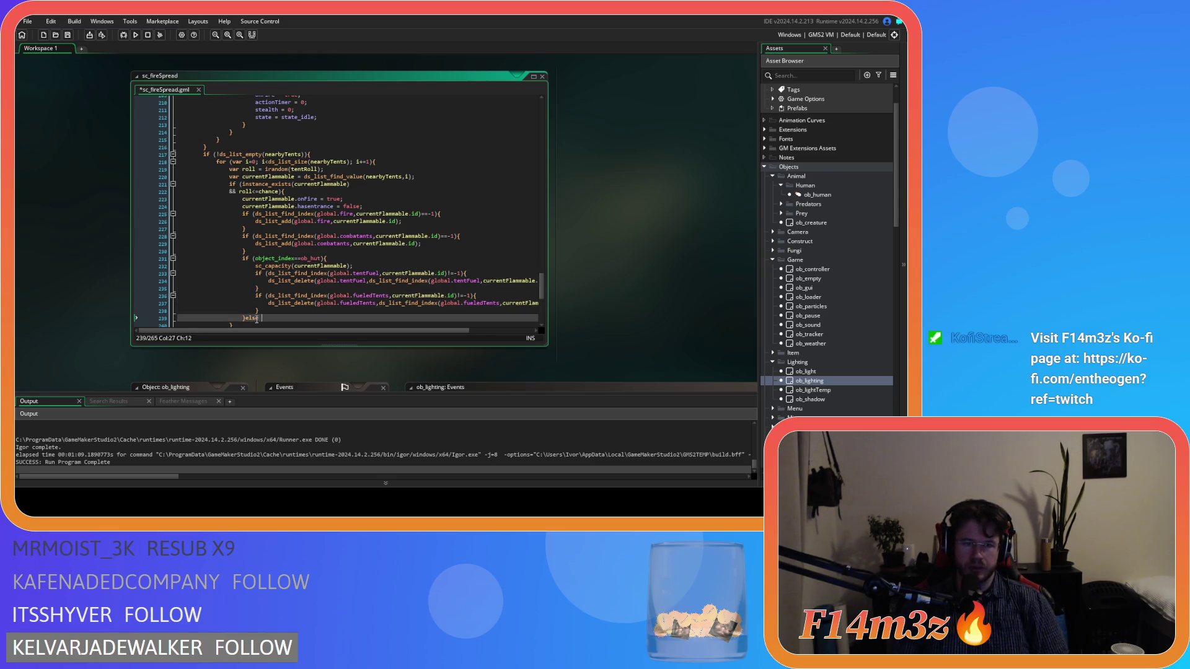
text(())
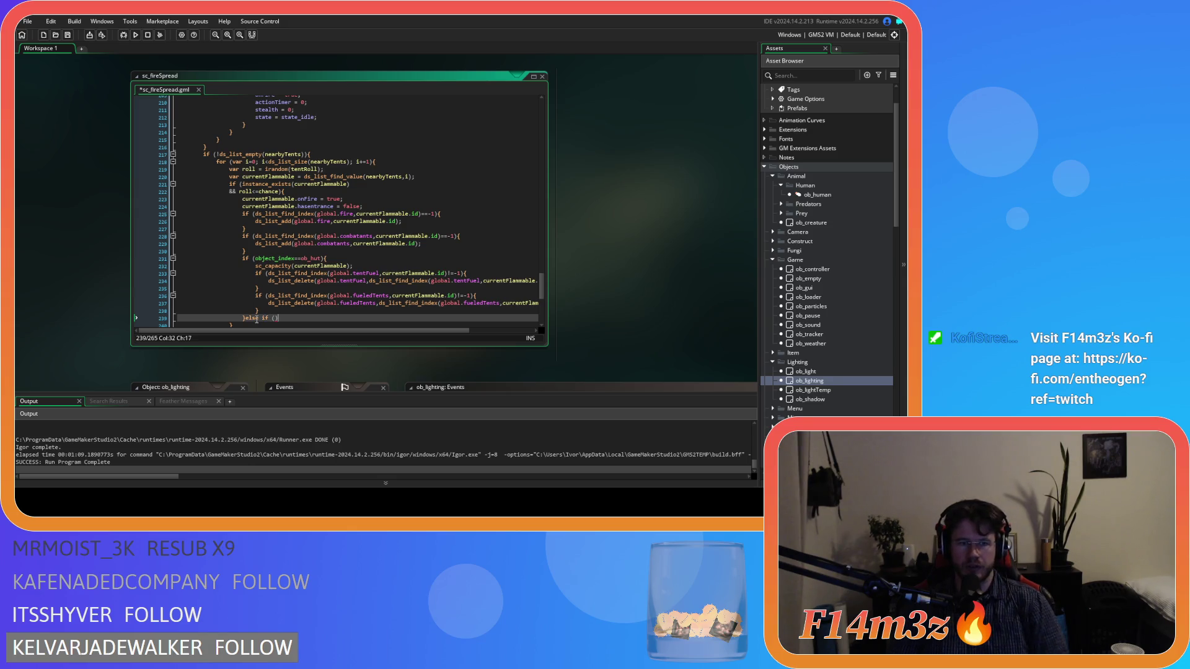
key(Up)
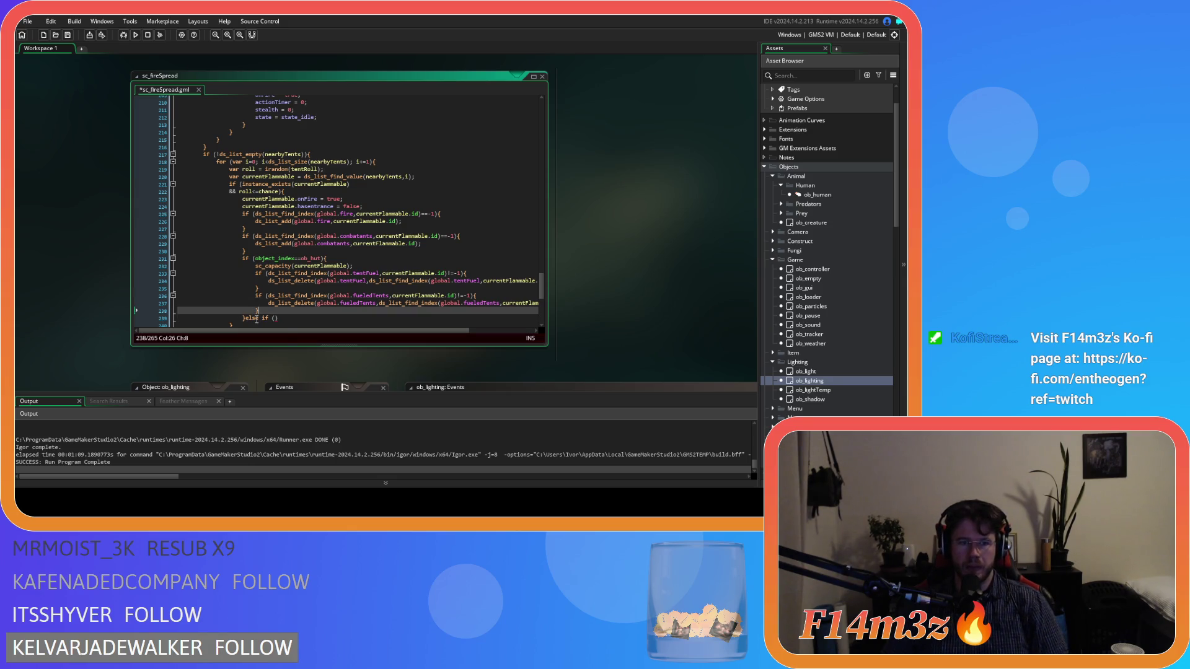
drag(244, 318, 251, 262)
click(285, 318)
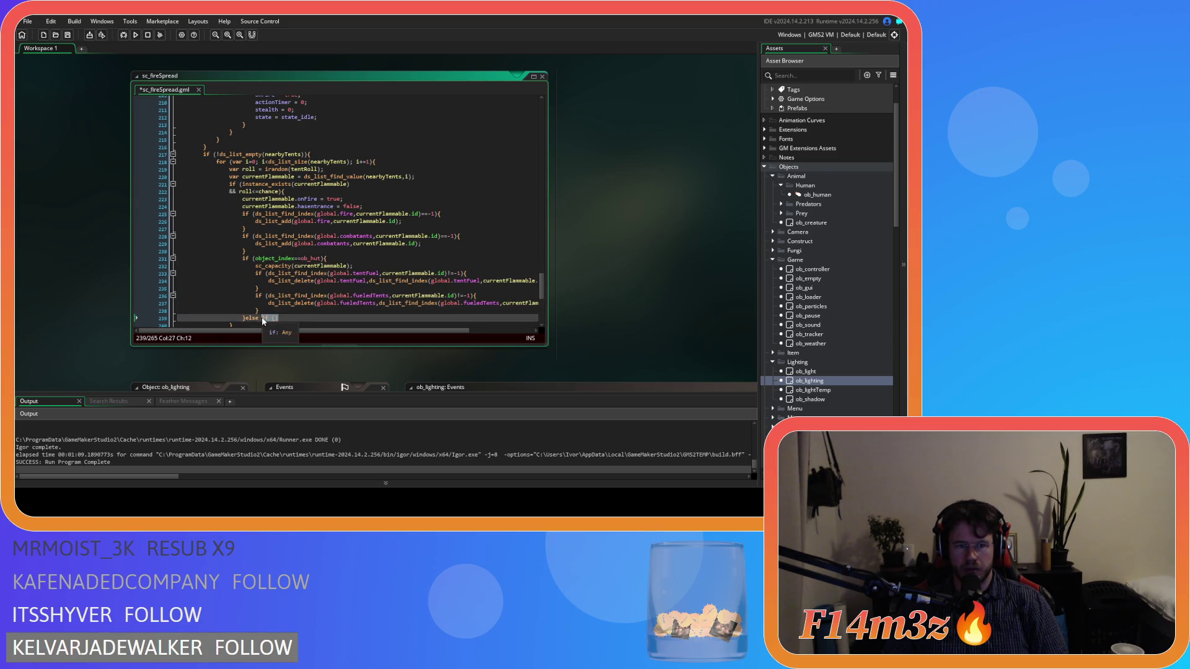
key(ctrl+v)
scroll(310, 279, down, 3)
double_click(328, 246)
text(ob_kresh)
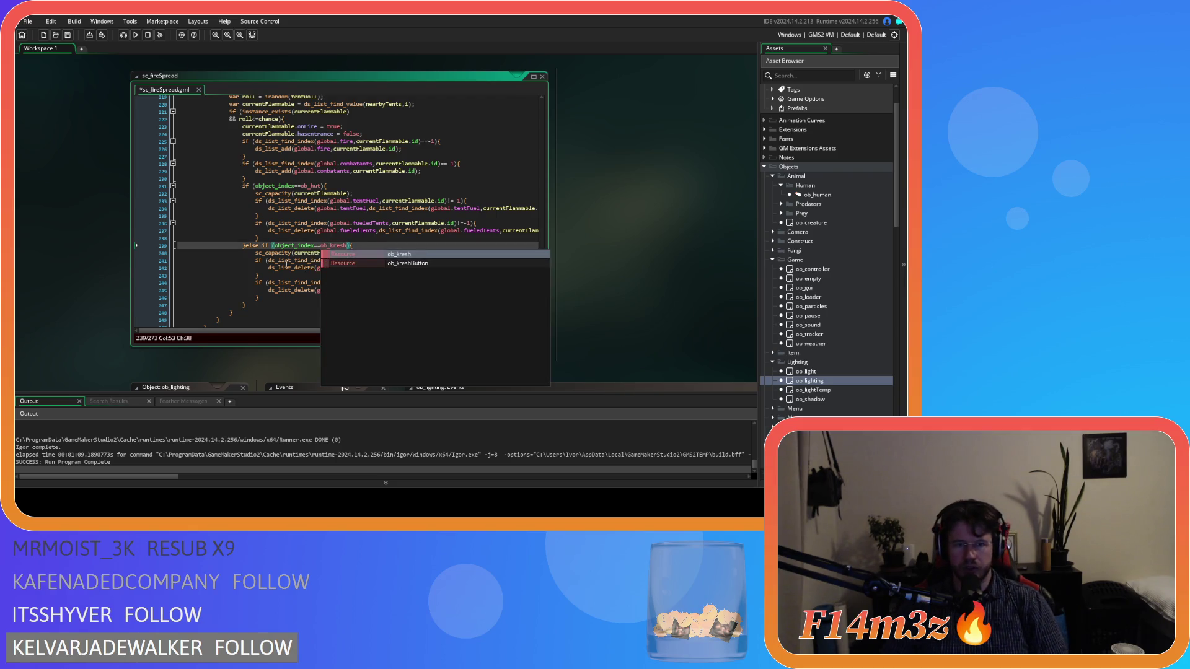
key(Escape)
key(ctrl+s)
Step: Strip the kresh block's duplicated checks, then delete the whole else-if block
key(Down)
key(End)
drag(259, 298, 148, 285)
key(Delete)
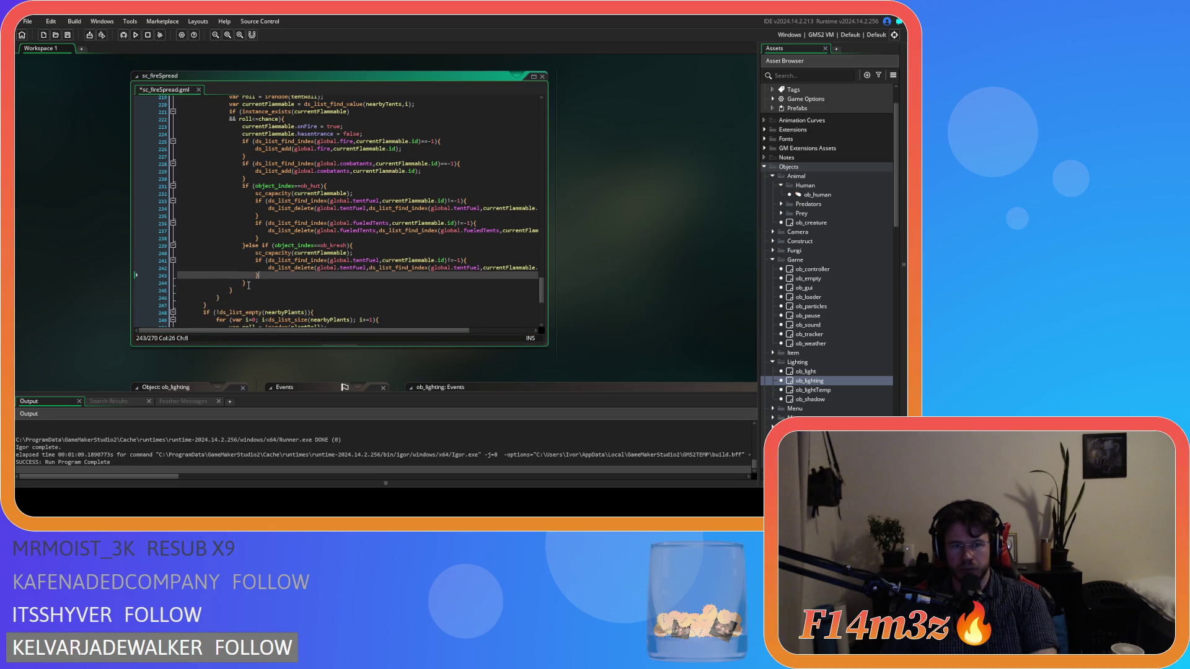
drag(297, 261, 402, 268)
click(330, 271)
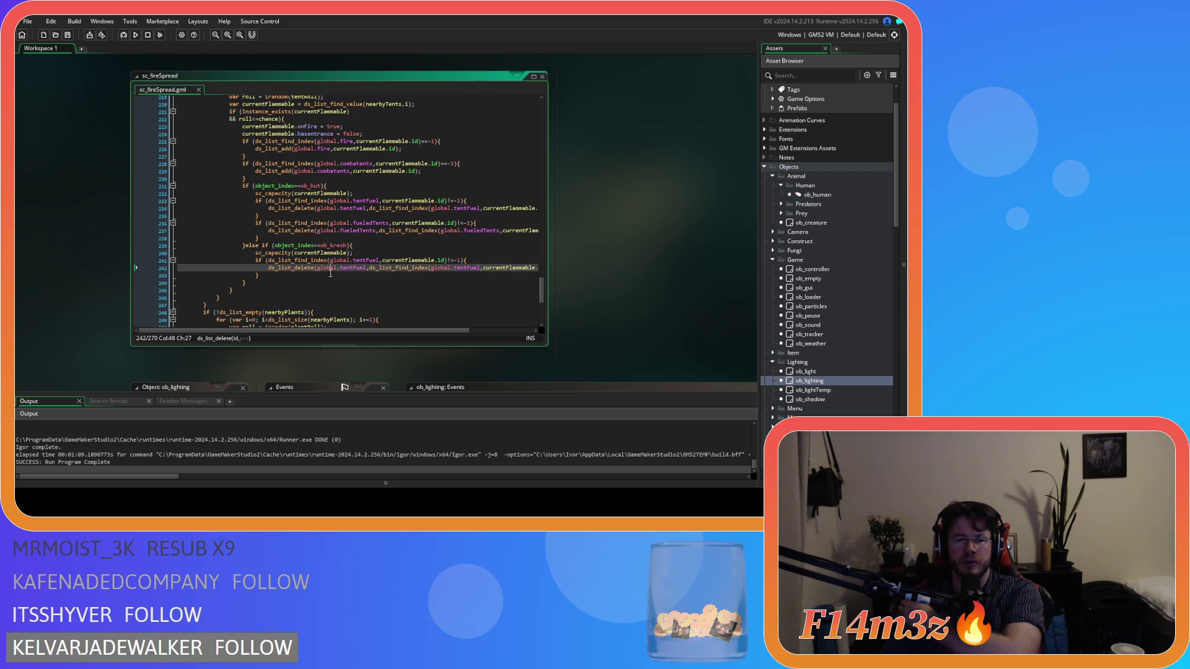
drag(346, 245, 276, 245)
key(BackSpace)
drag(256, 280, 246, 245)
key(BackSpace)
Step: Change the hut condition to (object_index==ob_hut or object_index==ob_kresh) and save
click(323, 186)
key(BackSpace)
key(Return)
text(or object_index==ob_kresh){)
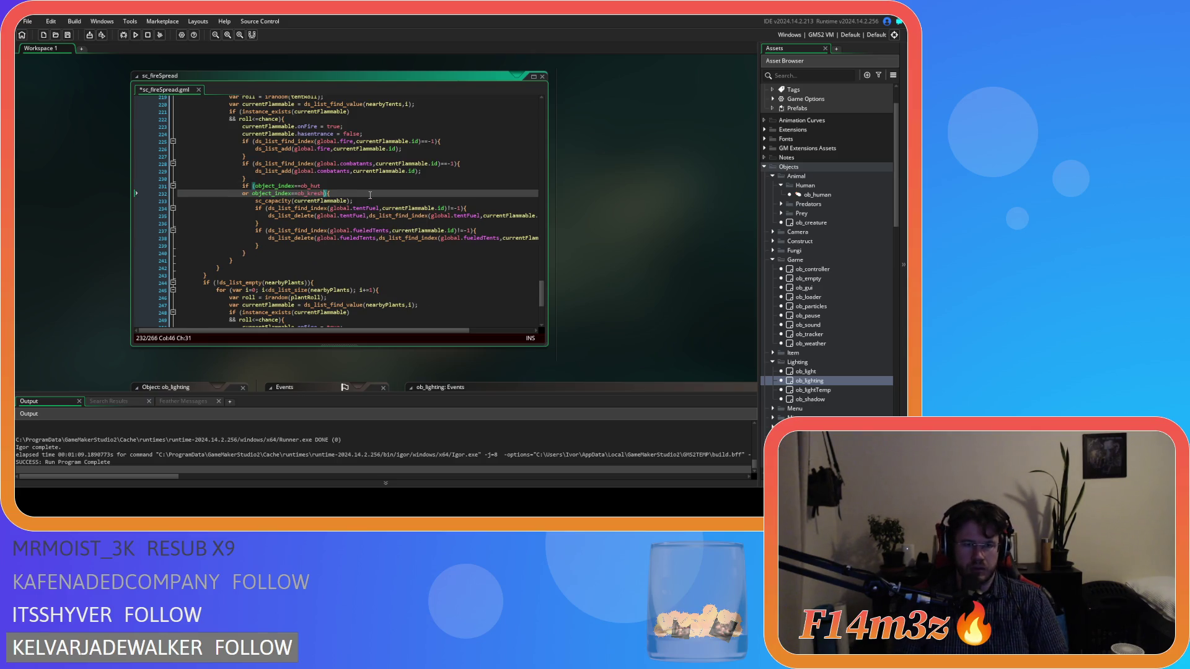
key(ctrl+s)
Step: Review the fire, combatants and tentFuel list updates inside the hut/kresh branch
drag(313, 208, 388, 224)
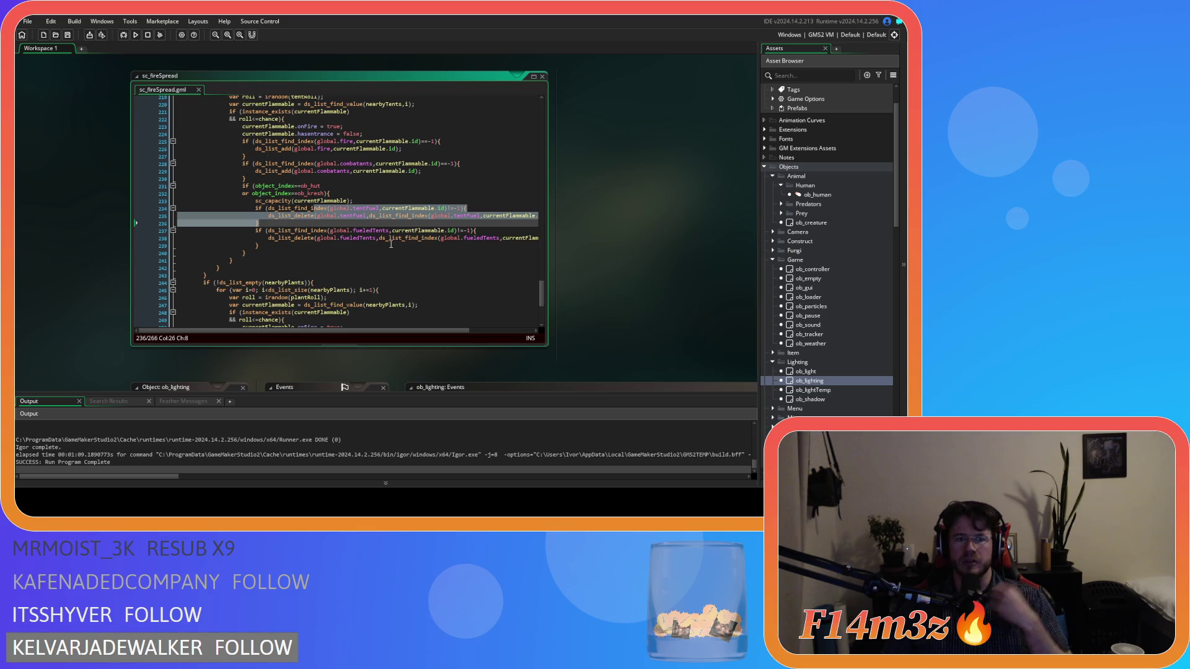
click(365, 200)
click(364, 195)
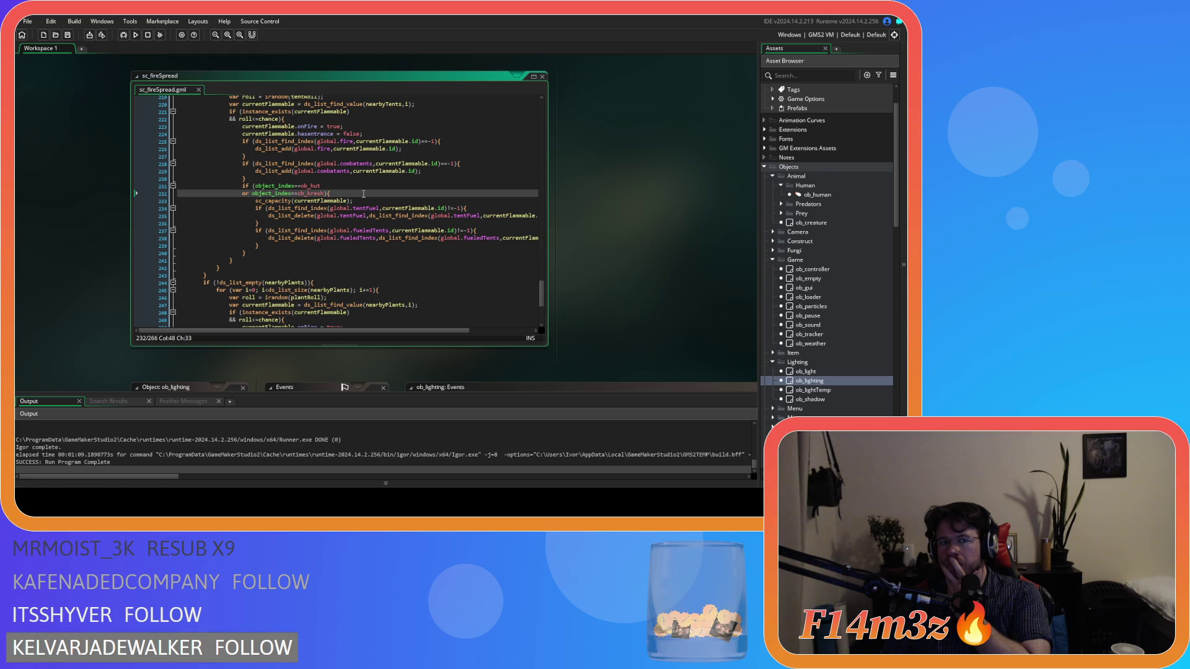
drag(335, 127, 354, 171)
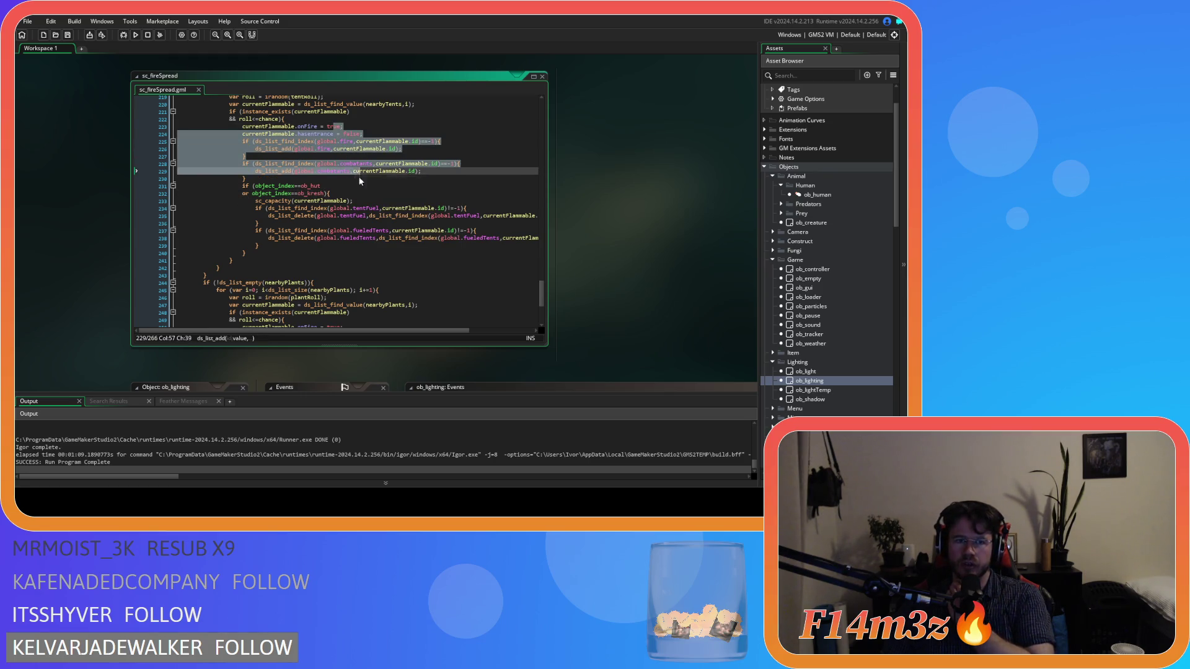
shift+click(360, 179)
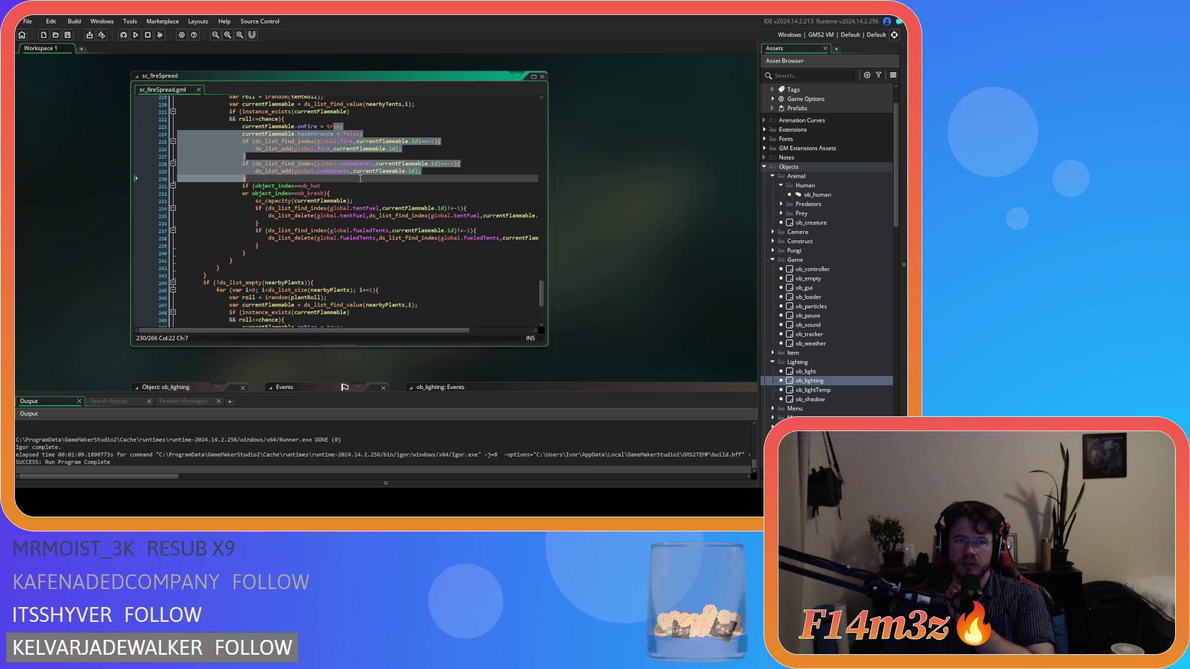
drag(321, 202, 338, 217)
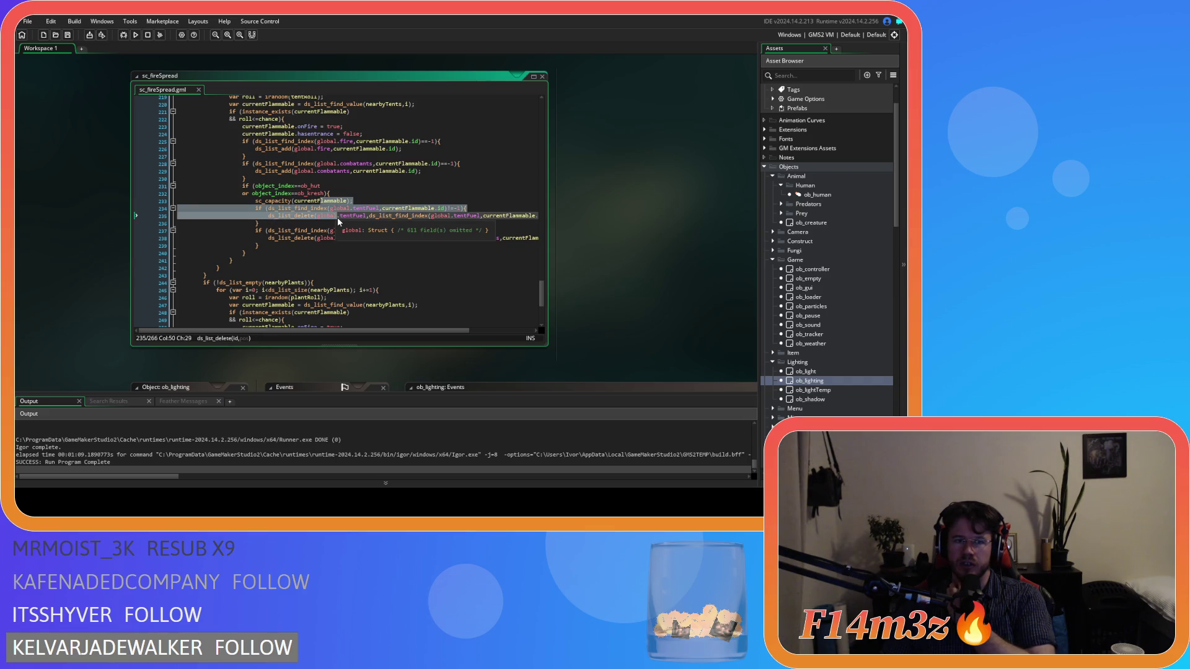
Step: Save sc_fireSpread, switch to sc_internalTemp and remove the currentFlammable. prefixes on lines 46–47
key(ctrl+s)
key(ctrl+Tab)
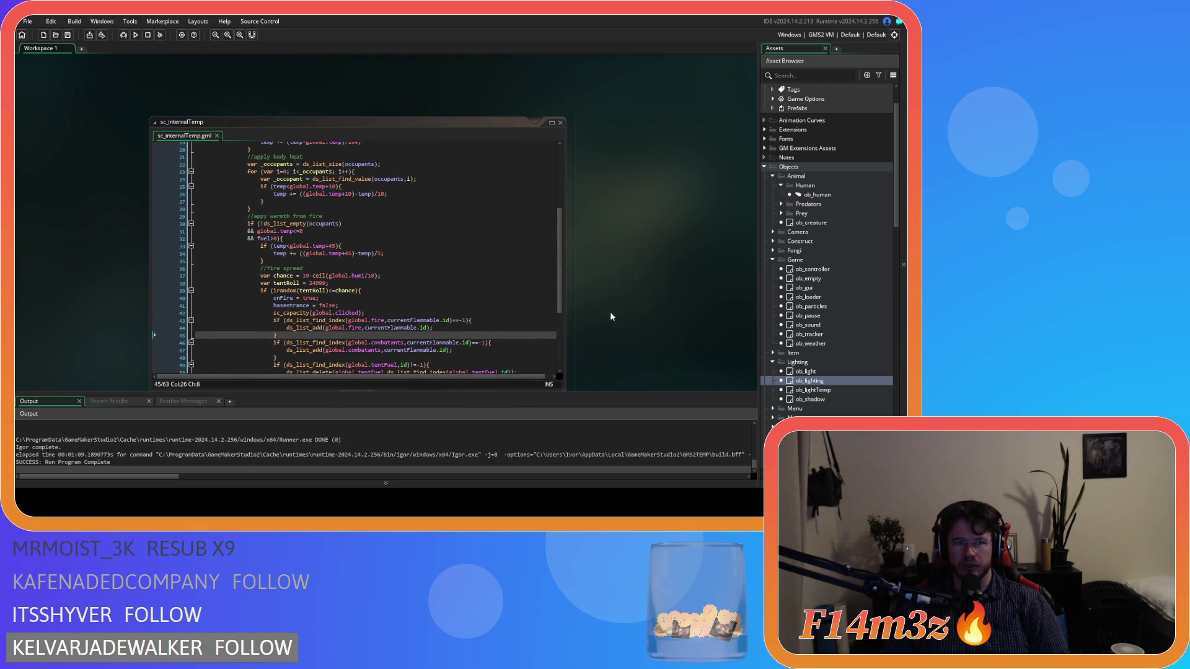
scroll(615, 285, down, 2)
scroll(509, 241, down, 4)
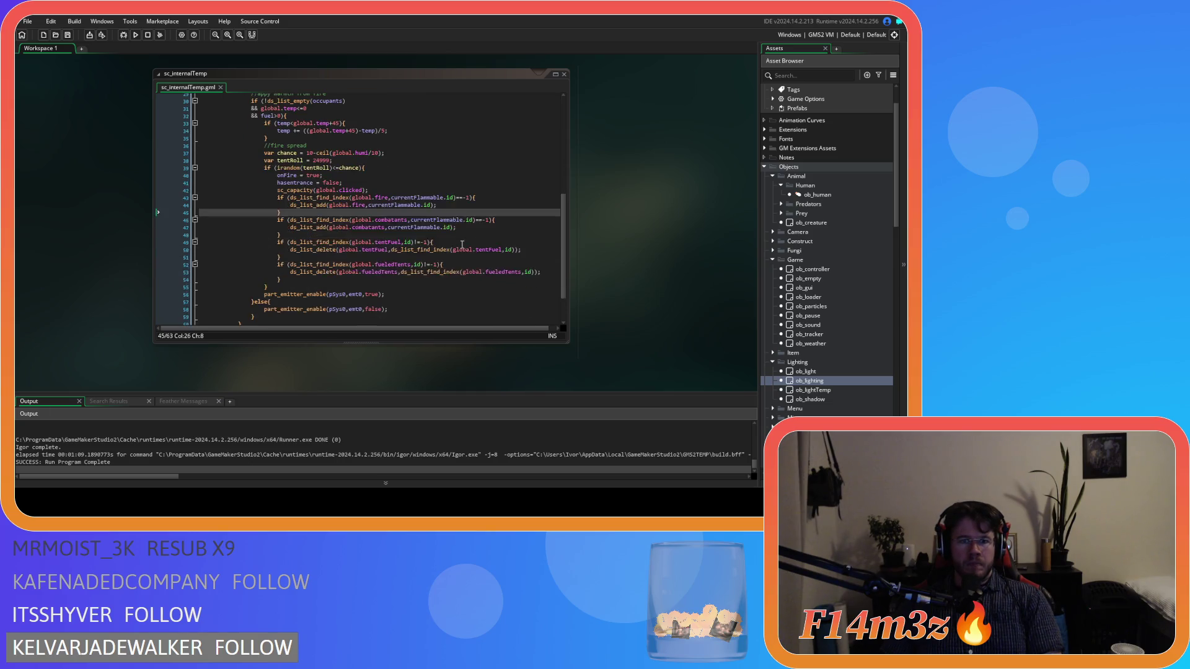
double_click(419, 227)
ctrl+double_click(419, 222)
key(Delete)
key(Delete)
Step: Remove the currentFlammable. prefixes on lines 43–44 and change the call to sc_capacity(id)
click(393, 204)
double_click(393, 205)
ctrl+double_click(416, 198)
key(Delete)
key(Delete)
click(479, 197)
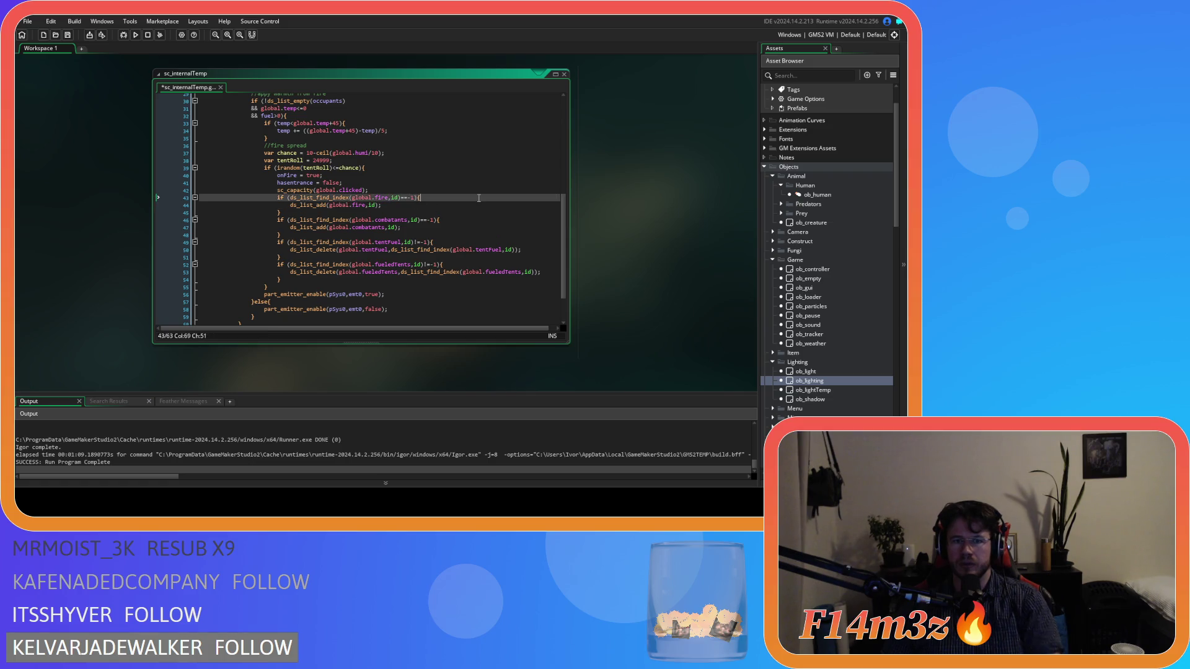
click(810, 380)
click(334, 199)
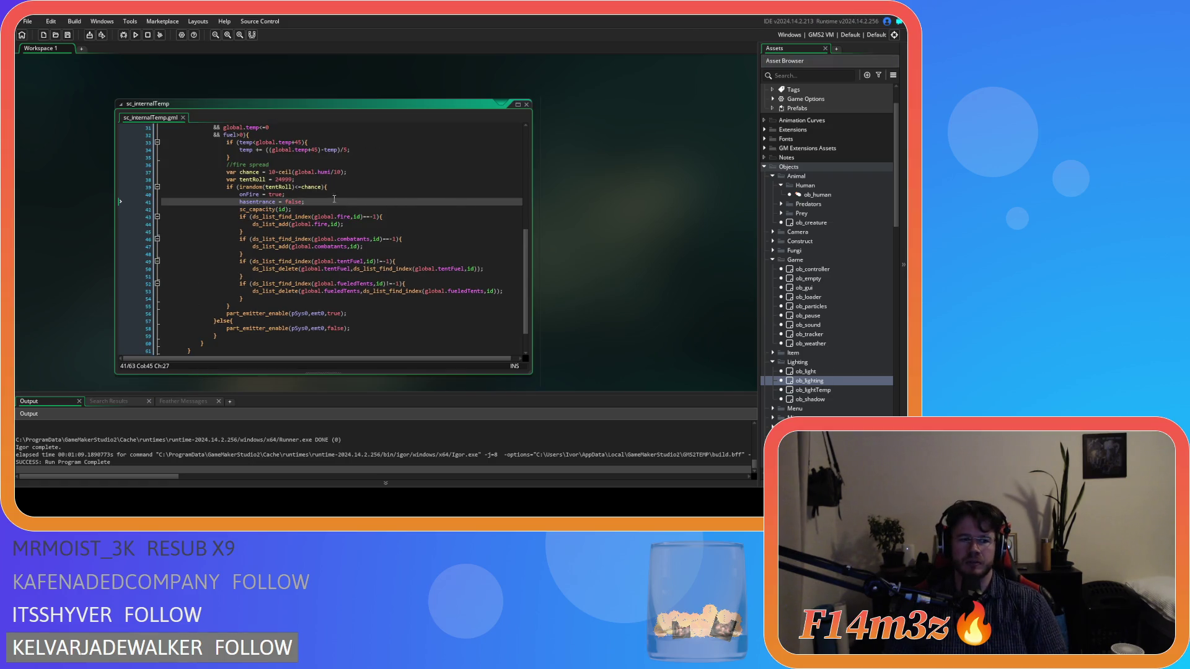
click(627, 199)
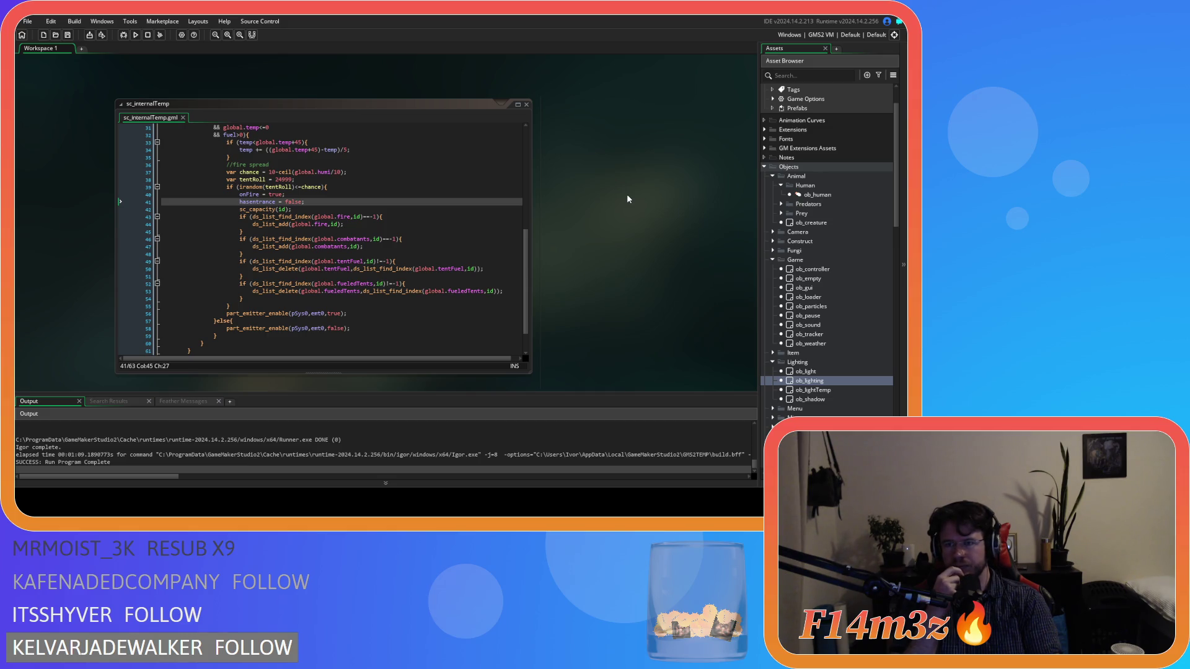
right_click(627, 196)
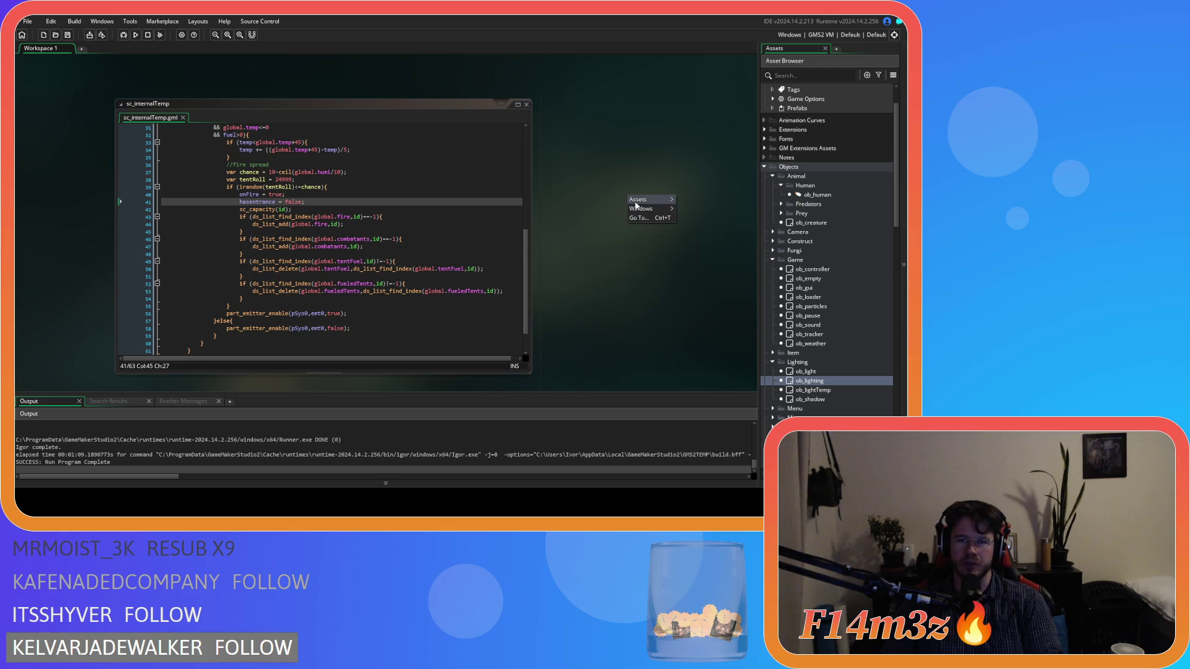
Step: Close sc_internalTemp, collapse the Game, Human, Animal, Lighting, Scripts and Objects folders, then run the game
mouse_move(641, 209)
click(690, 250)
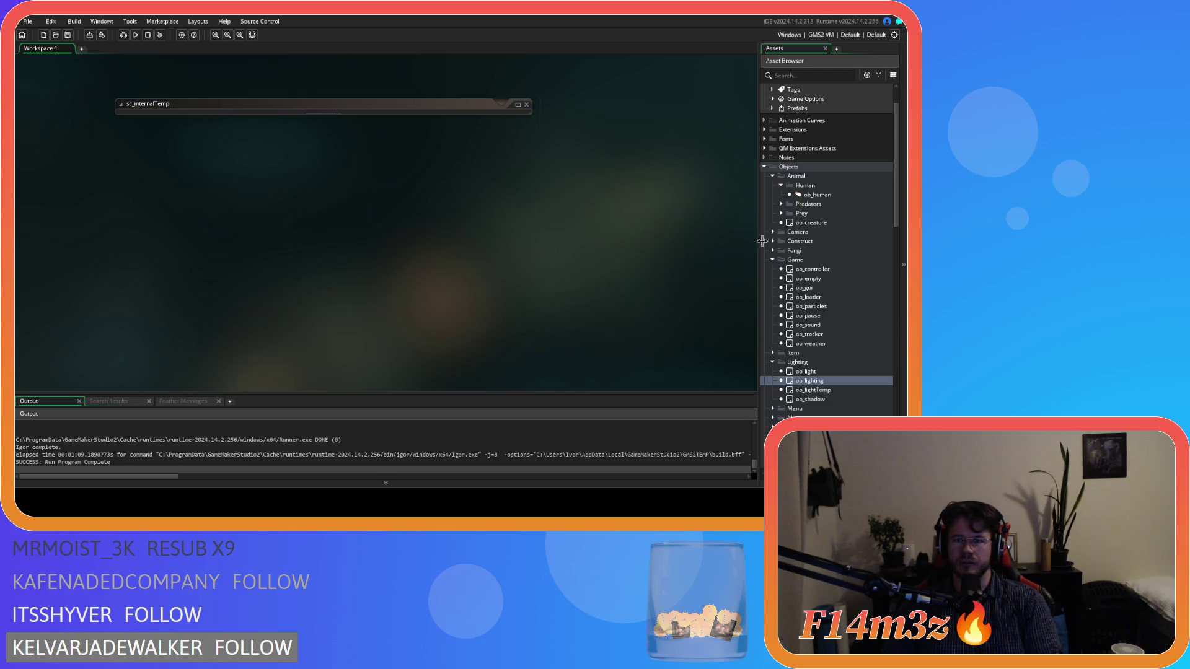
click(773, 259)
click(781, 186)
click(772, 176)
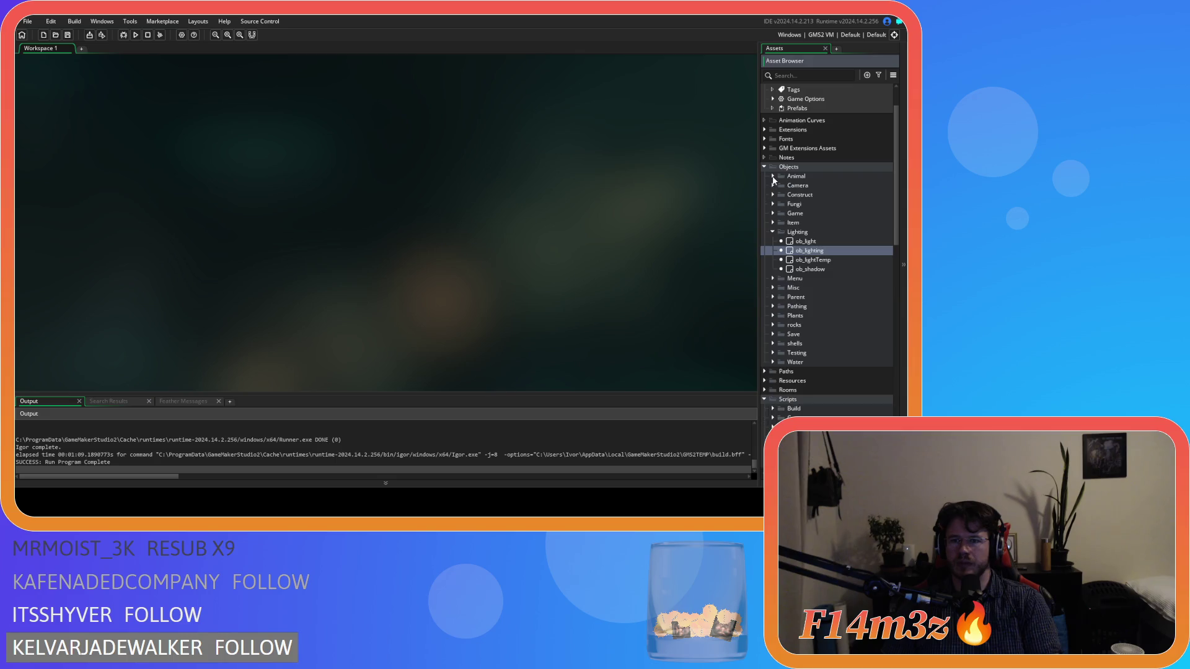
click(772, 233)
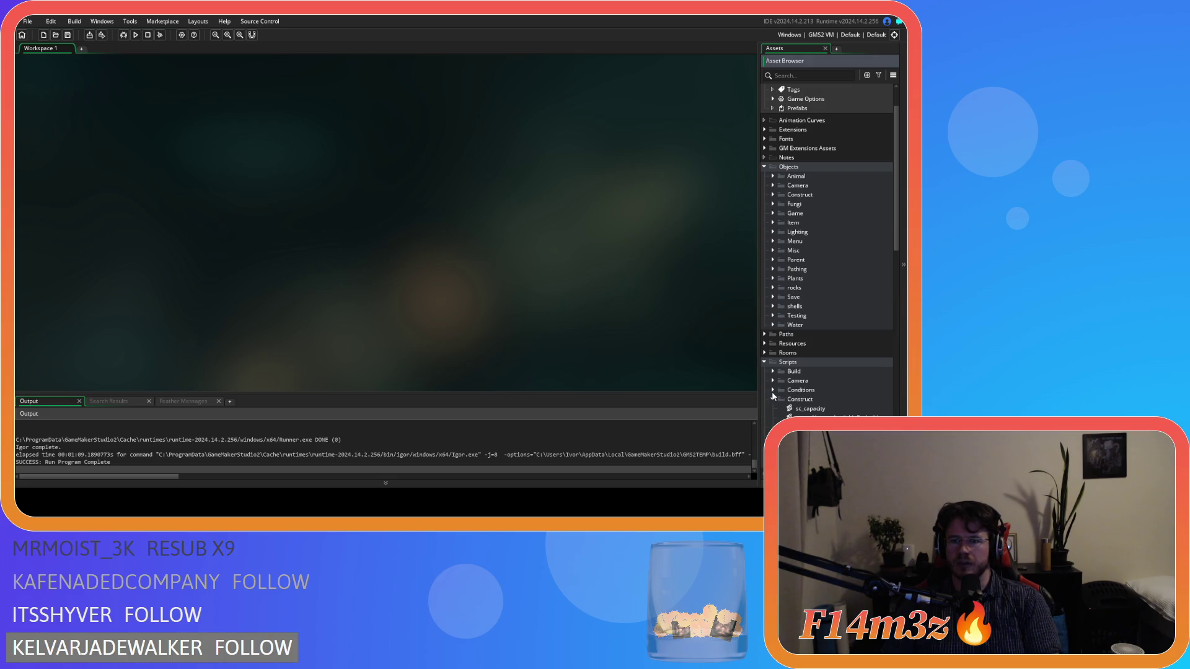
click(765, 364)
click(765, 197)
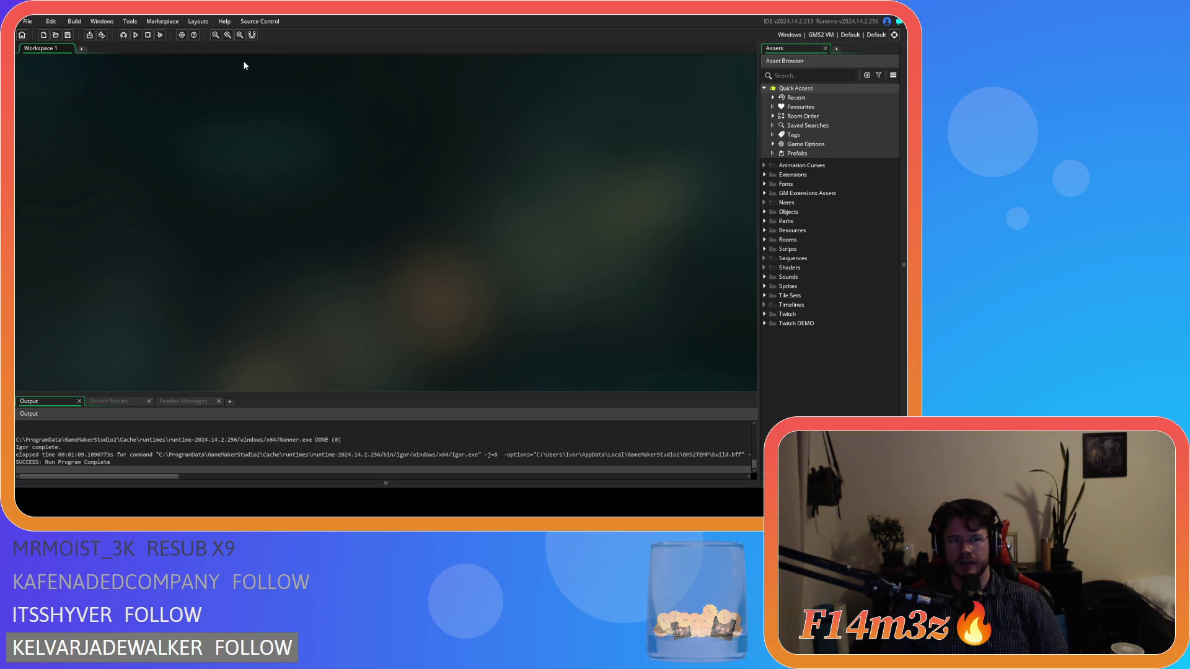
click(136, 36)
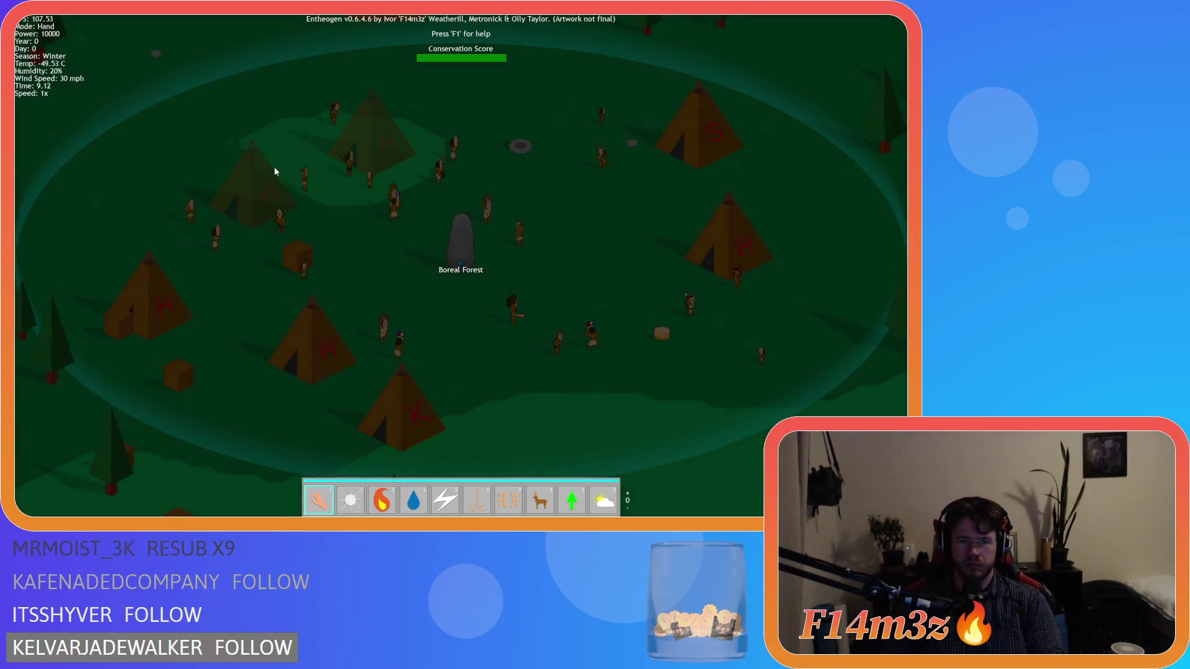
Step: Open the Tribe overview, deselect every gift role, and close it
key(t)
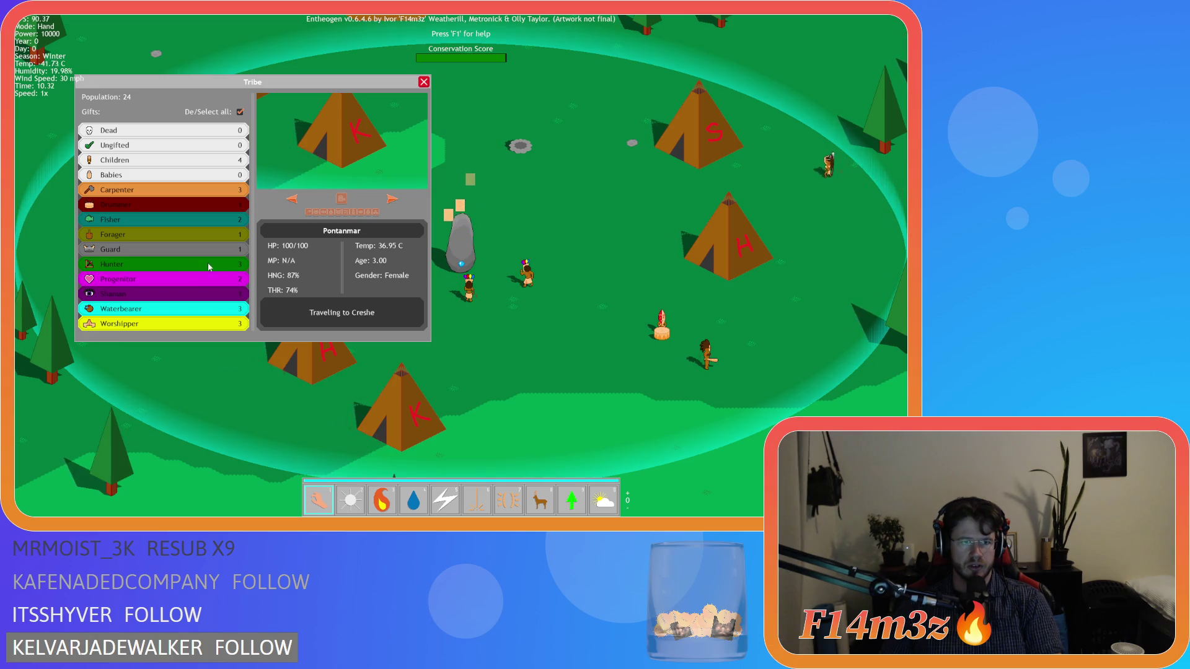
click(240, 111)
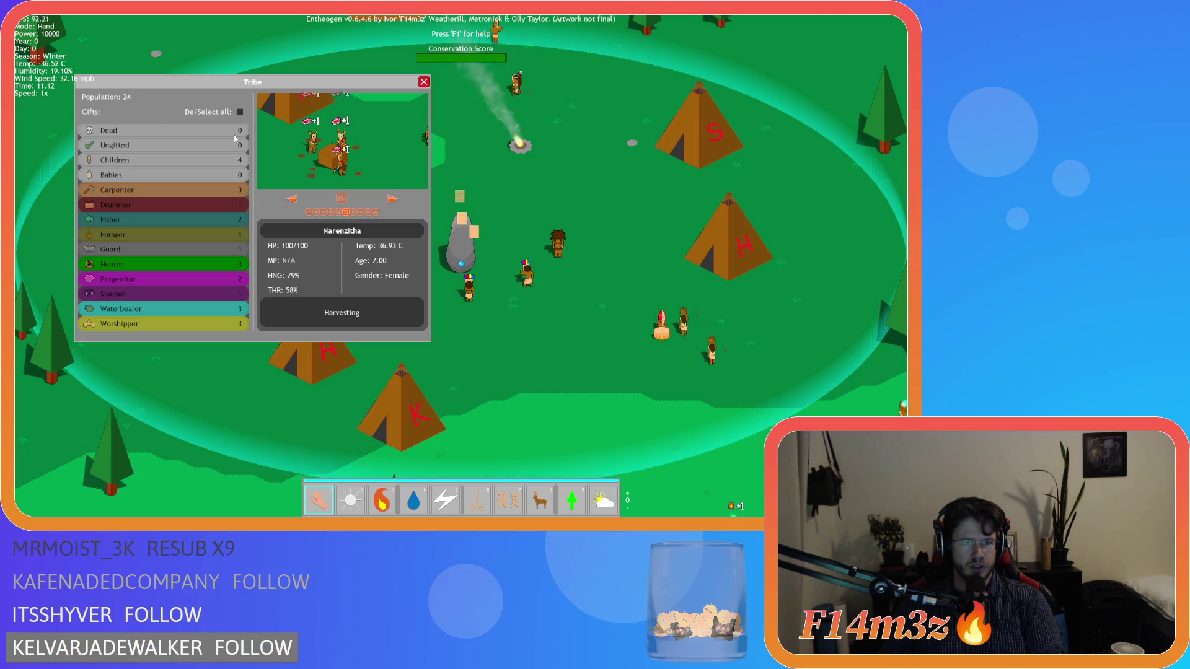
scroll(493, 144, down, 5)
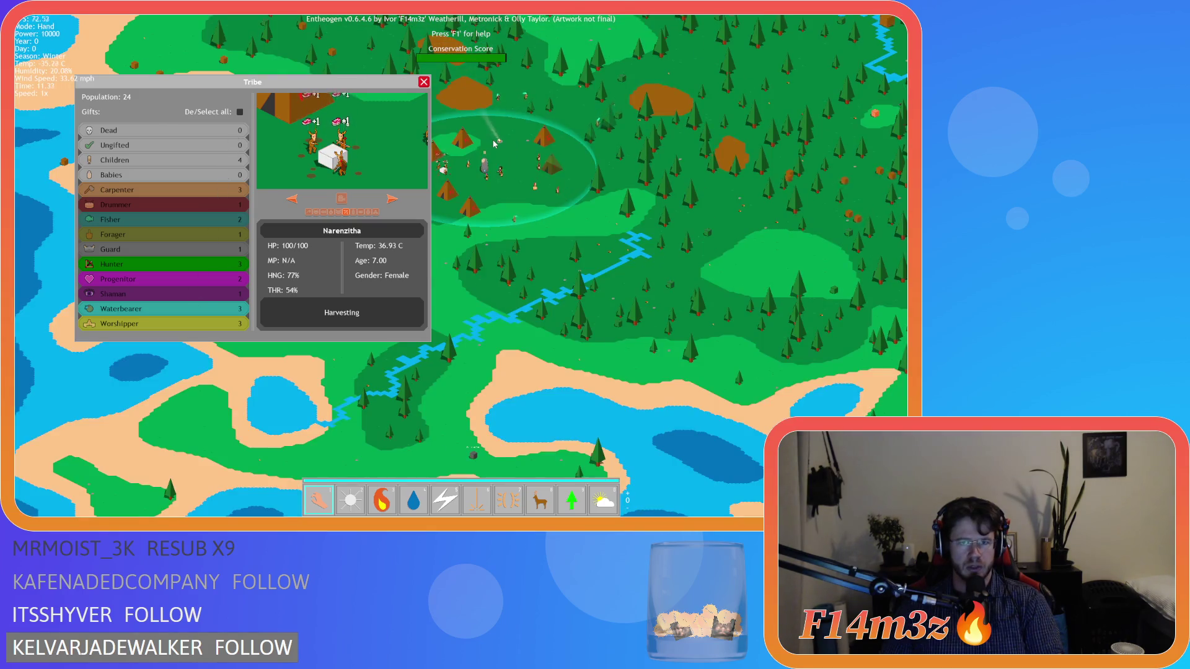
scroll(494, 143, up, 3)
scroll(494, 144, up, 3)
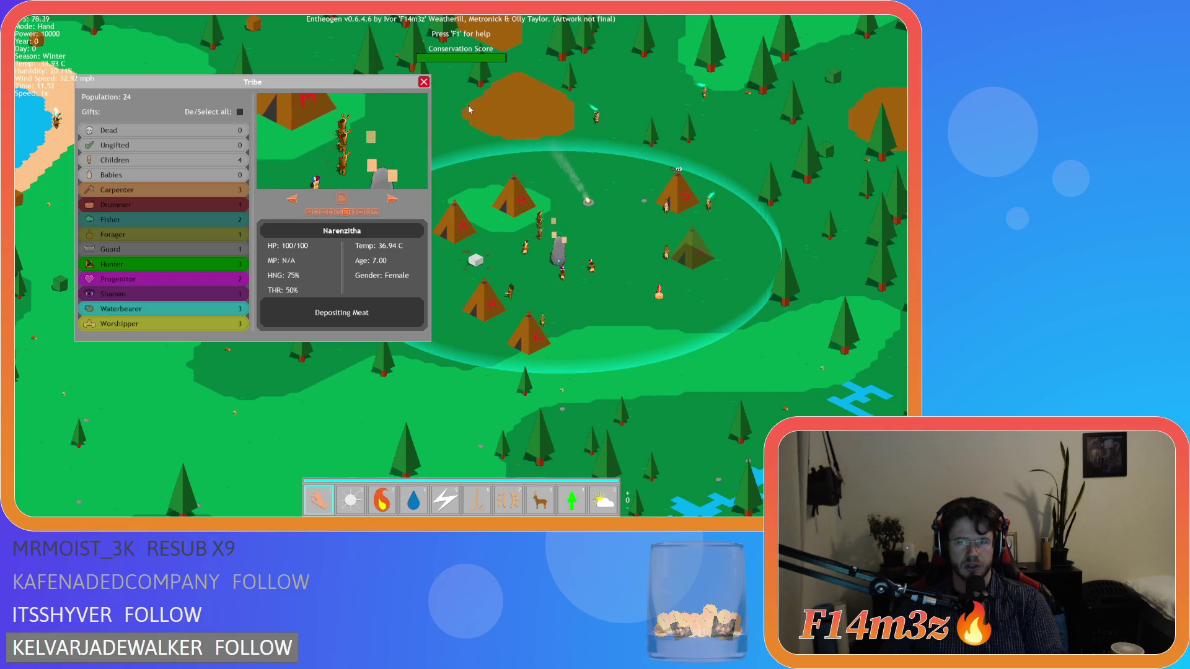
click(424, 81)
Step: Pan toward the camp, quicksave with F5, and reopen the Tribe overview
scroll(554, 302, up, 5)
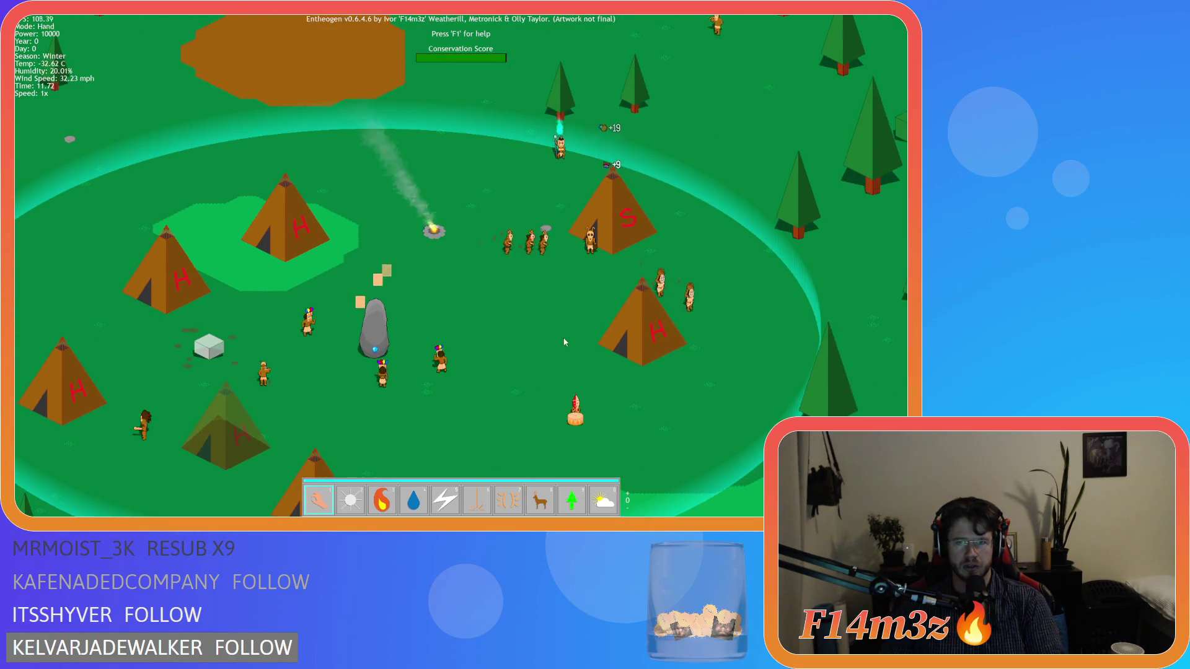
scroll(501, 323, down, 3)
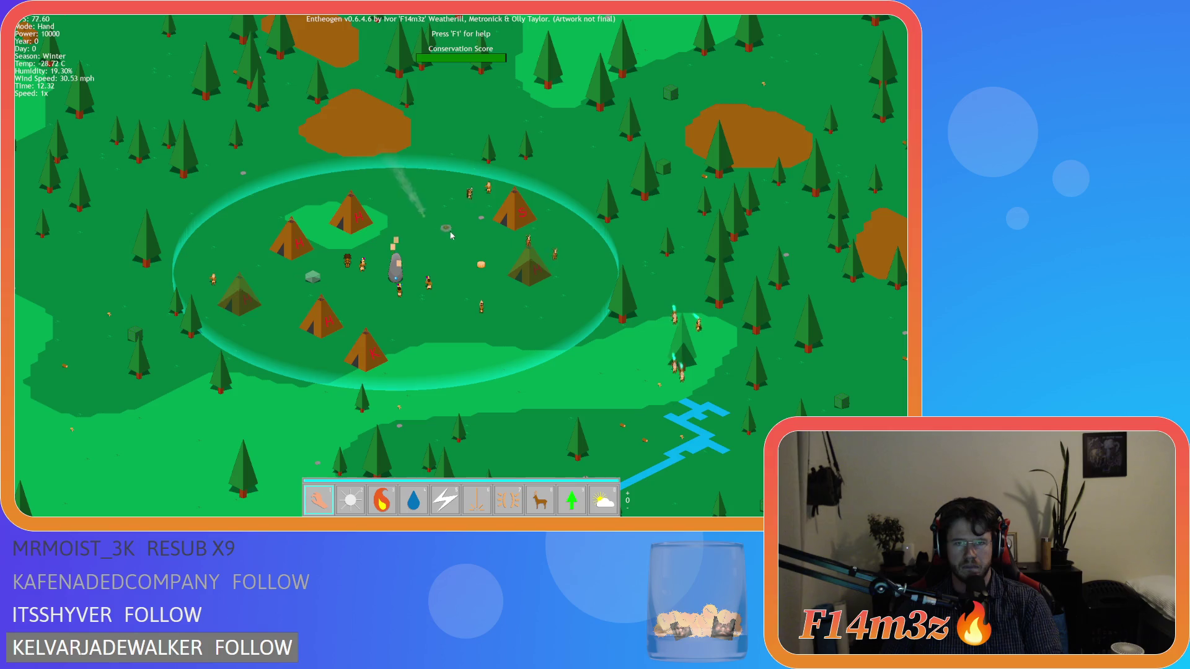
drag(425, 218, 458, 241)
key(a)
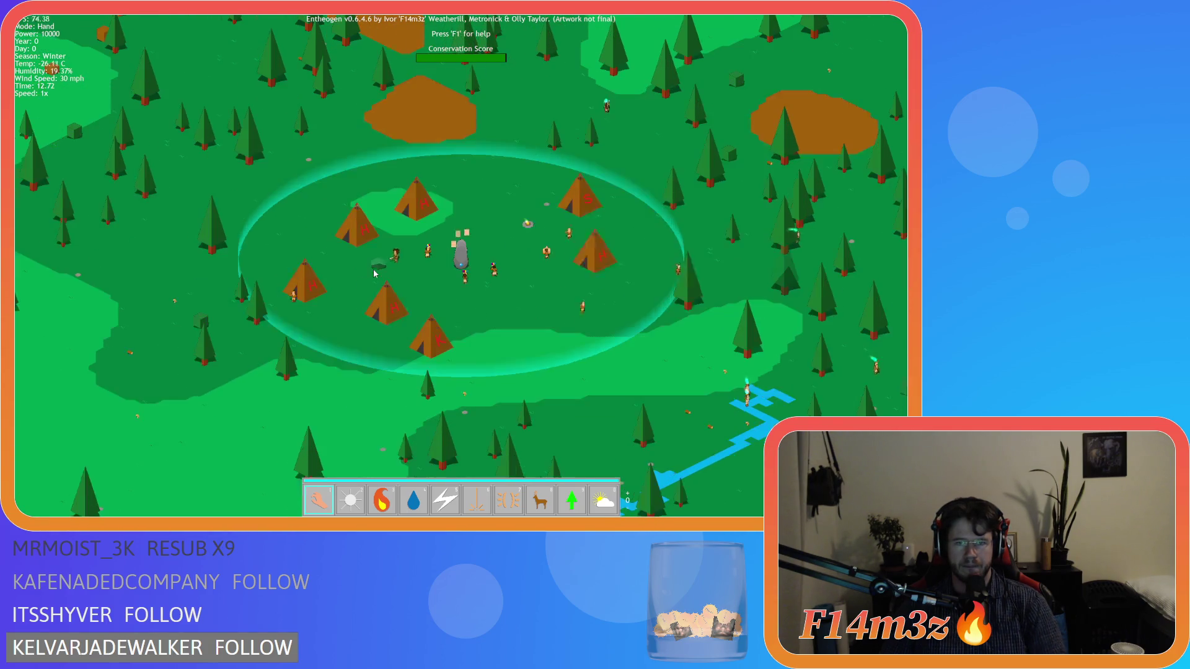
scroll(374, 273, up, 3)
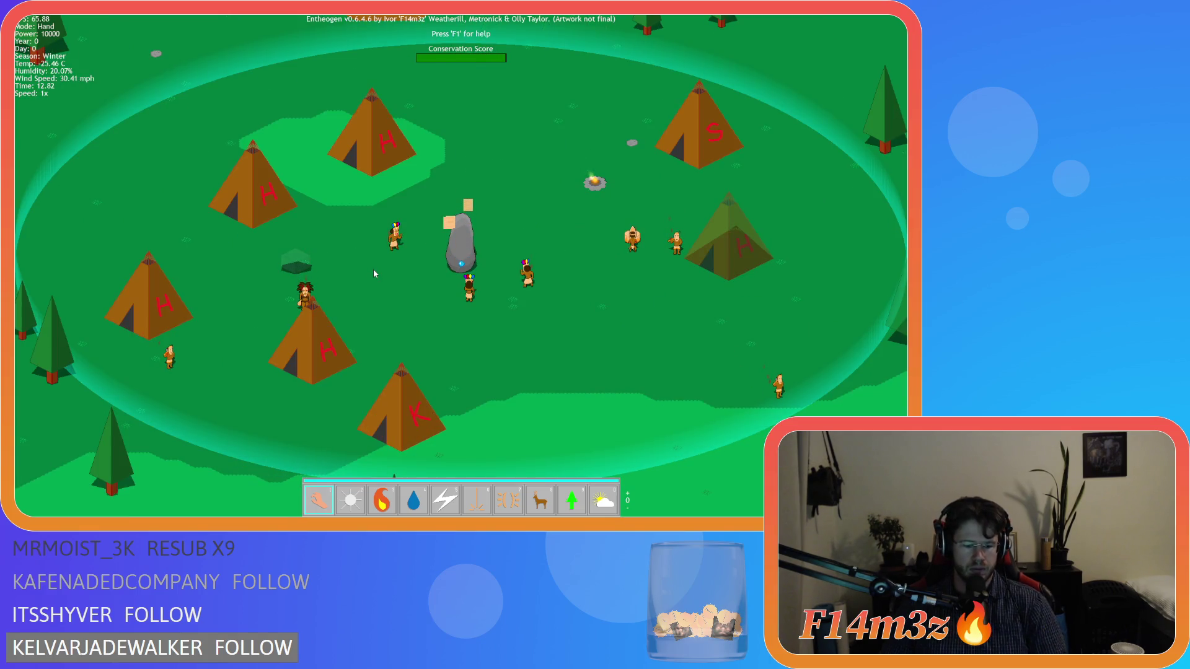
key(F5)
key(t)
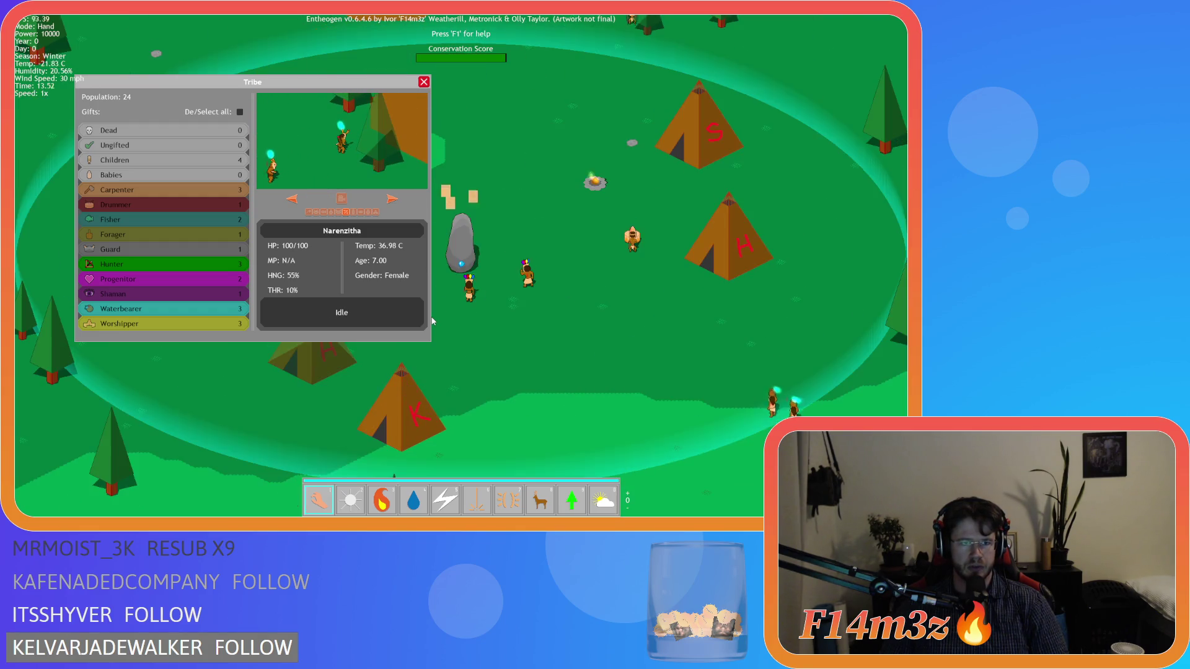
scroll(433, 321, down, 3)
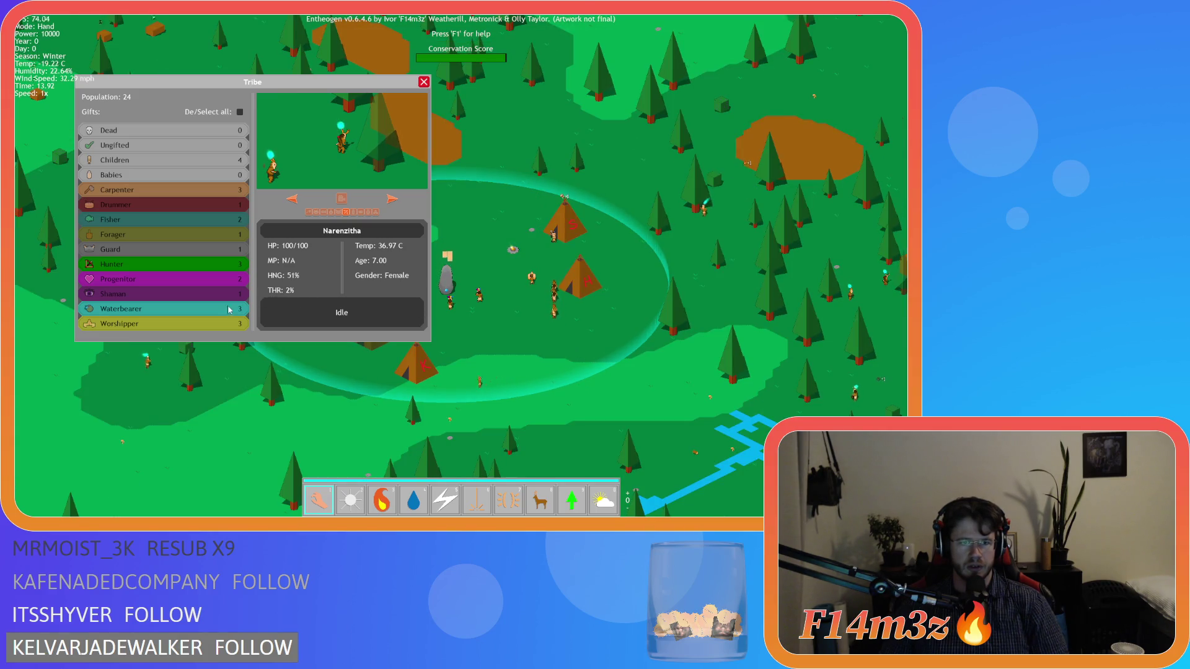
Step: Select the Waterbearer role and step through several of its villagers' details
click(168, 309)
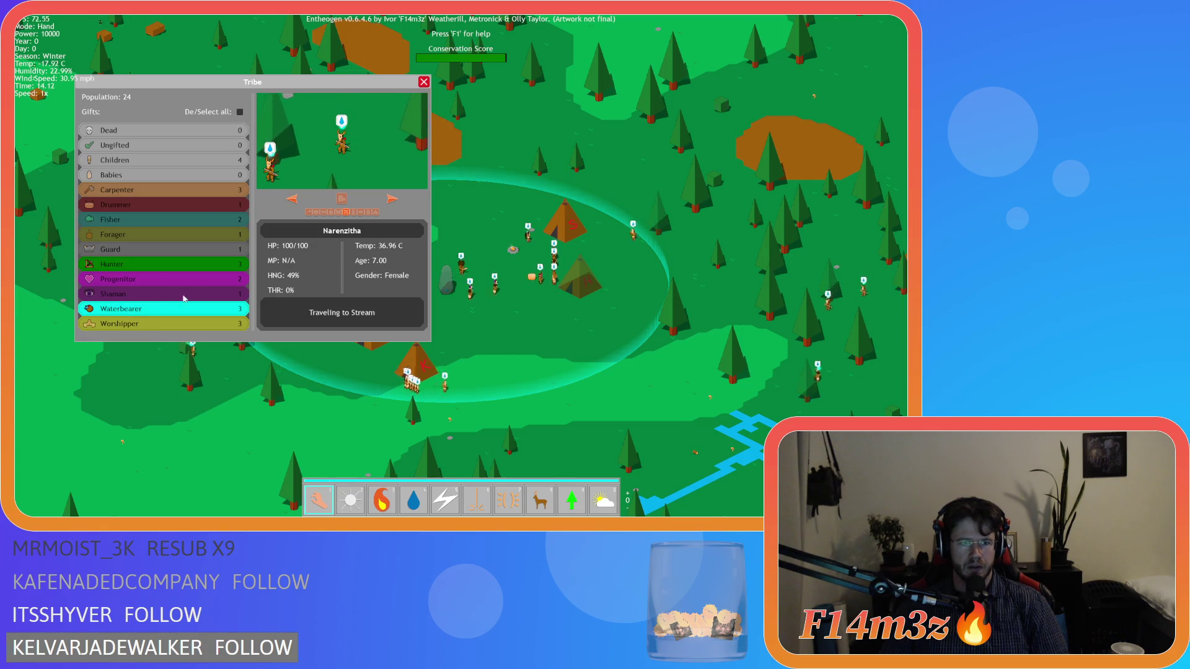
click(387, 202)
click(387, 203)
click(388, 203)
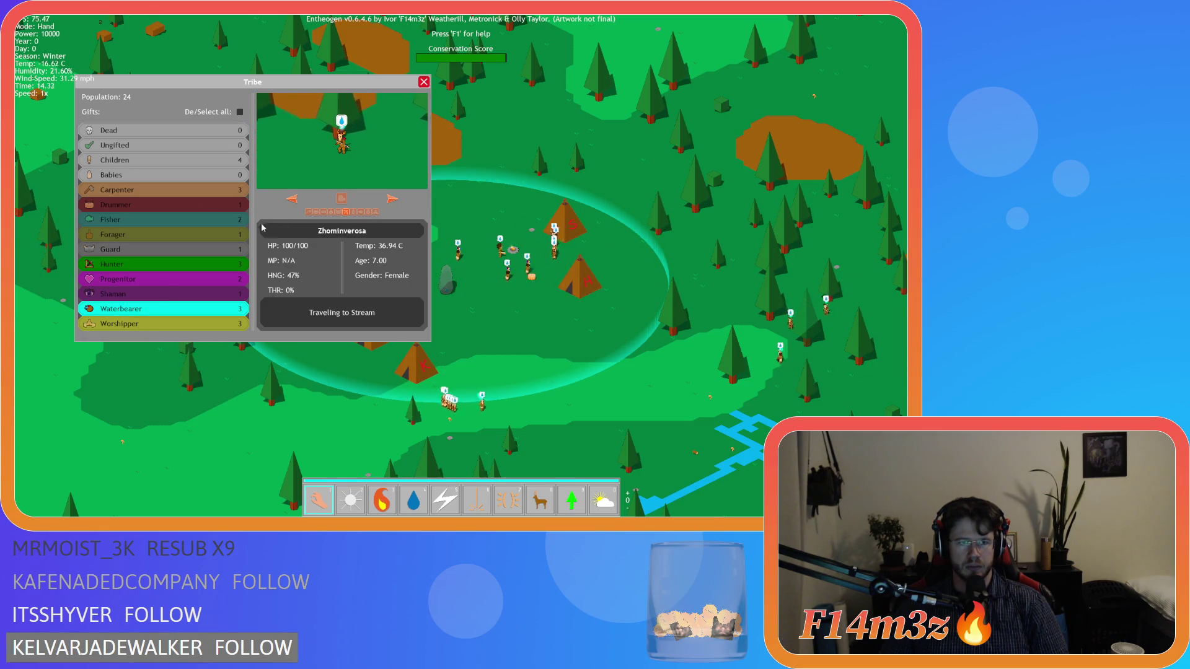
click(392, 200)
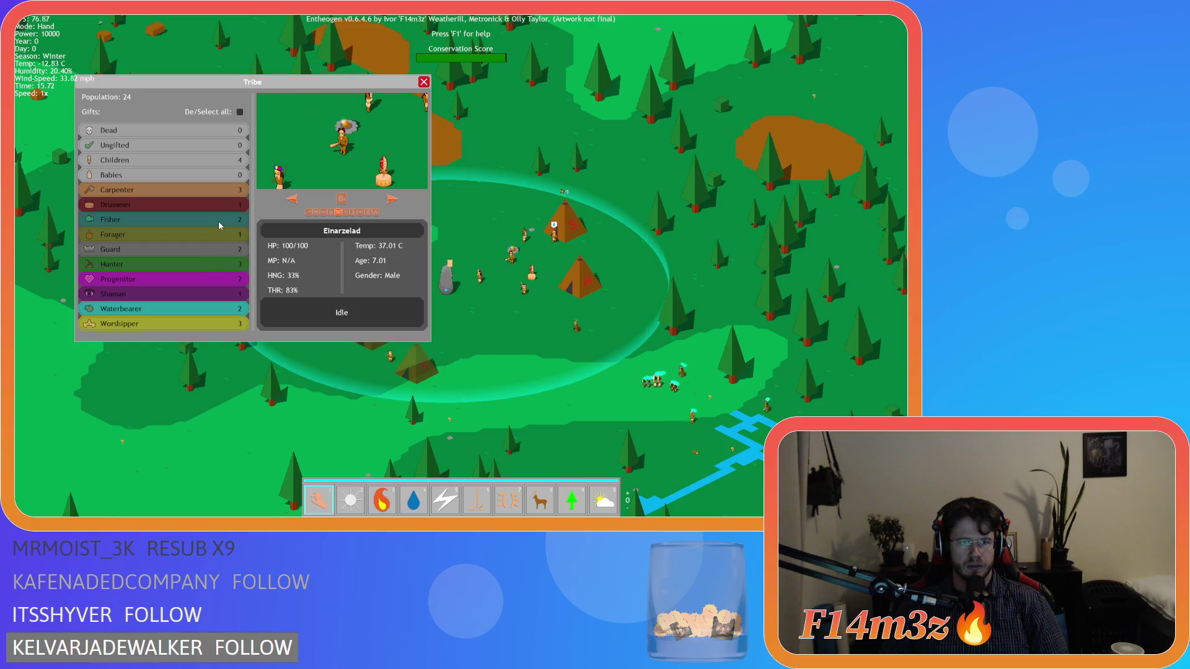
click(323, 211)
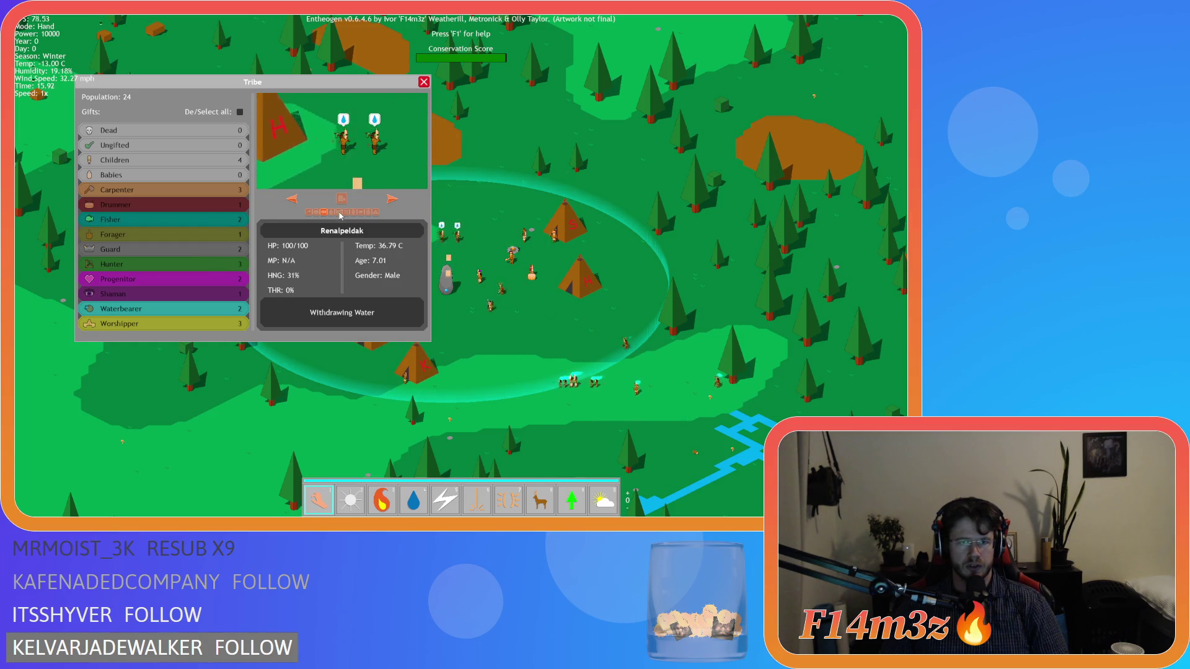
click(390, 201)
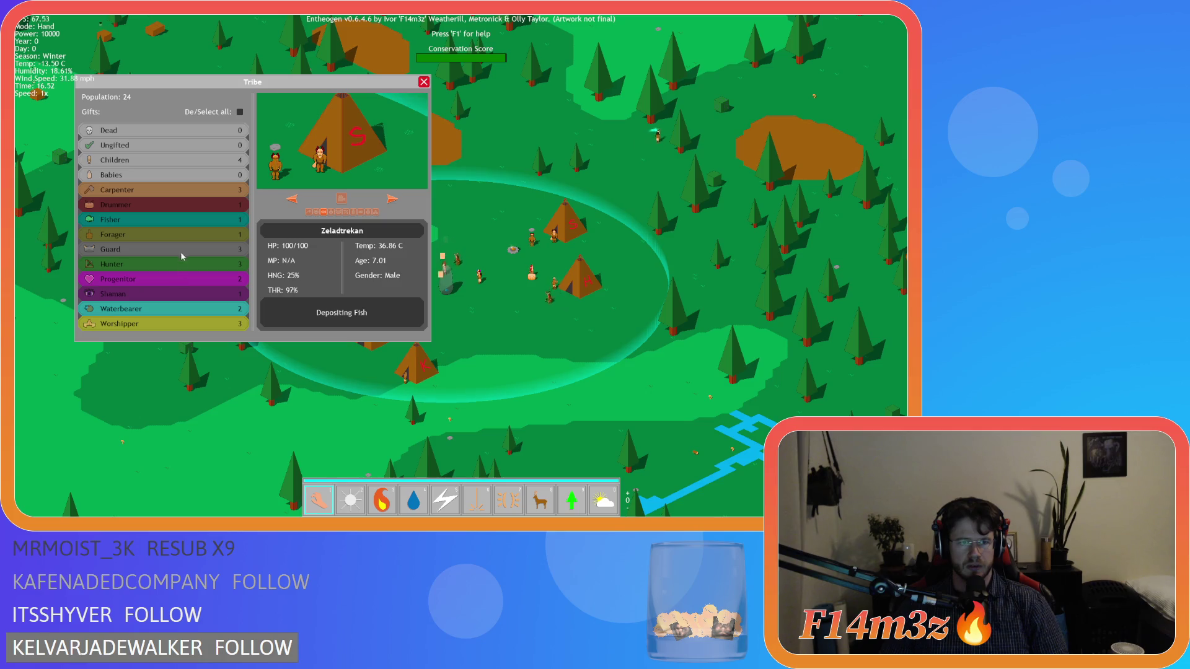
Step: Check the Shaman, Fisher and Forager roles, then close the Tribe panel and zoom into the camp
click(119, 298)
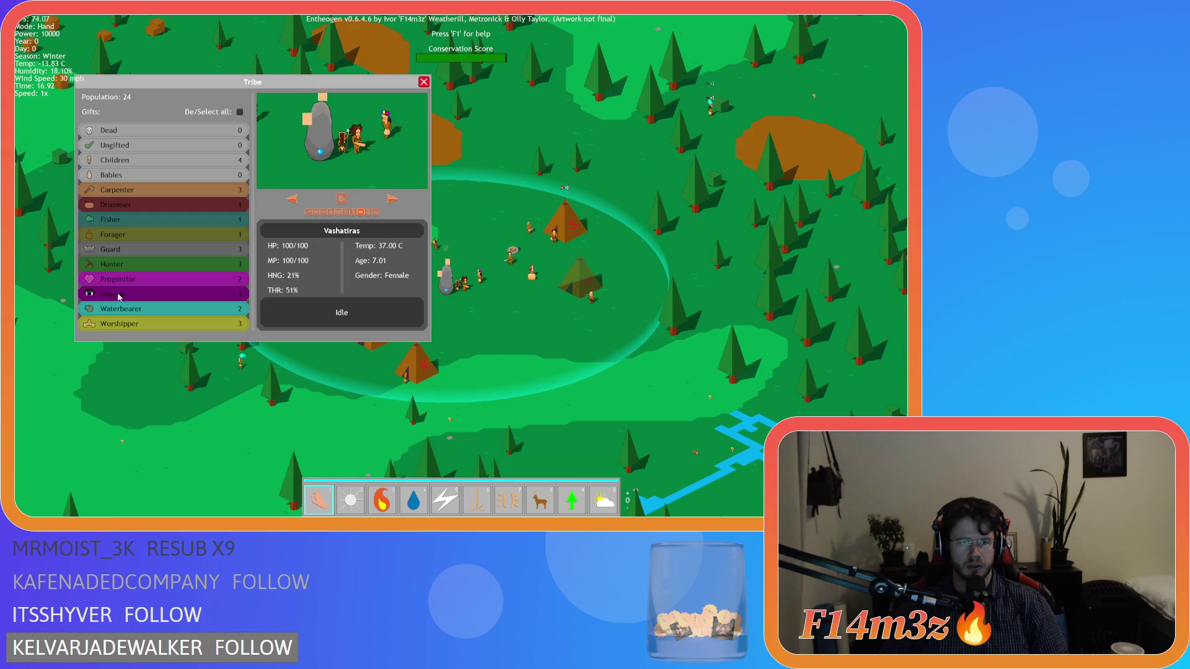
click(142, 219)
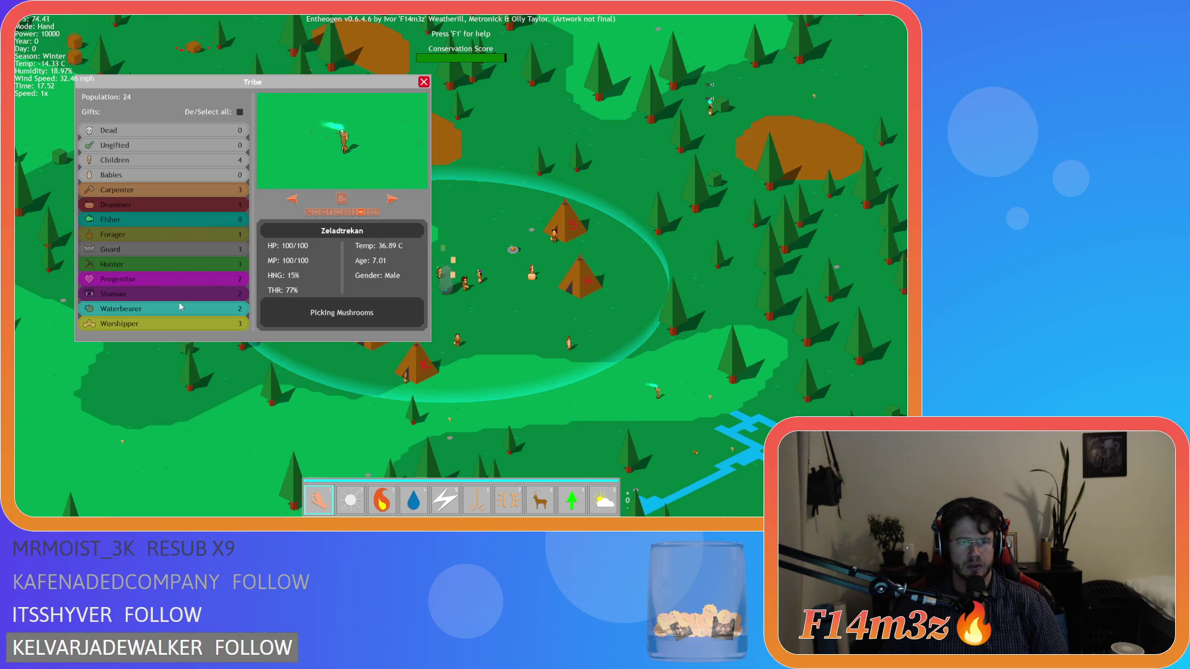
click(154, 234)
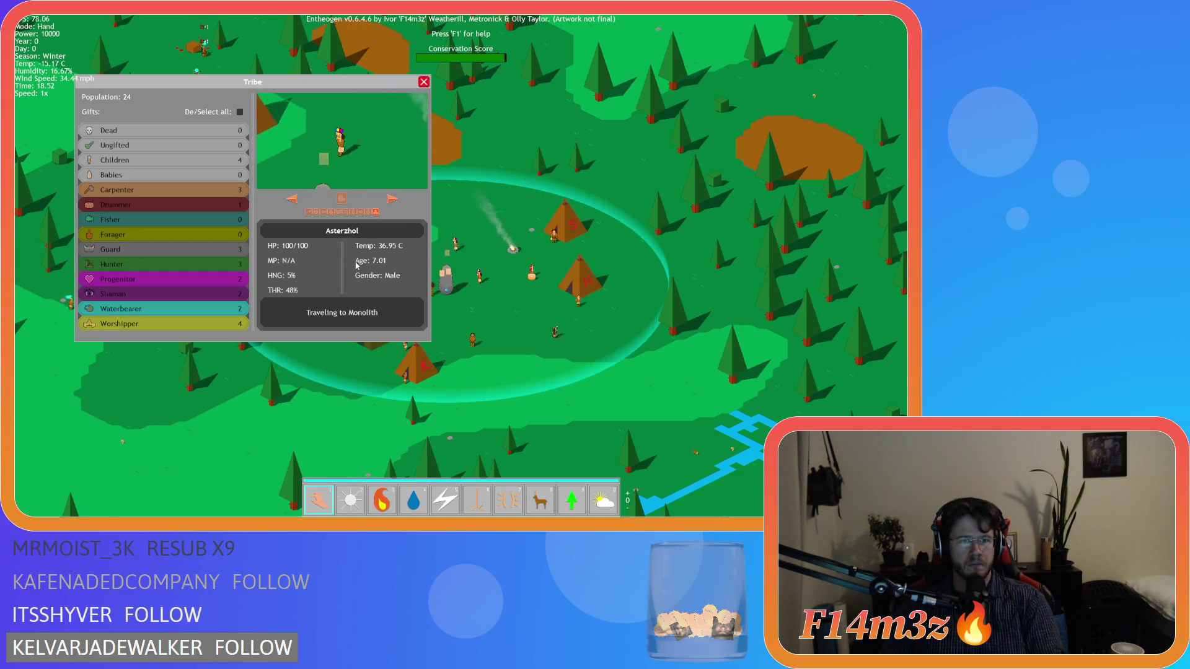
click(423, 83)
scroll(409, 263, up, 3)
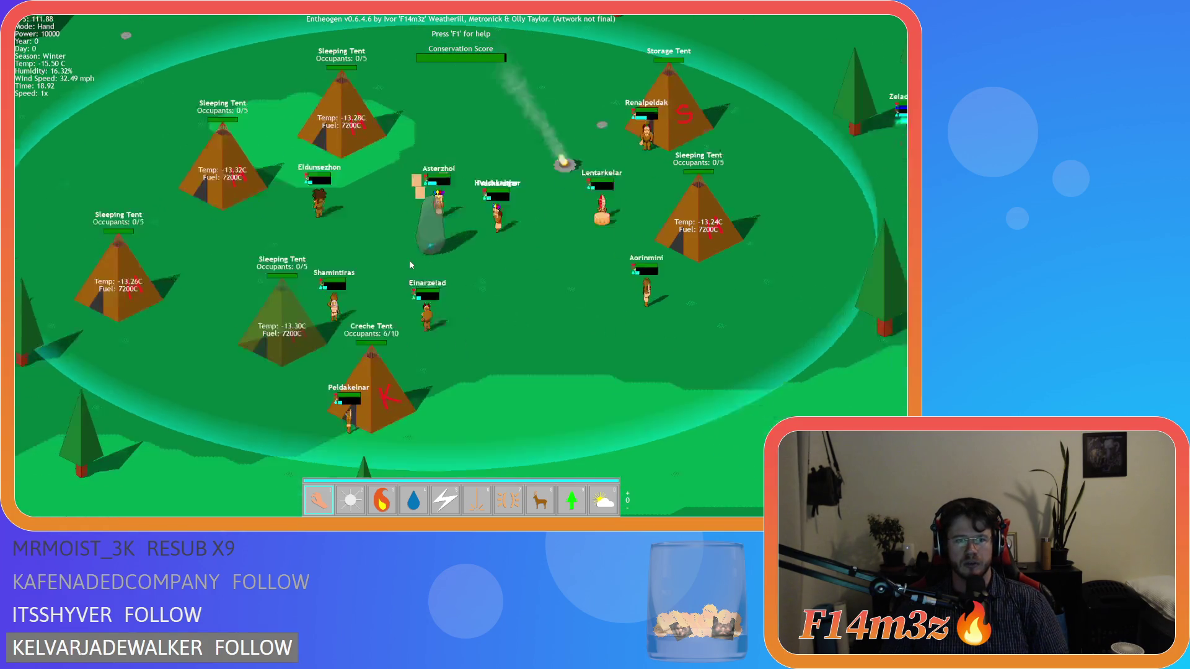
Step: Zoom in, toggle the Build menu with b, and let night fall as tents fill to 5/5
scroll(410, 263, up, 1)
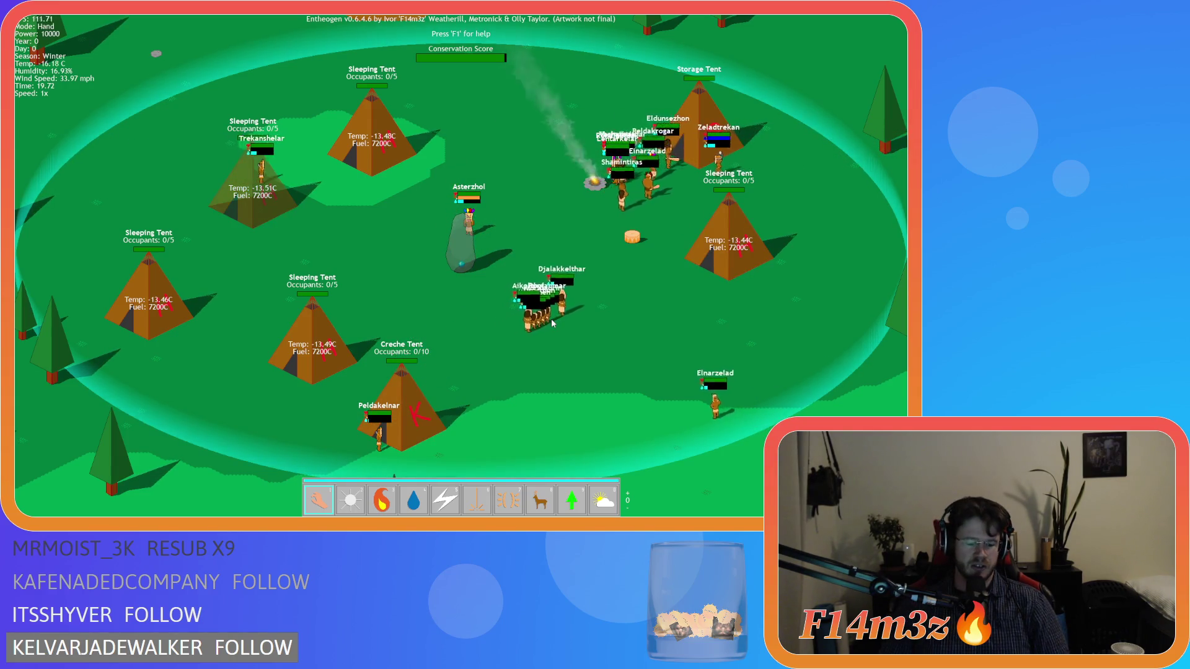
key(b)
key(b)
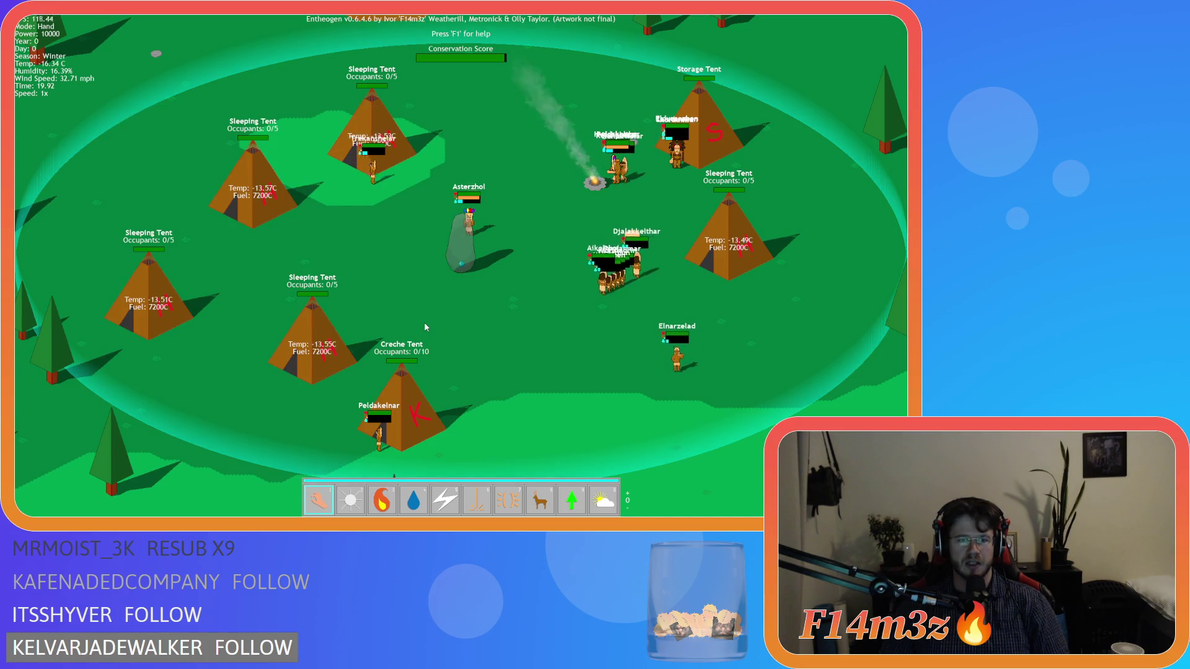
key(b)
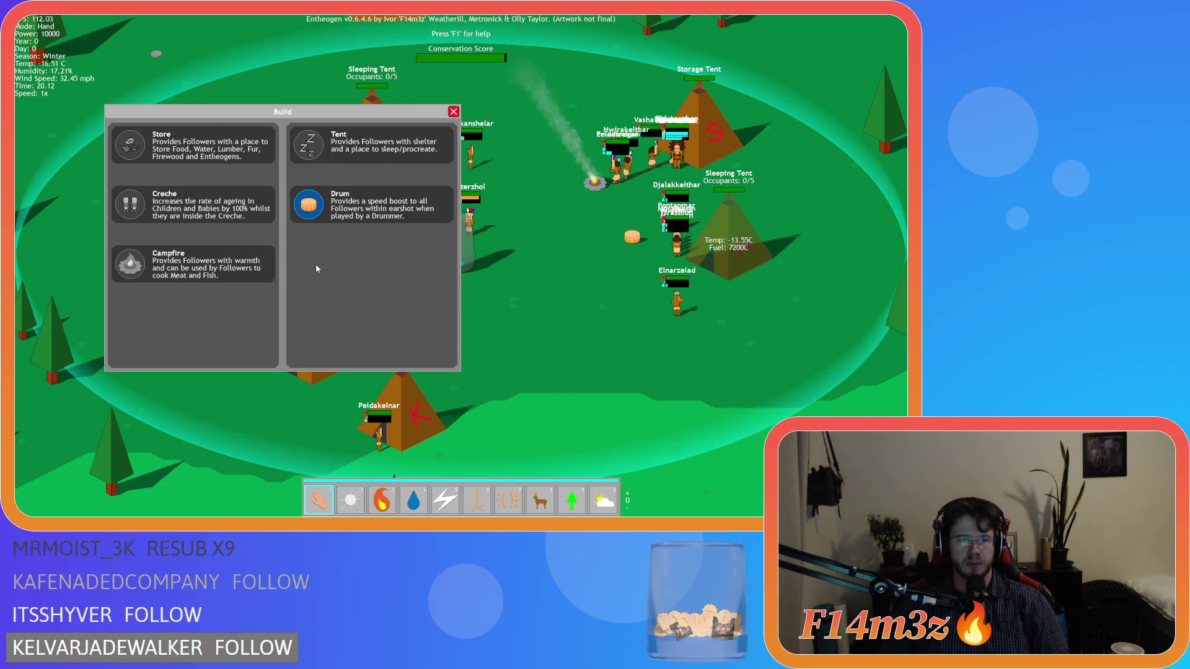
key(b)
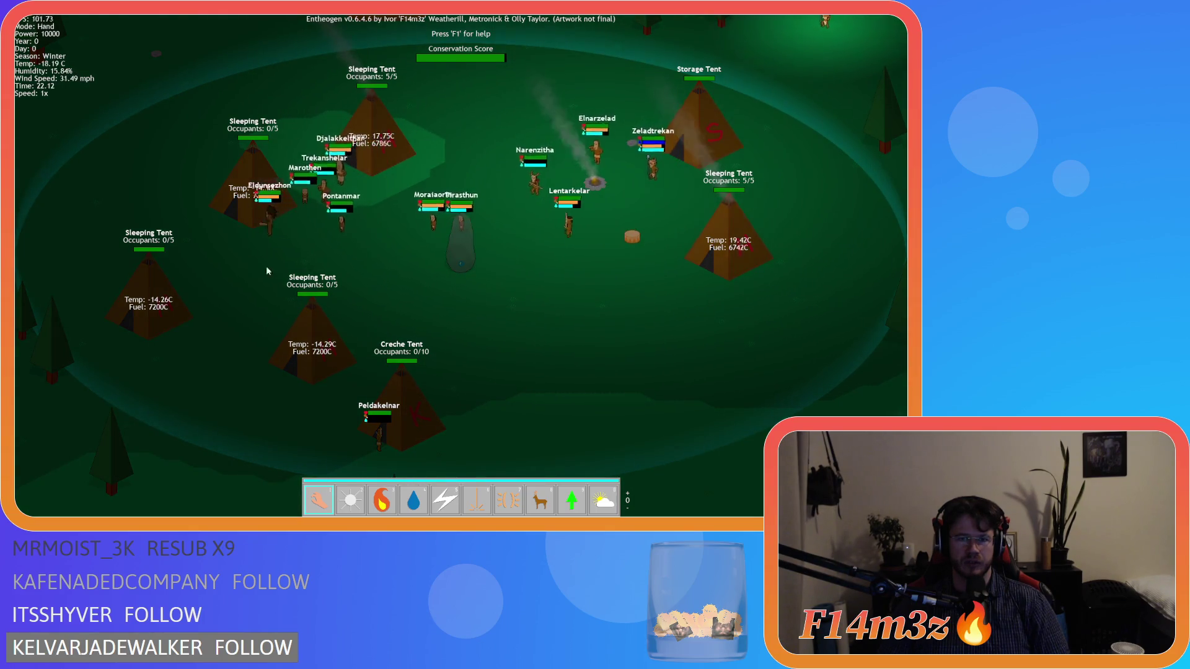
Step: Open the Tribe overview, select every gift role, browse a villager, and close it
key(a)
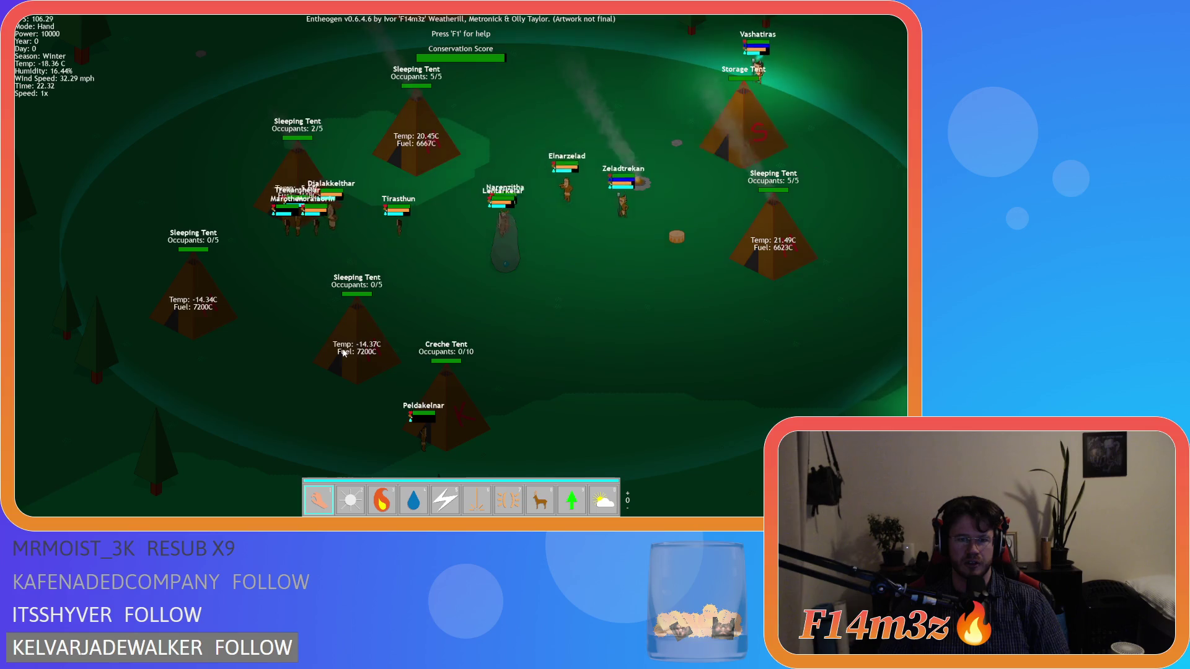
key(Tab)
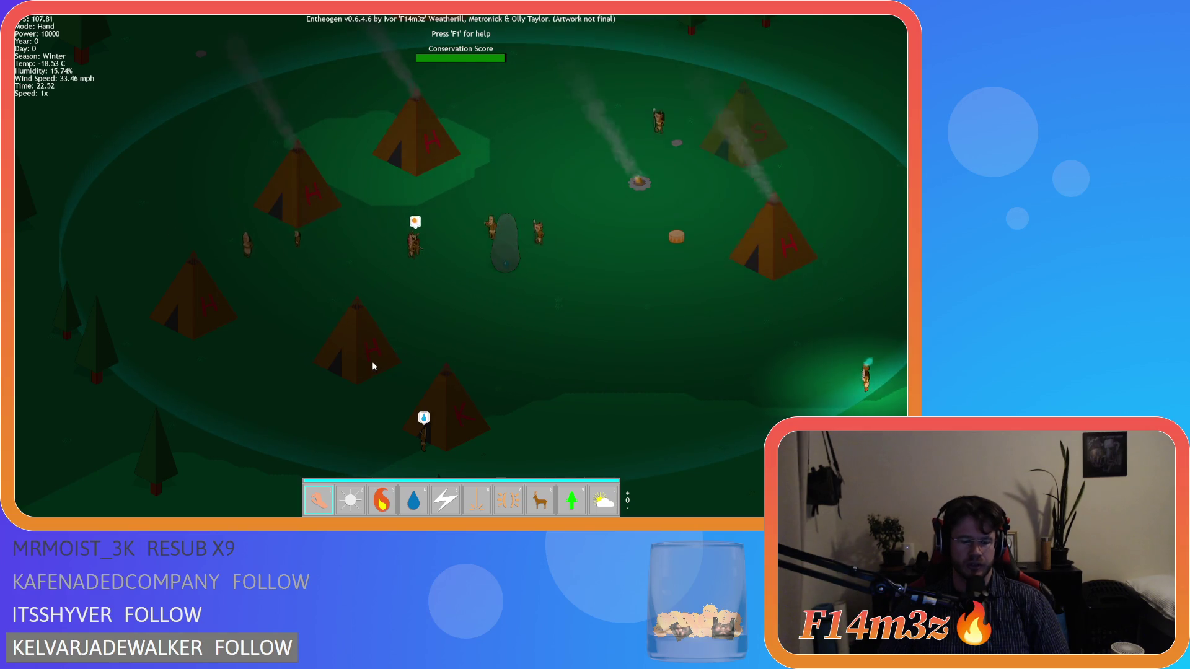
click(372, 361)
key(Escape)
key(w)
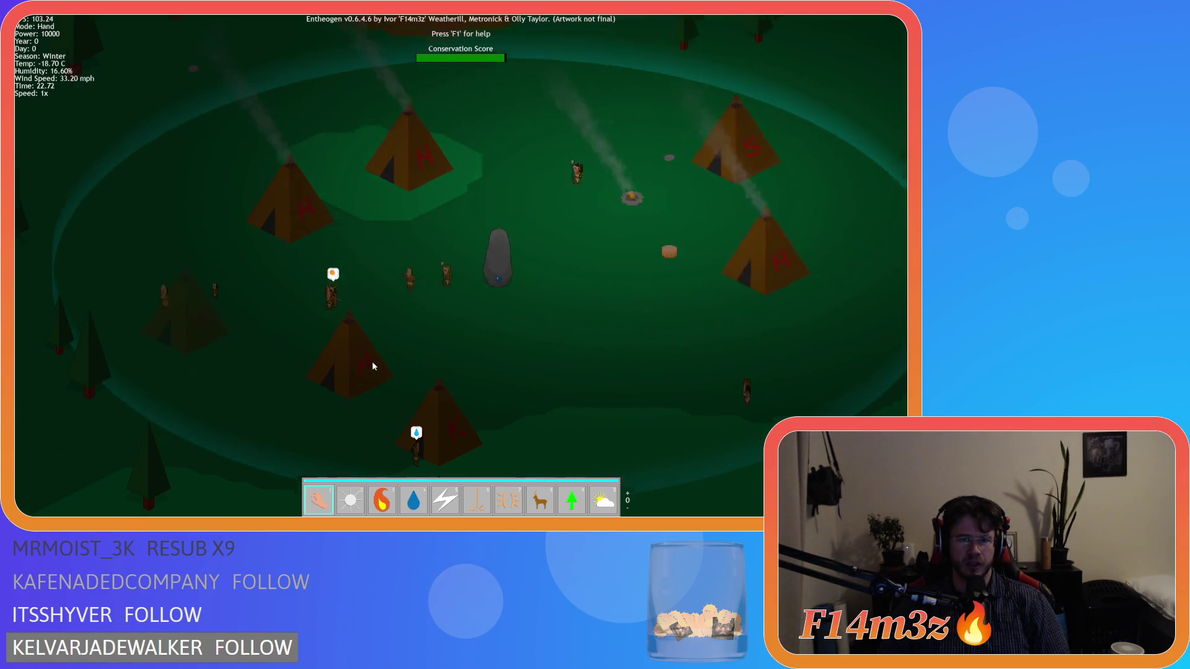
click(371, 360)
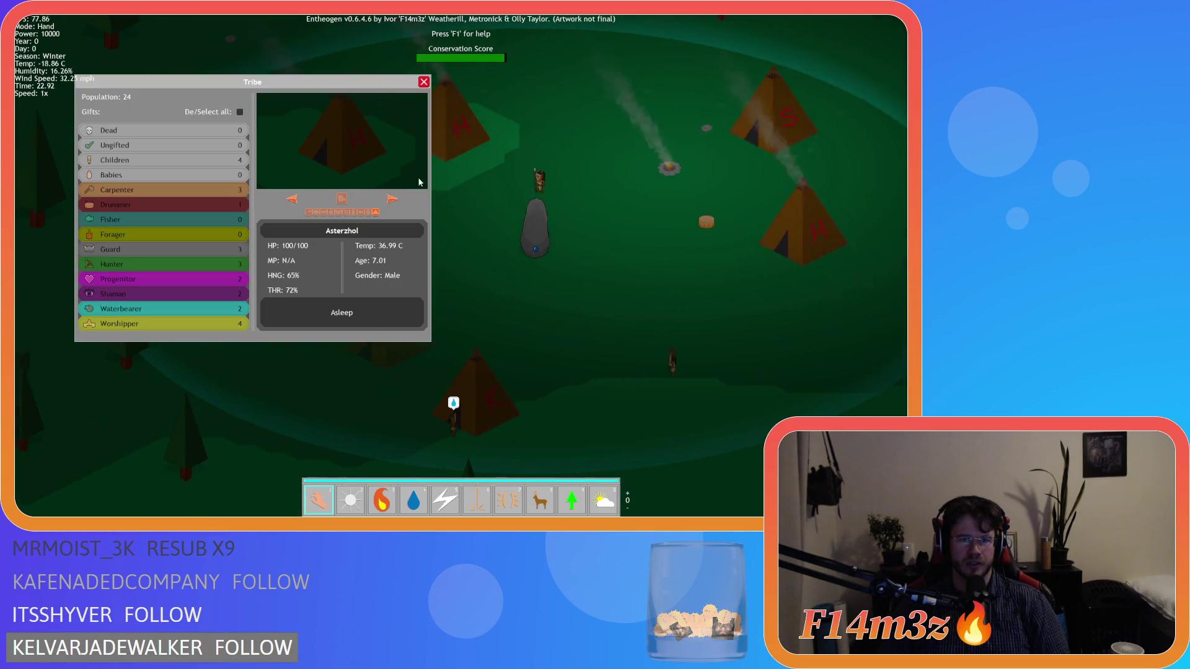
key(a)
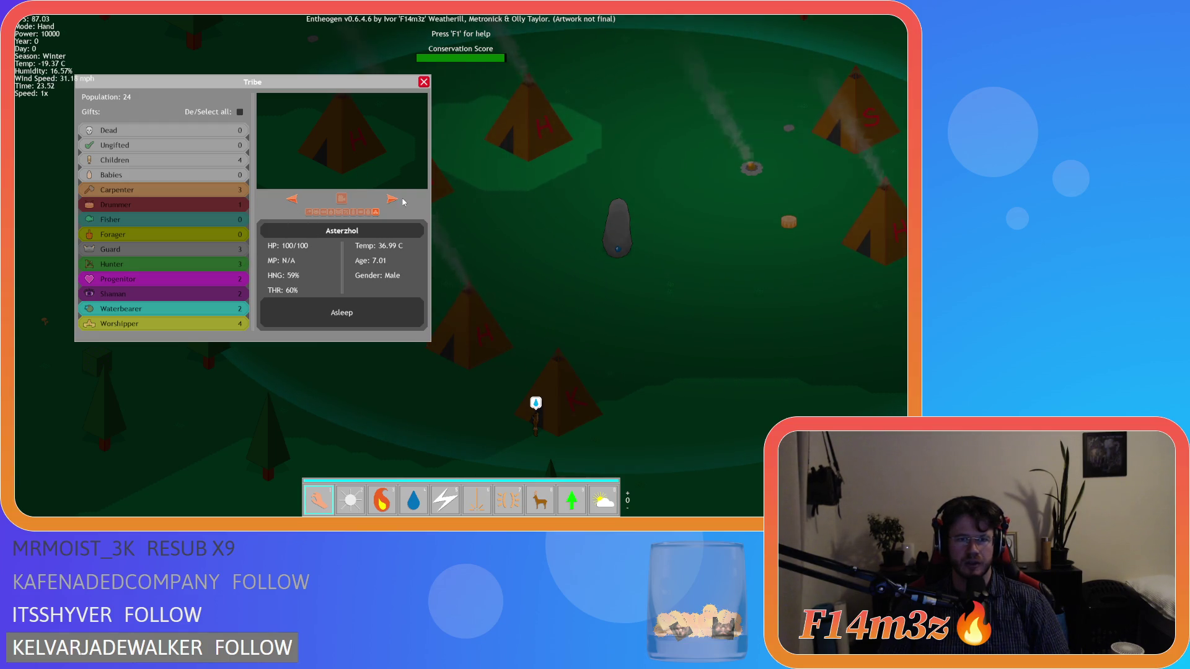
click(240, 112)
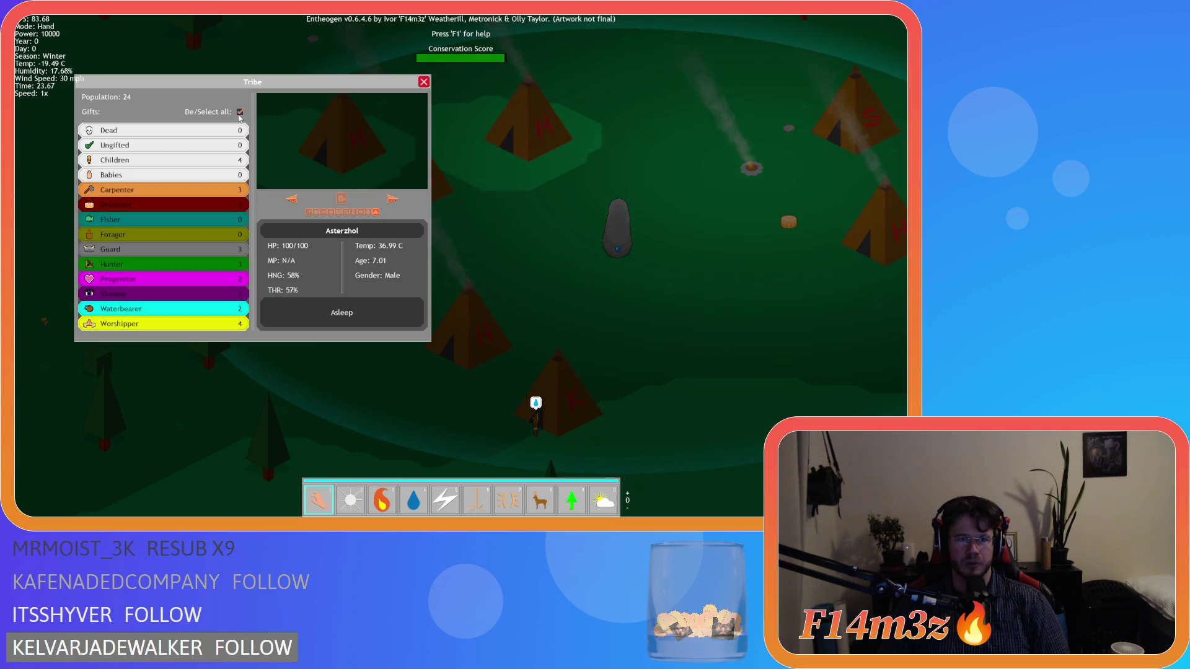
click(394, 201)
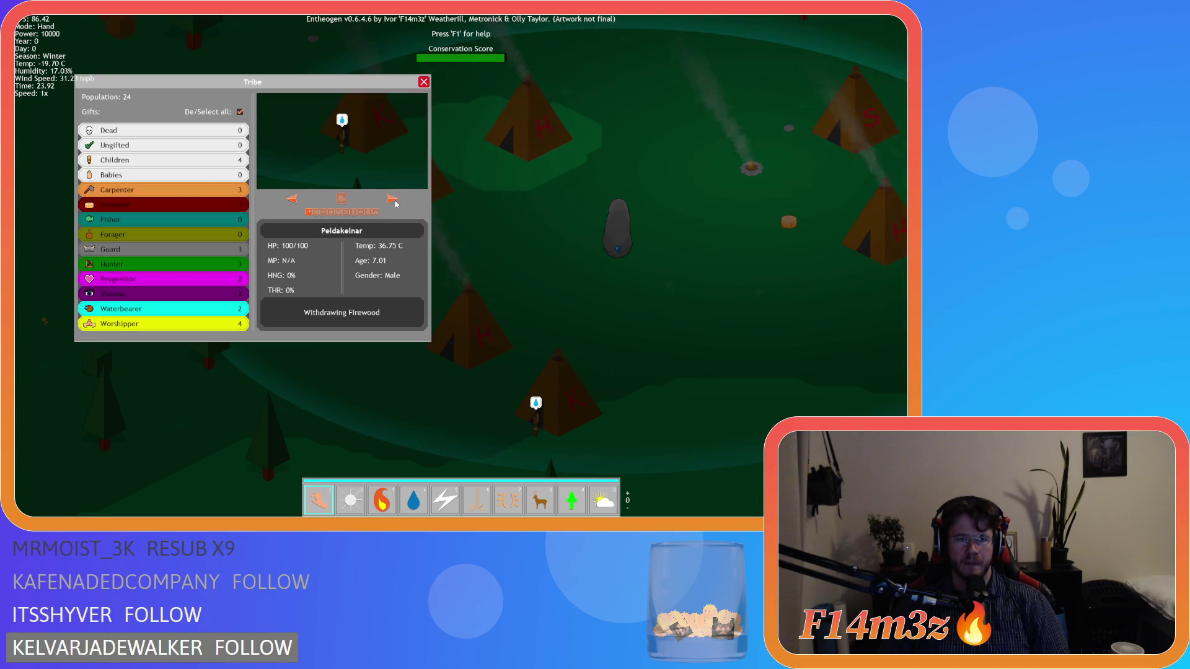
click(424, 82)
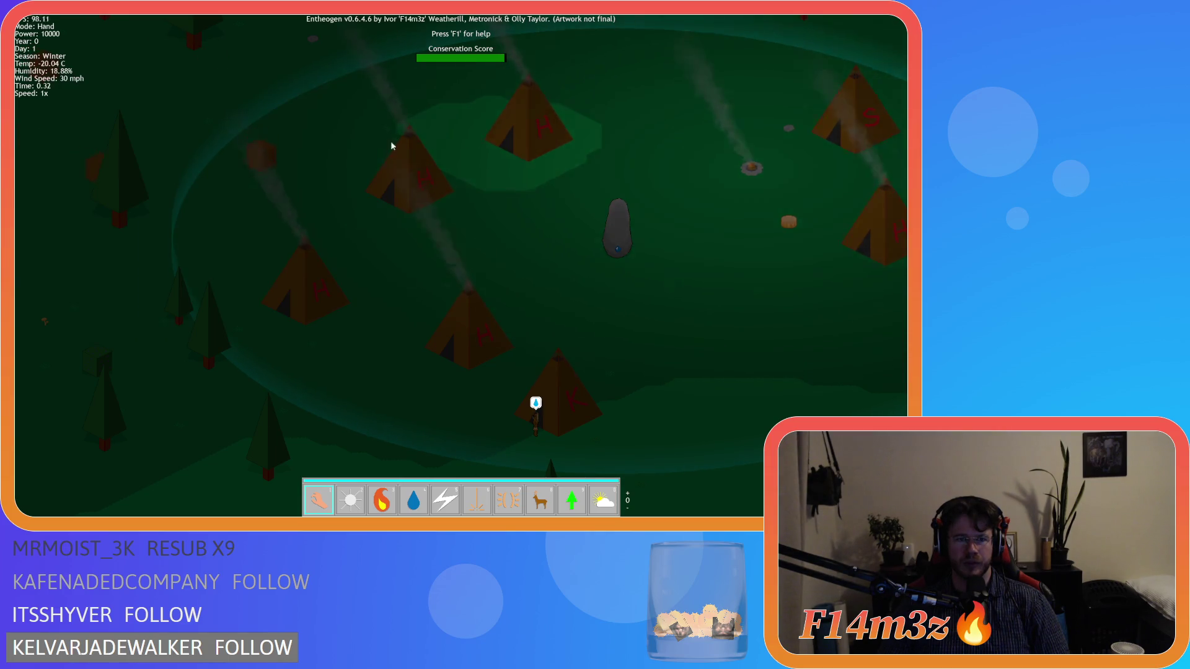
Step: Peek at the F1 help, then reopen and close the Tribe panel while panning the village
key(w)
key(d)
key(F1)
key(F1)
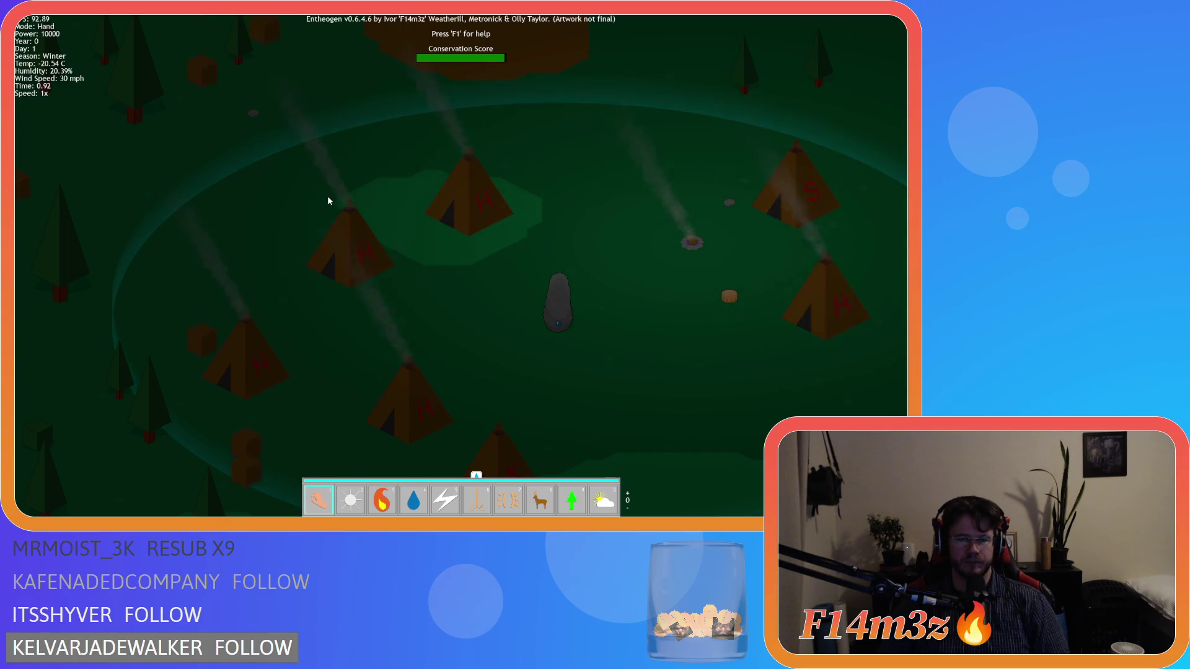
click(327, 200)
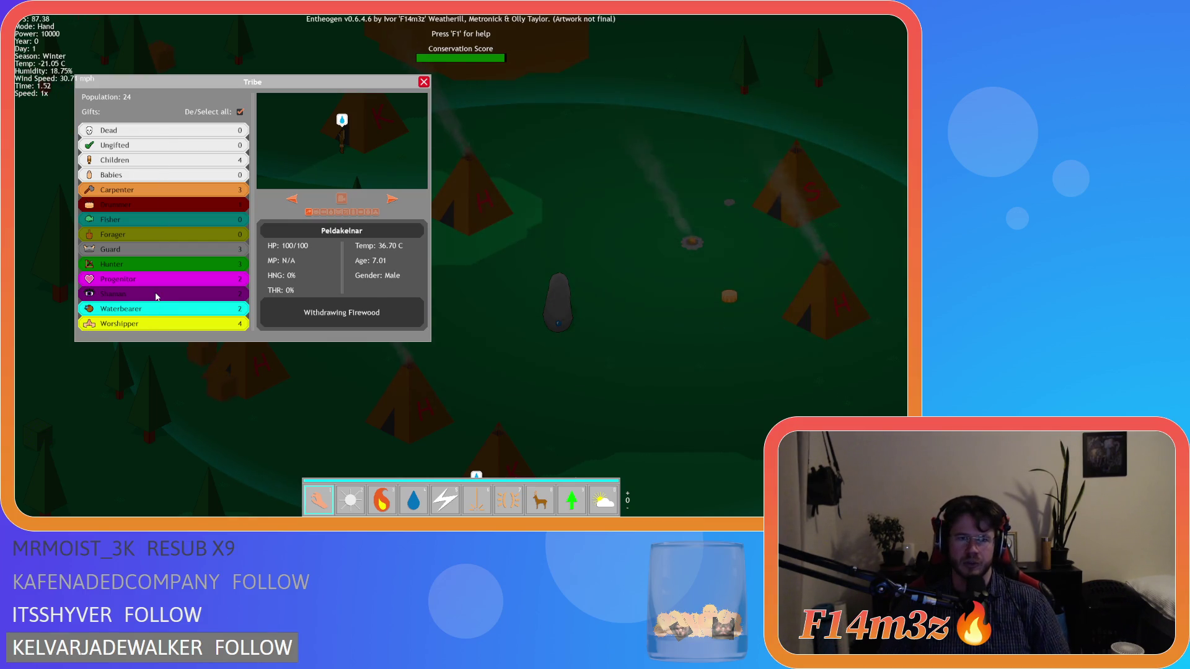
key(d)
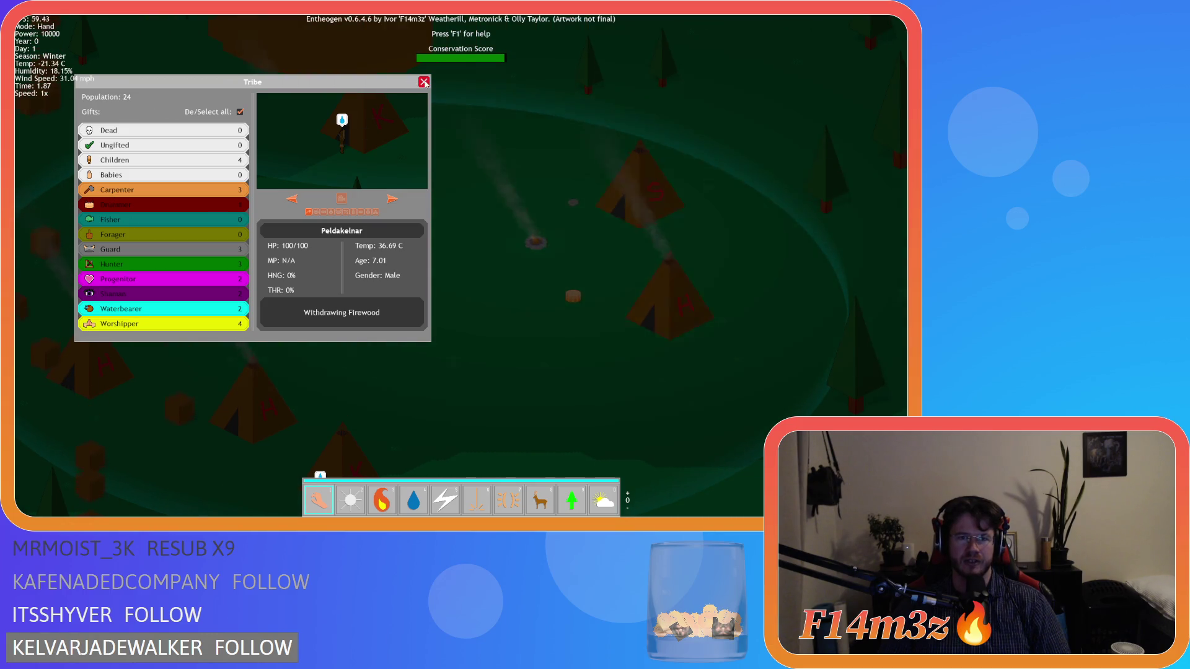
click(424, 82)
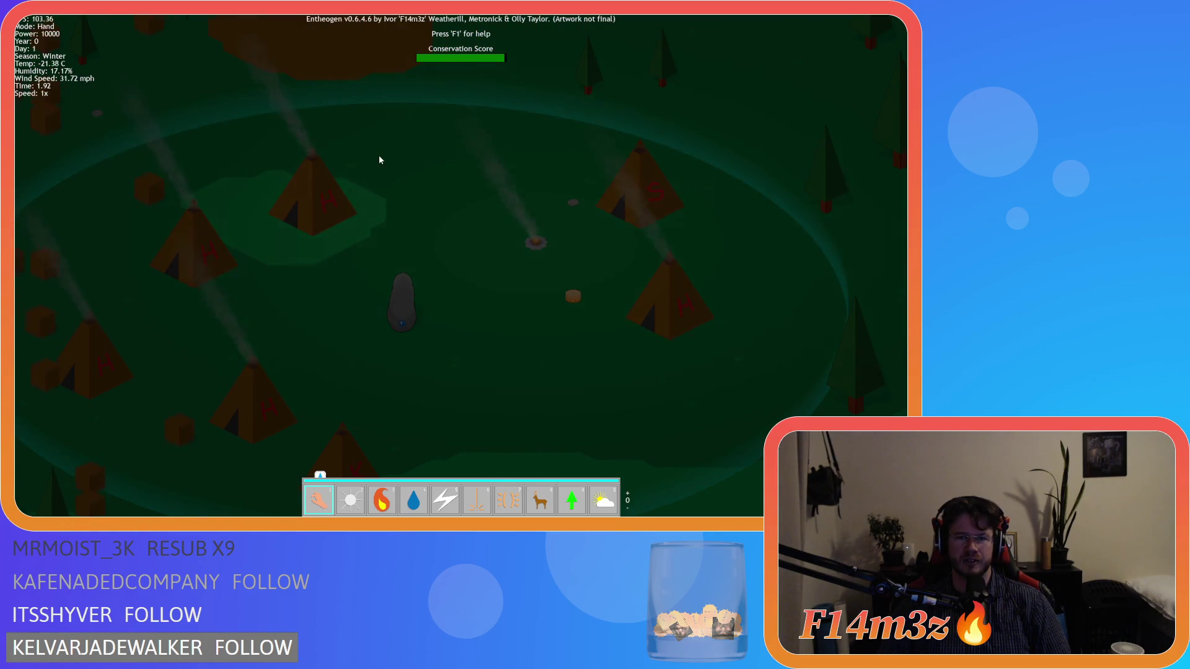
key(a)
key(s)
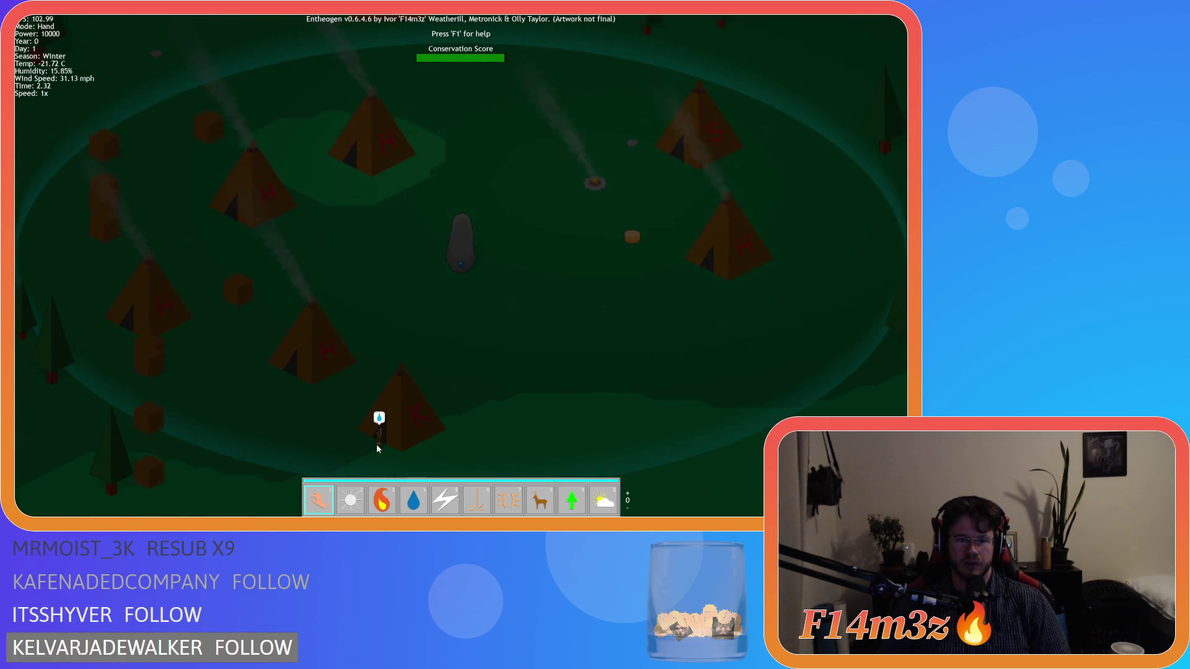
Step: Open Peldakelnar's details and show the tents' occupancy and fuel labels
click(376, 444)
key(a)
key(a)
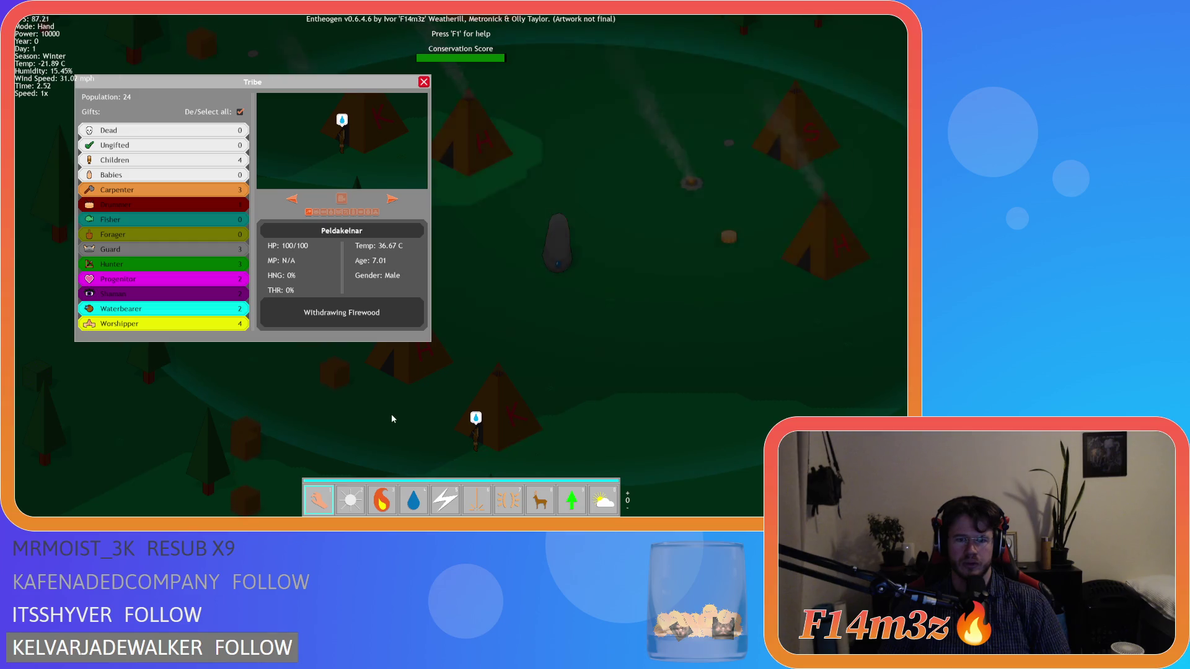
key(s)
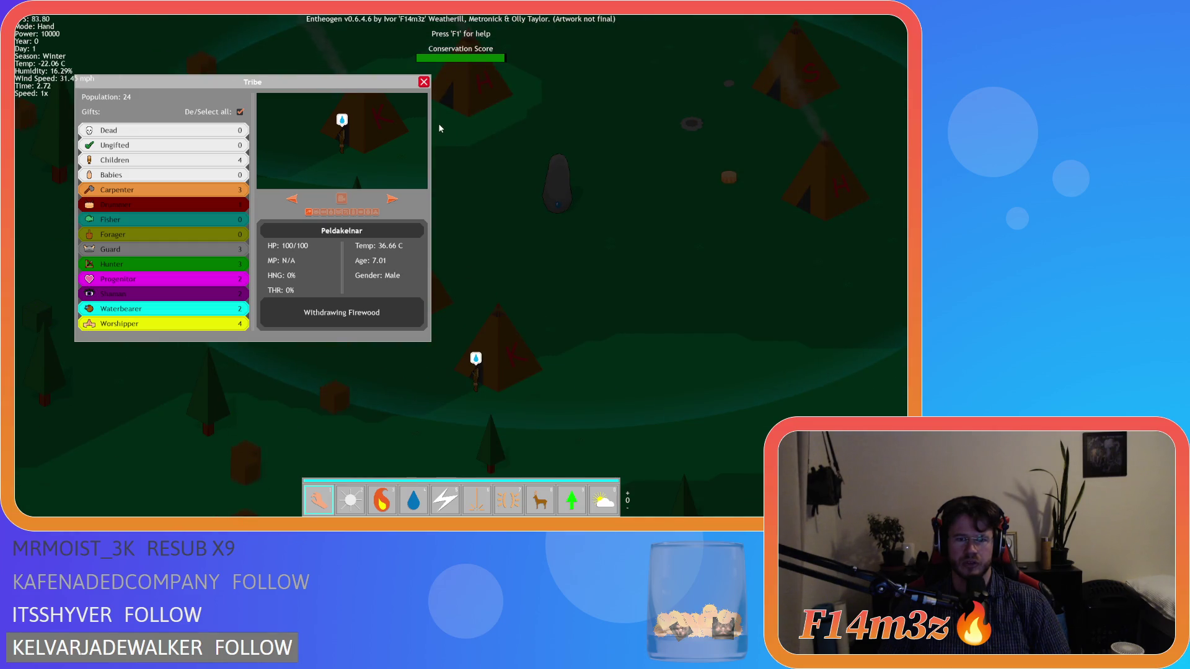
key(d)
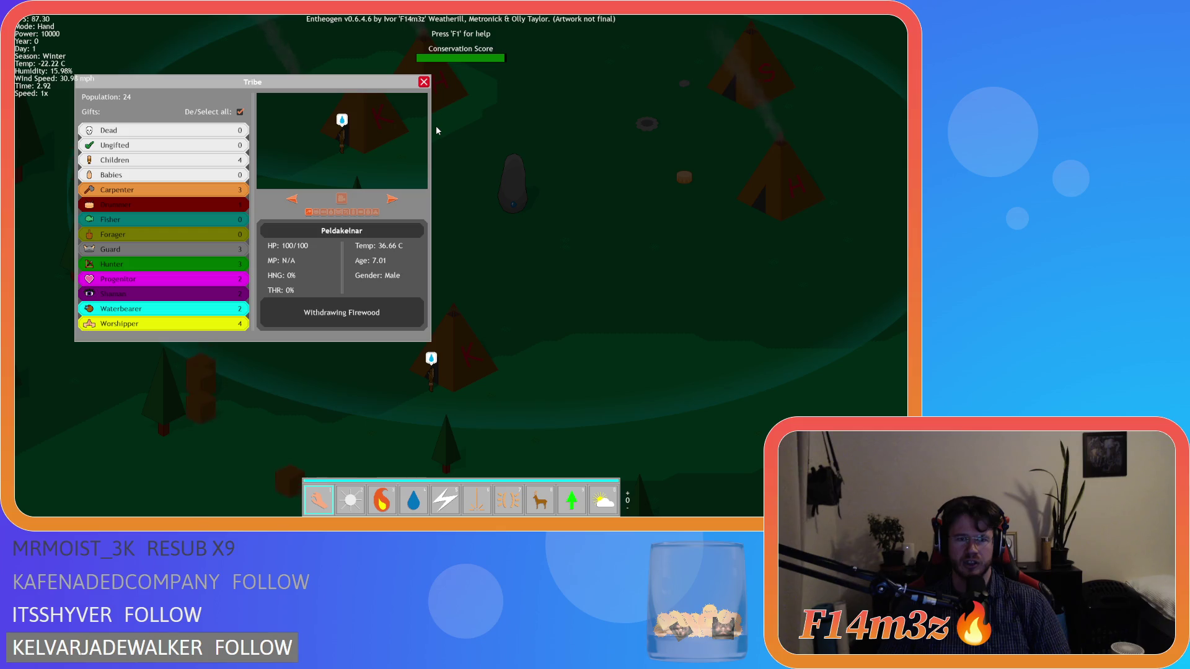
key(s)
key(a)
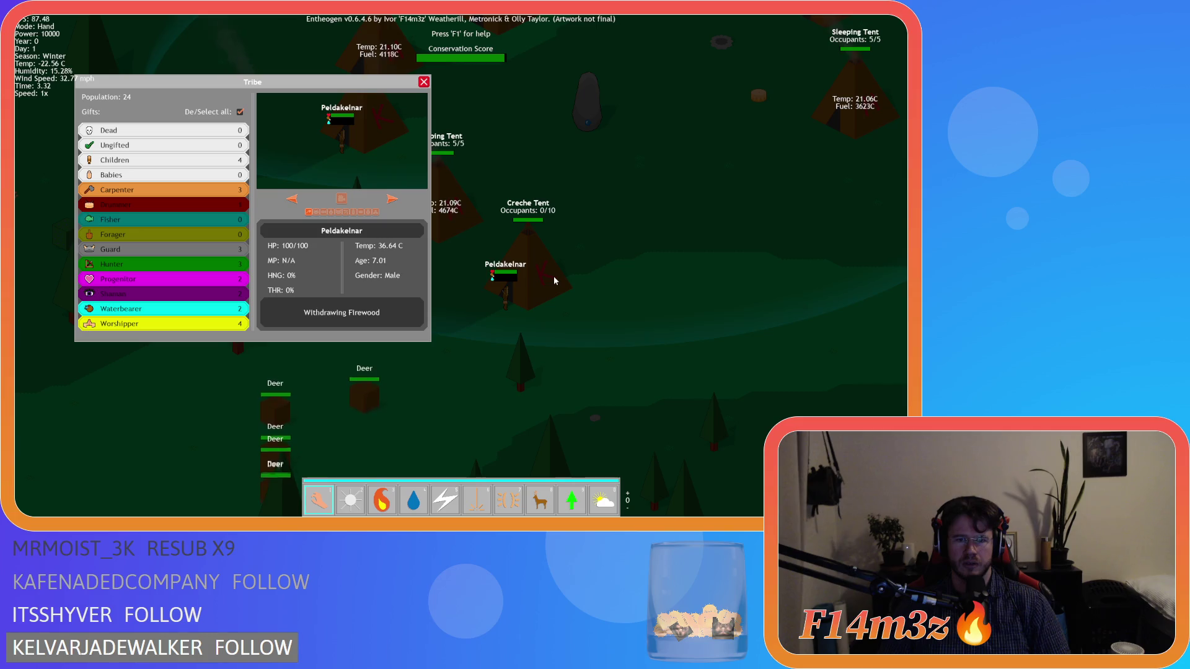
key(w)
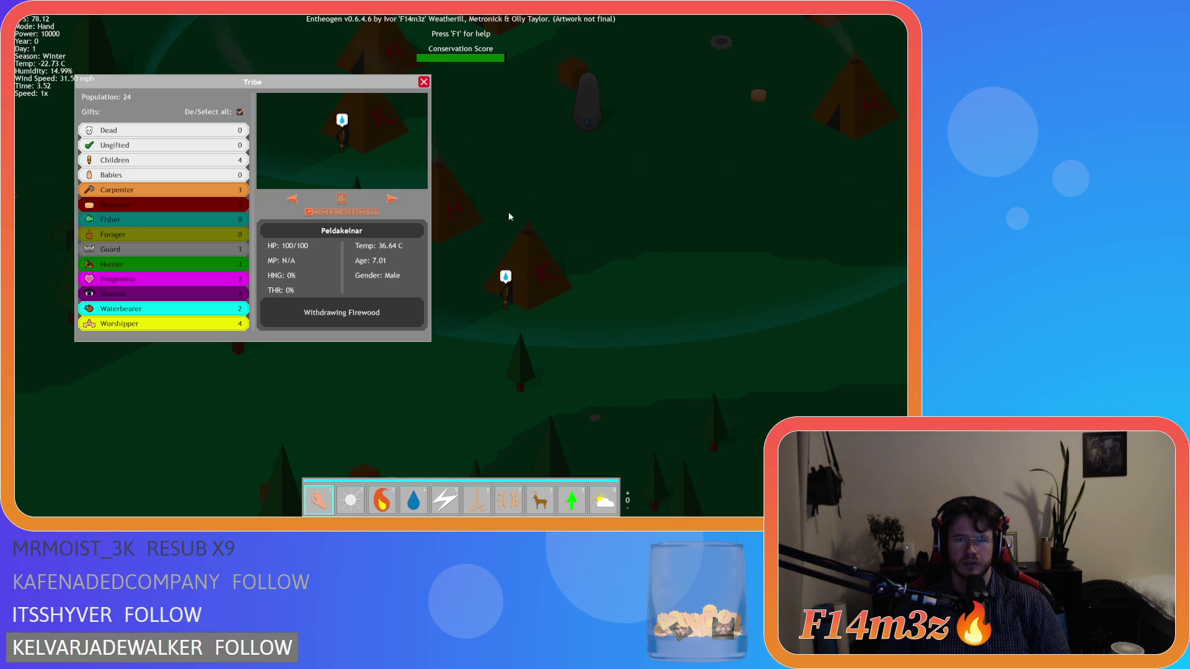
key(d)
Step: Reopen Peldakelnar's details near their tent and bring up the storage and tribe inventory
click(424, 82)
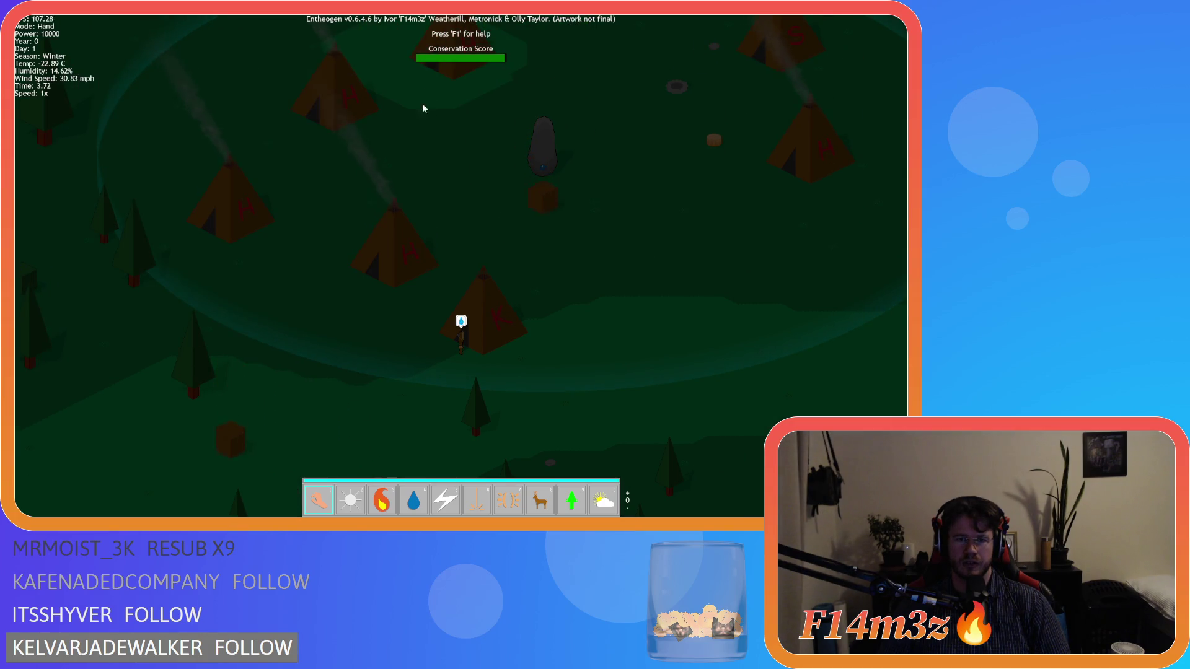
key(s)
click(457, 272)
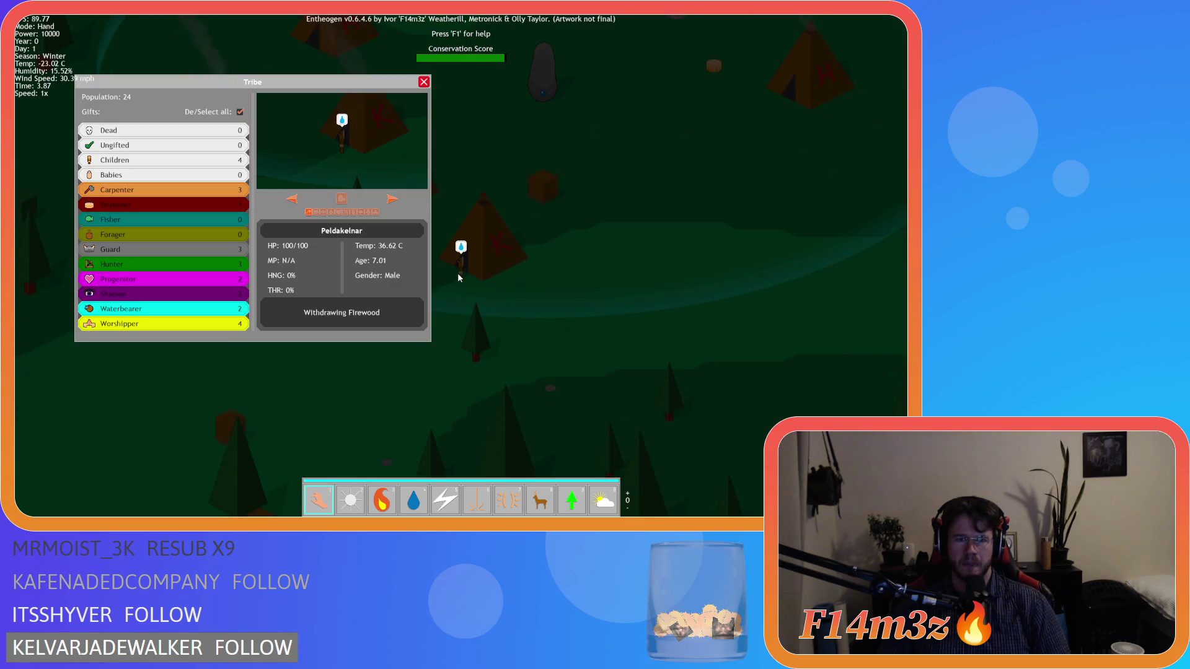
key(a)
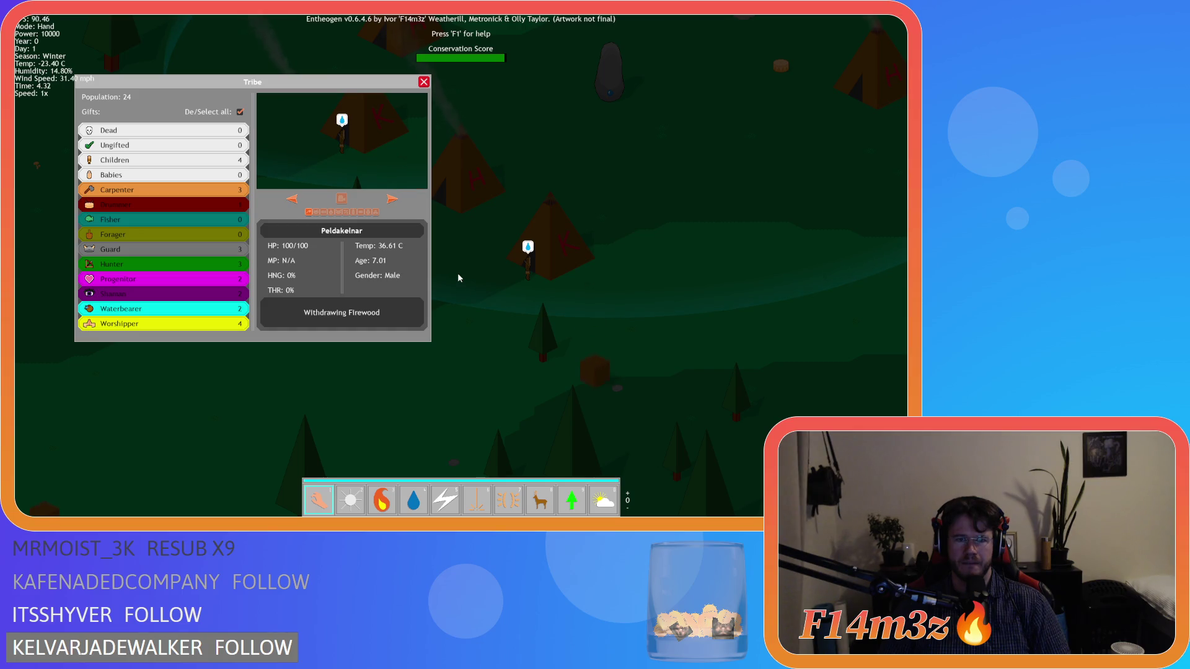
scroll(460, 278, up, 3)
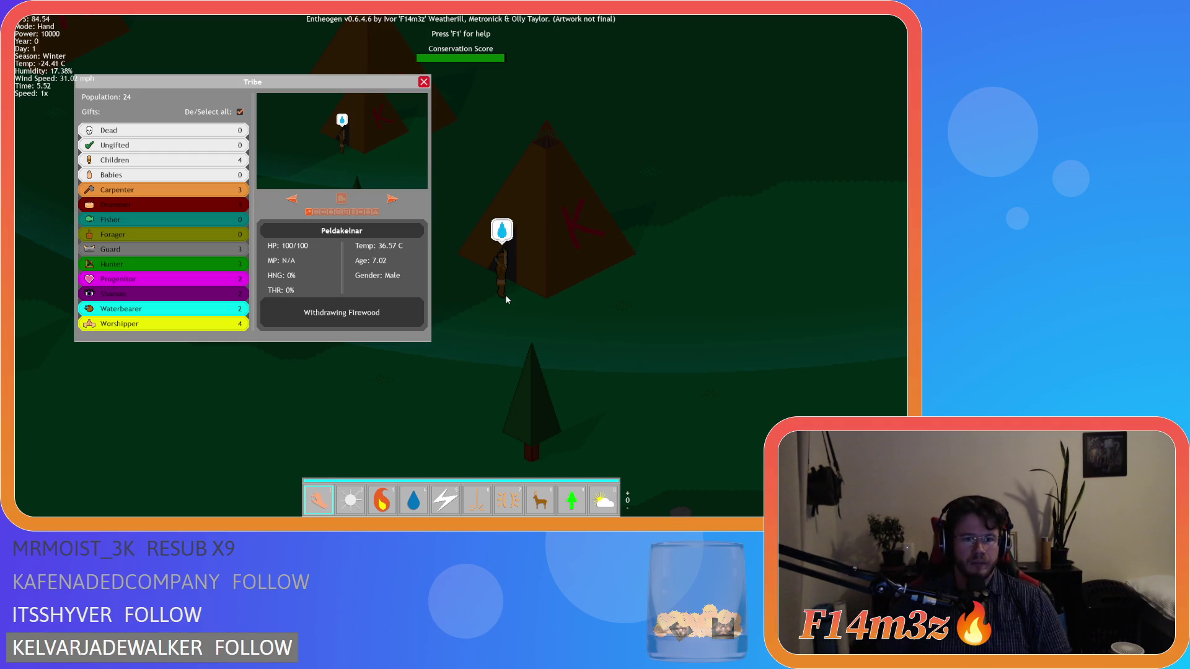
key(a)
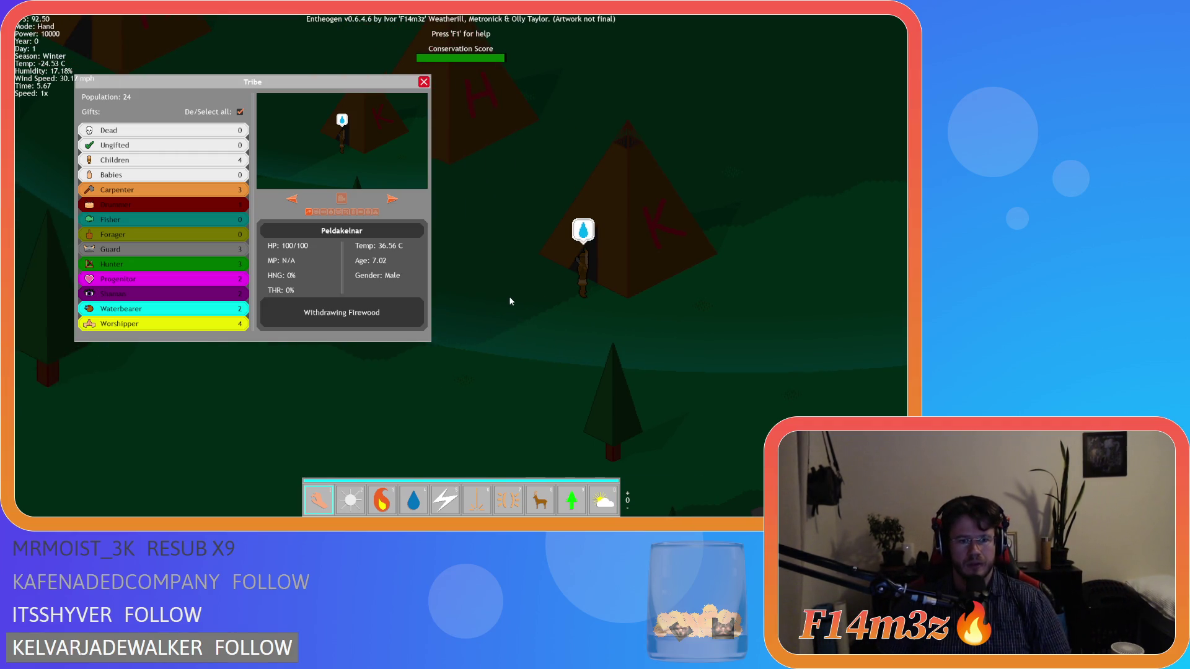
key(i)
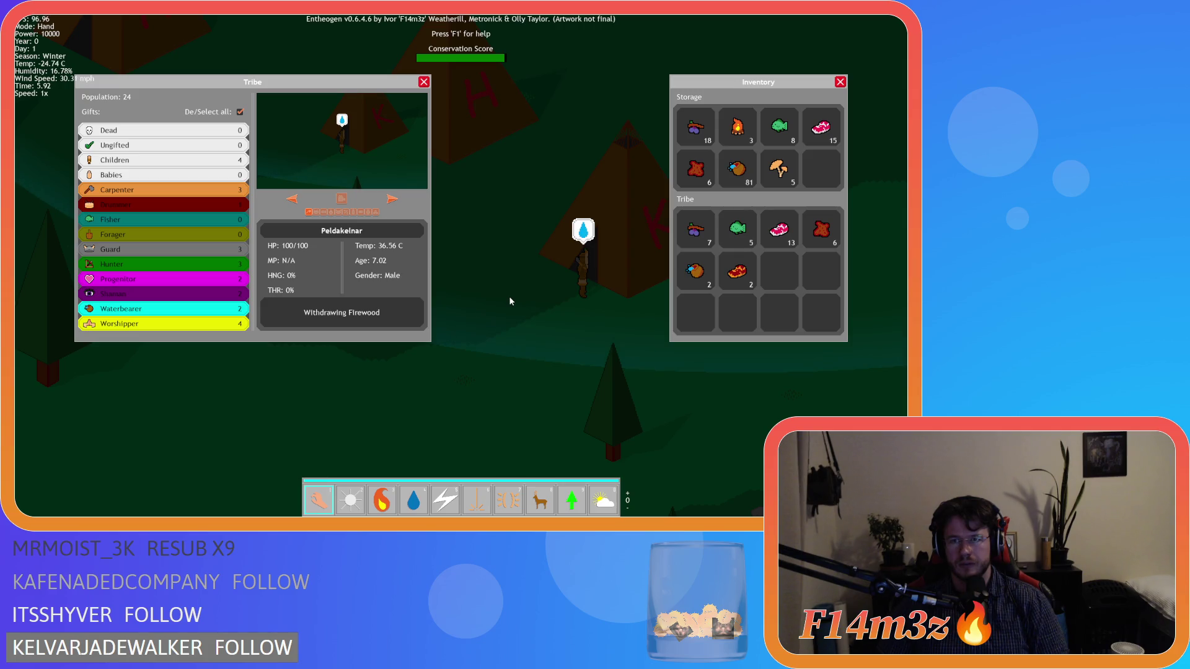
Step: Close the inventory and Tribe panel, then pan across the village, briefly checking a villager's details
key(i)
scroll(510, 301, down, 5)
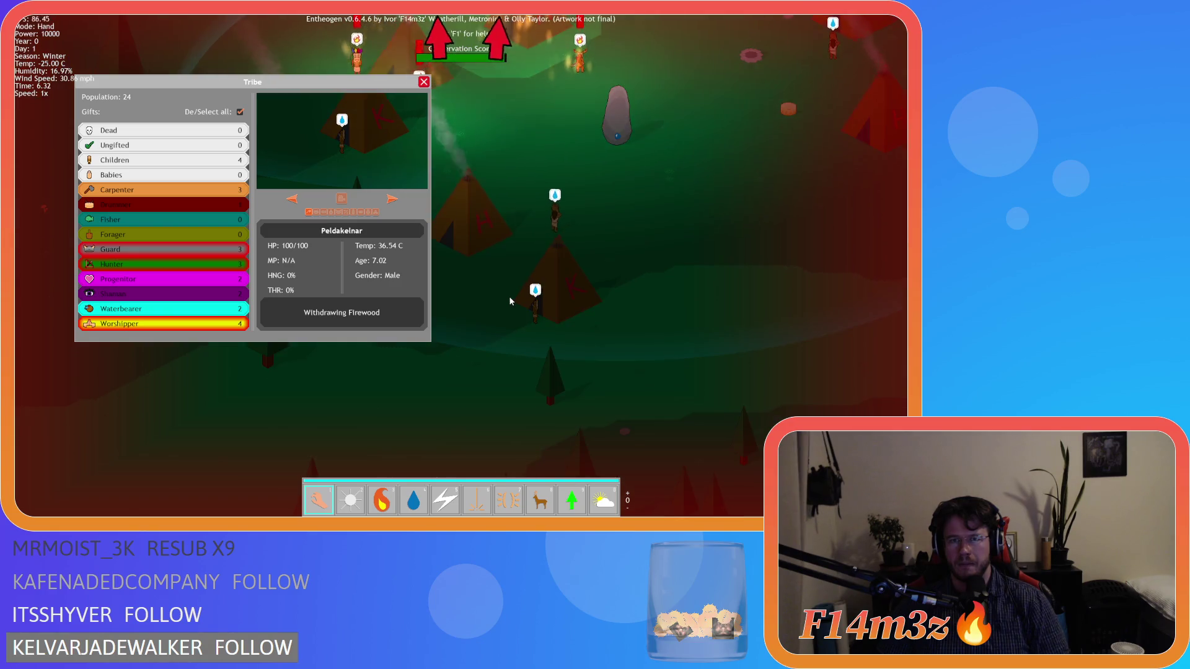
scroll(510, 302, down, 2)
key(t)
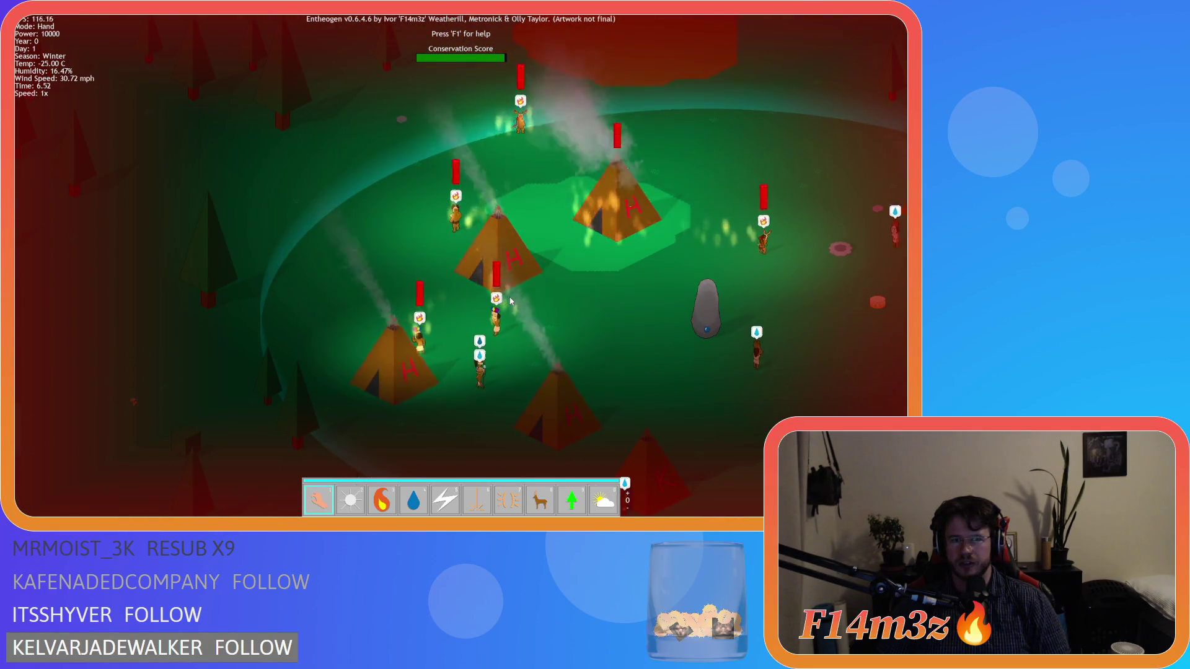
key(s)
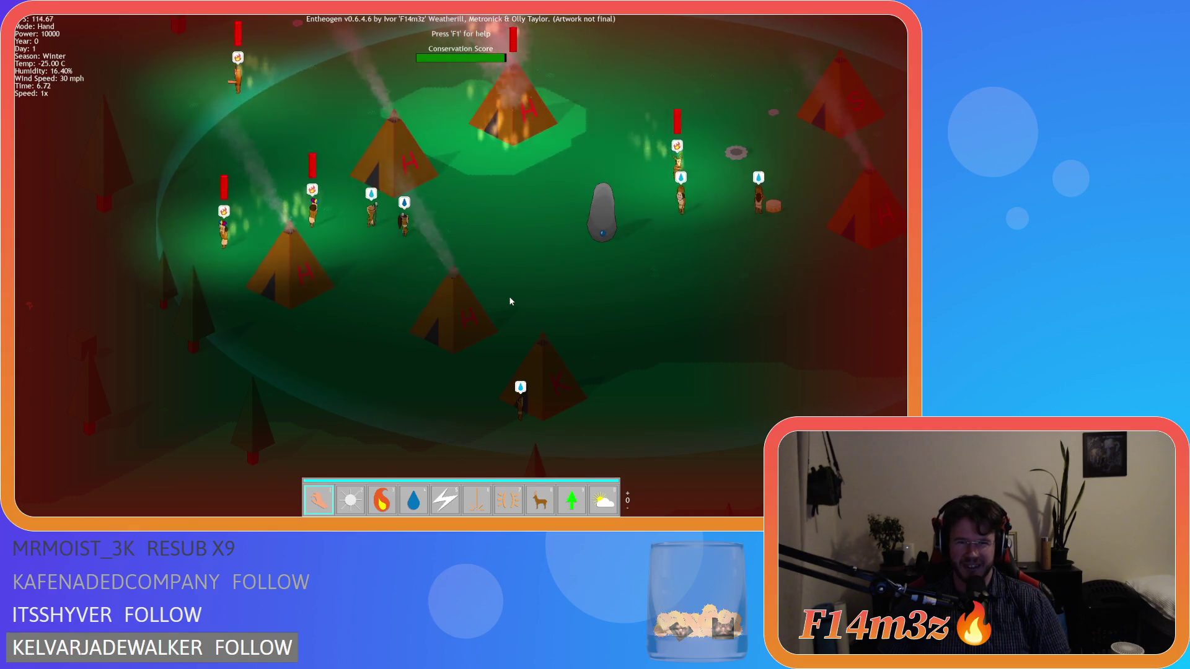
key(w)
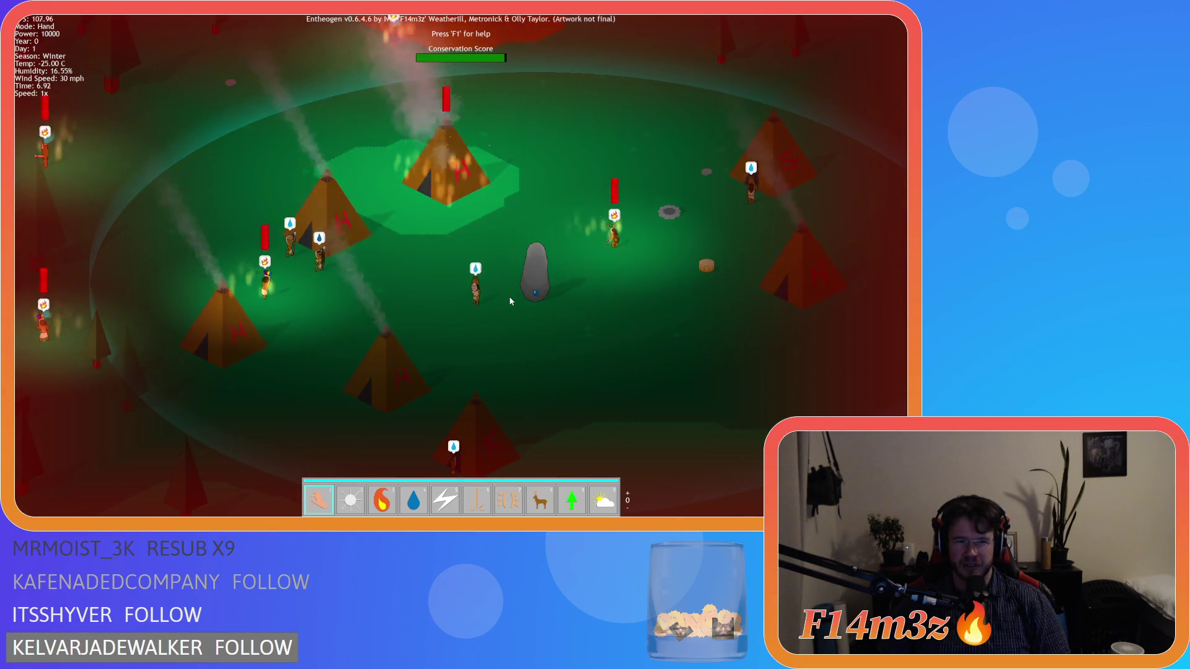
key(a)
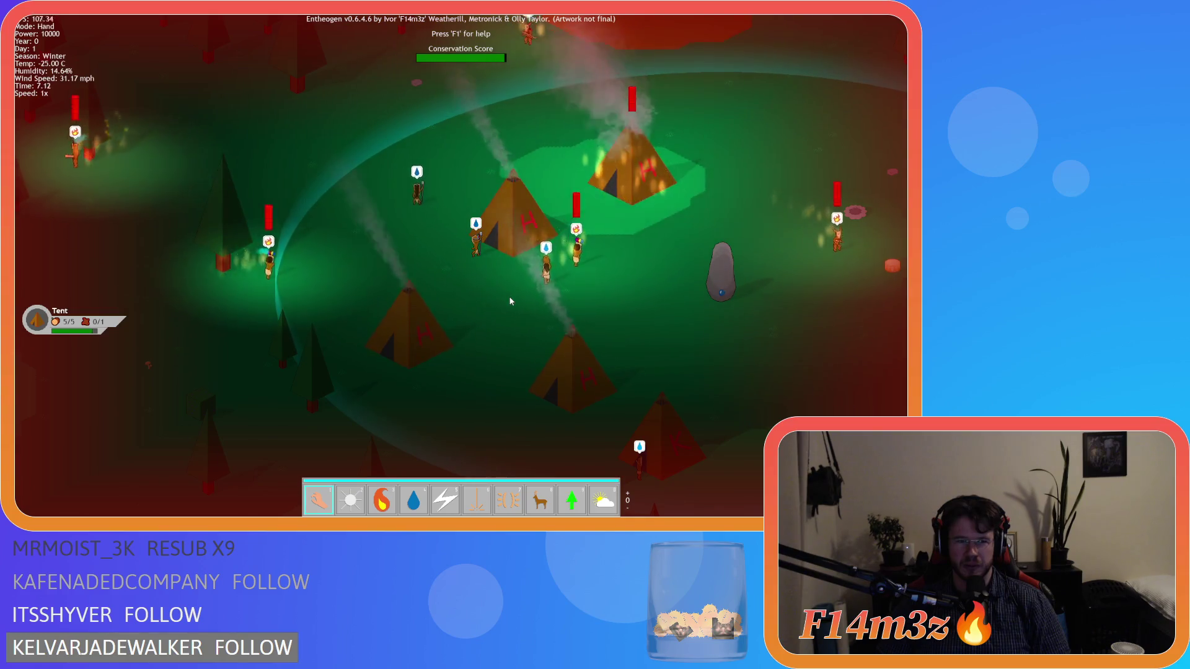
key(s)
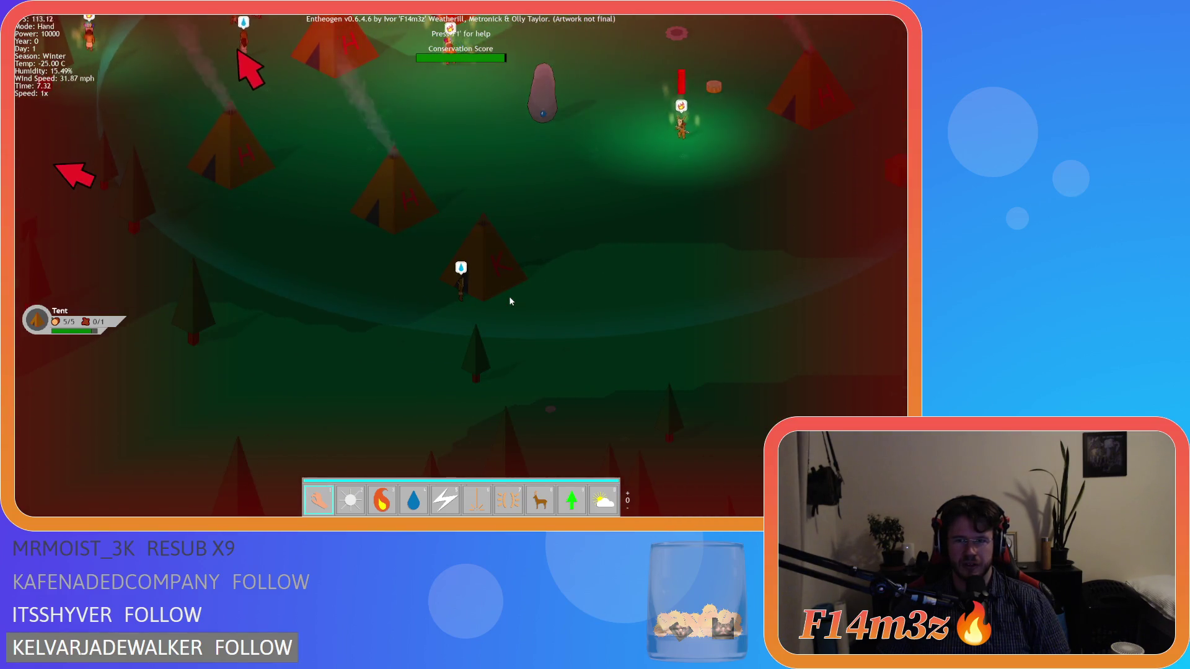
scroll(511, 302, up, 5)
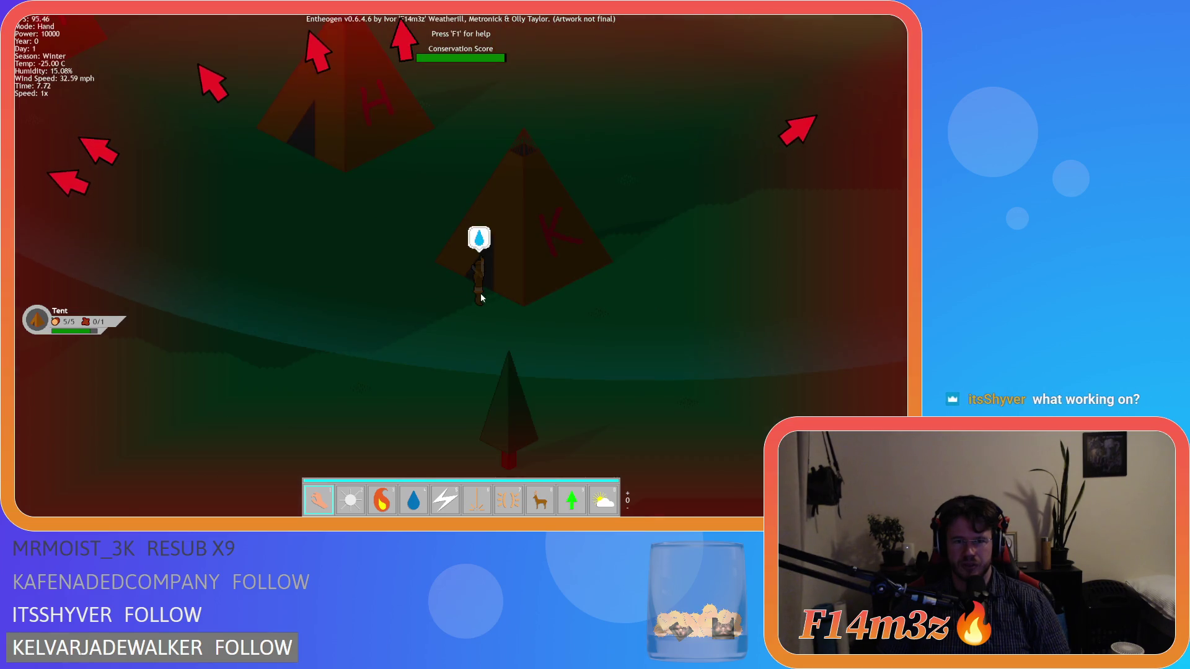
click(479, 297)
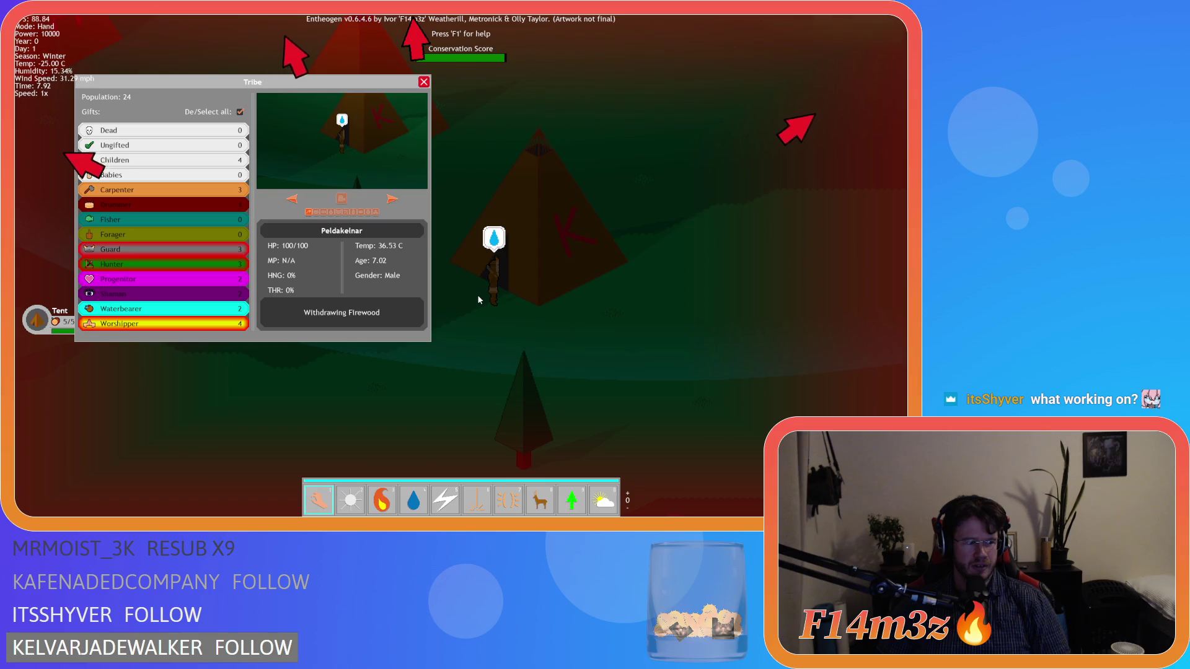
click(424, 82)
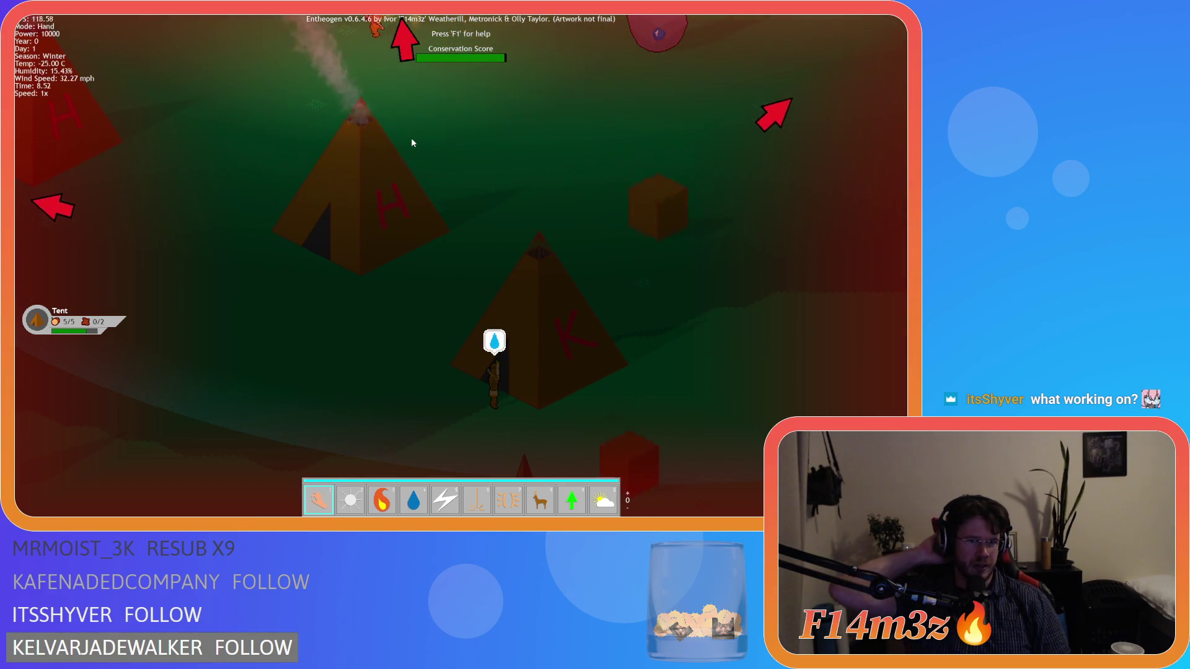
Step: Pan and zoom across the village toward the top tents and the burning tent
key(Up)
key(Left)
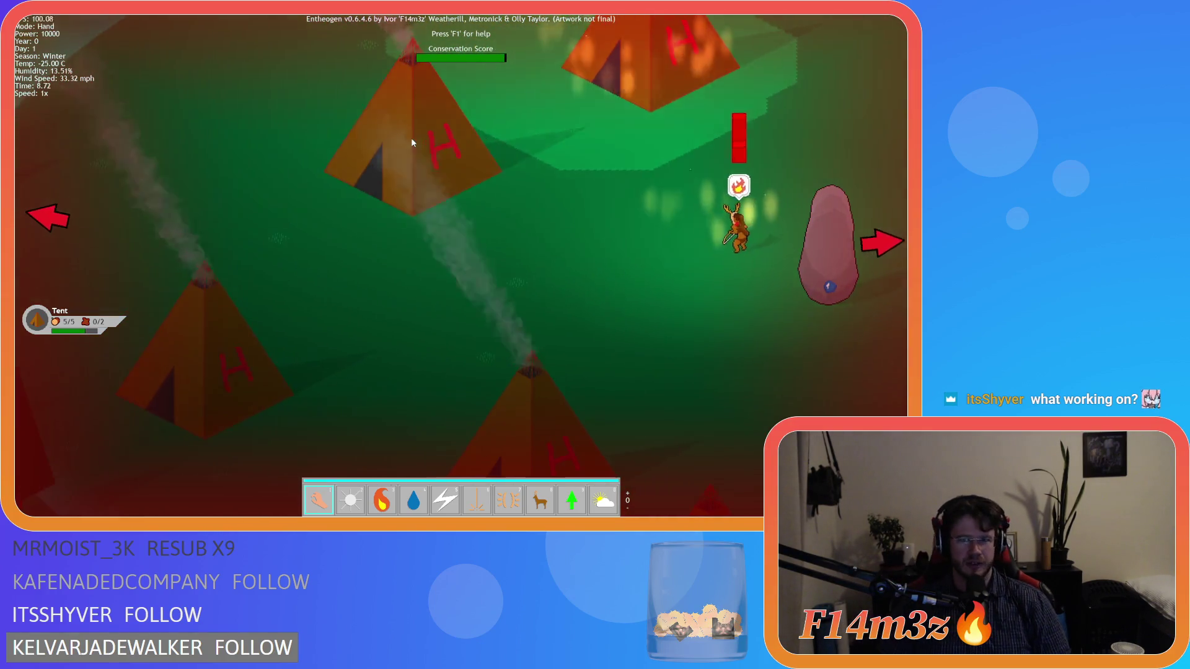
scroll(412, 143, down, 3)
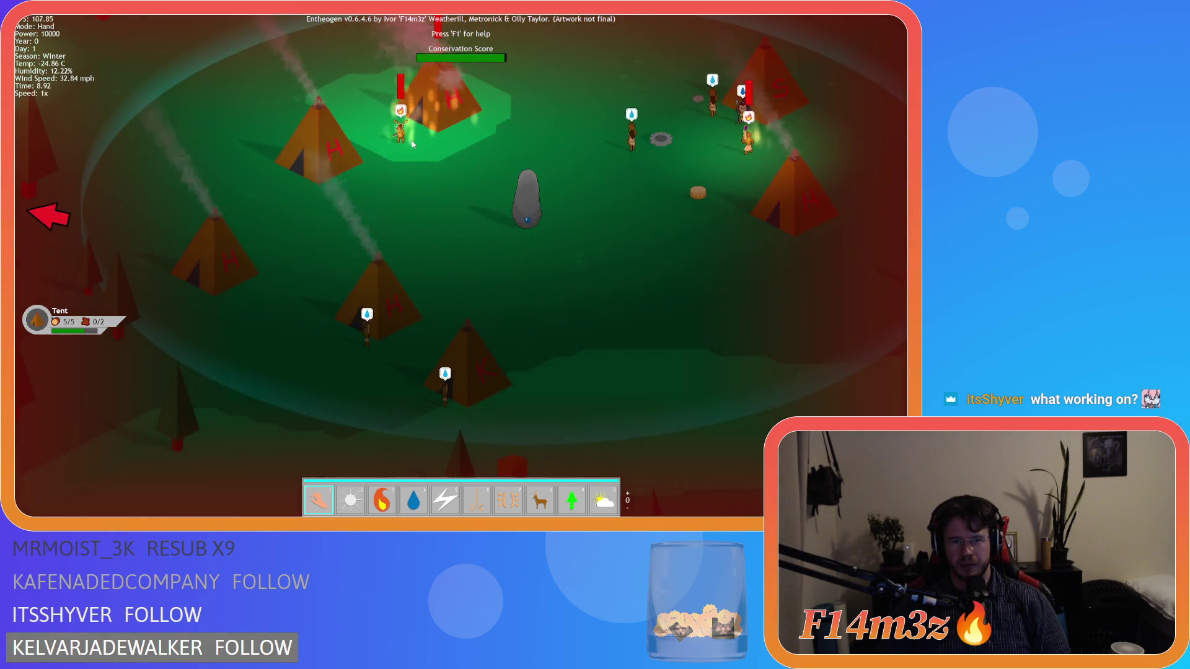
key(Right)
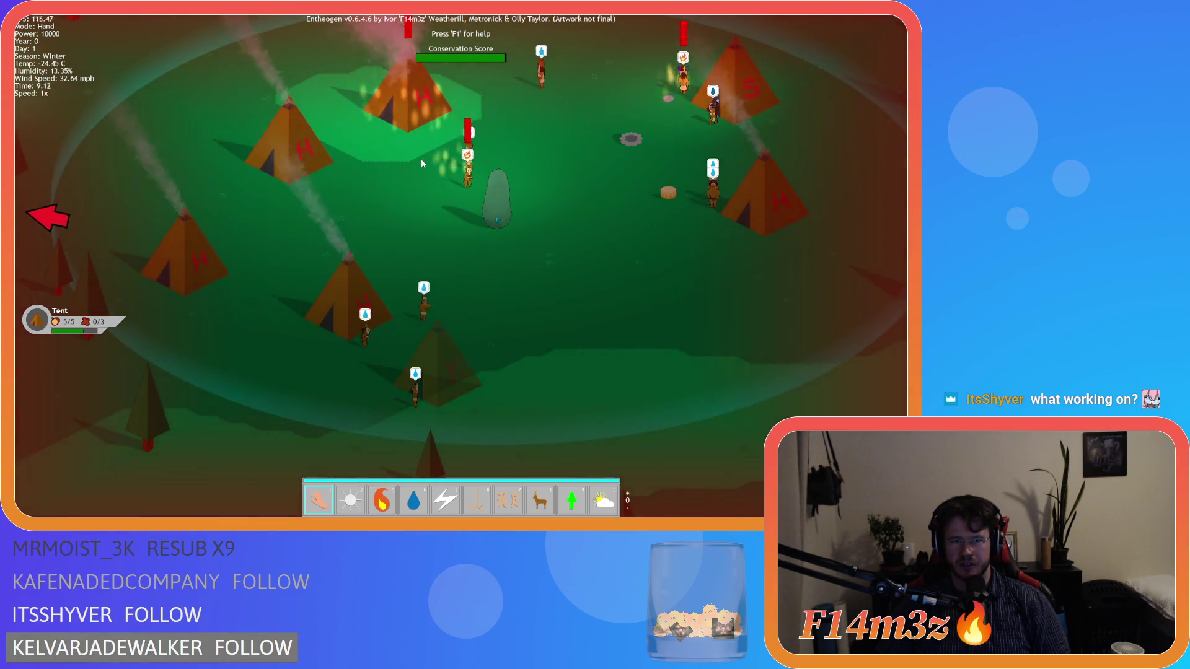
key(Up)
key(Right)
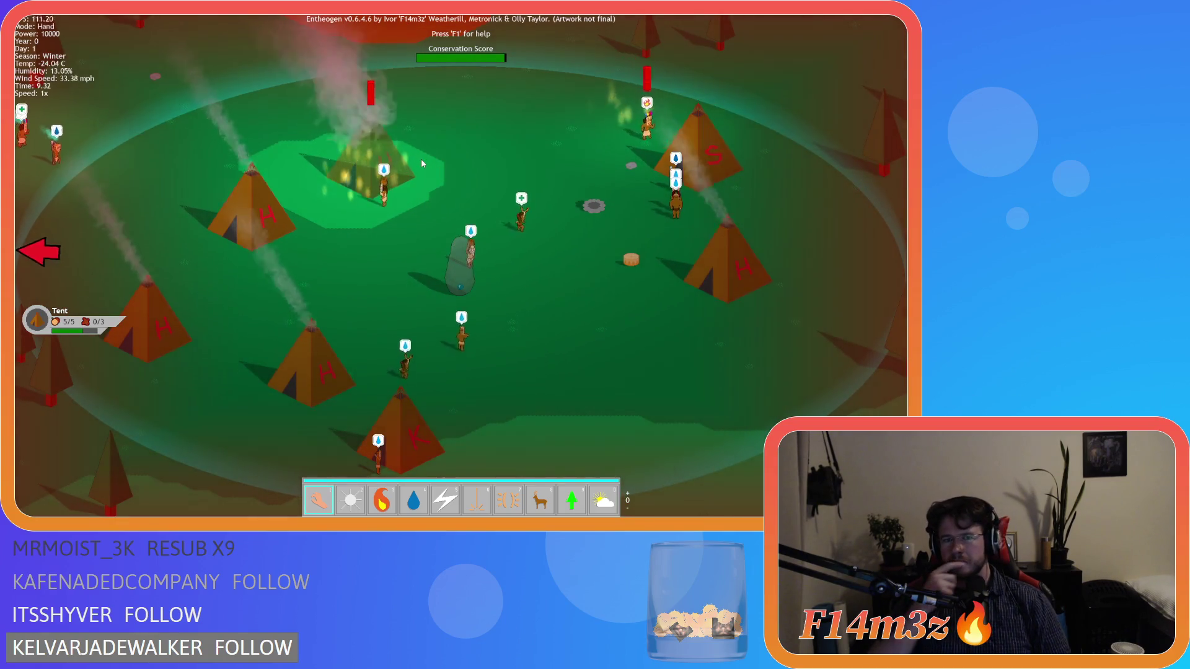
key(Left)
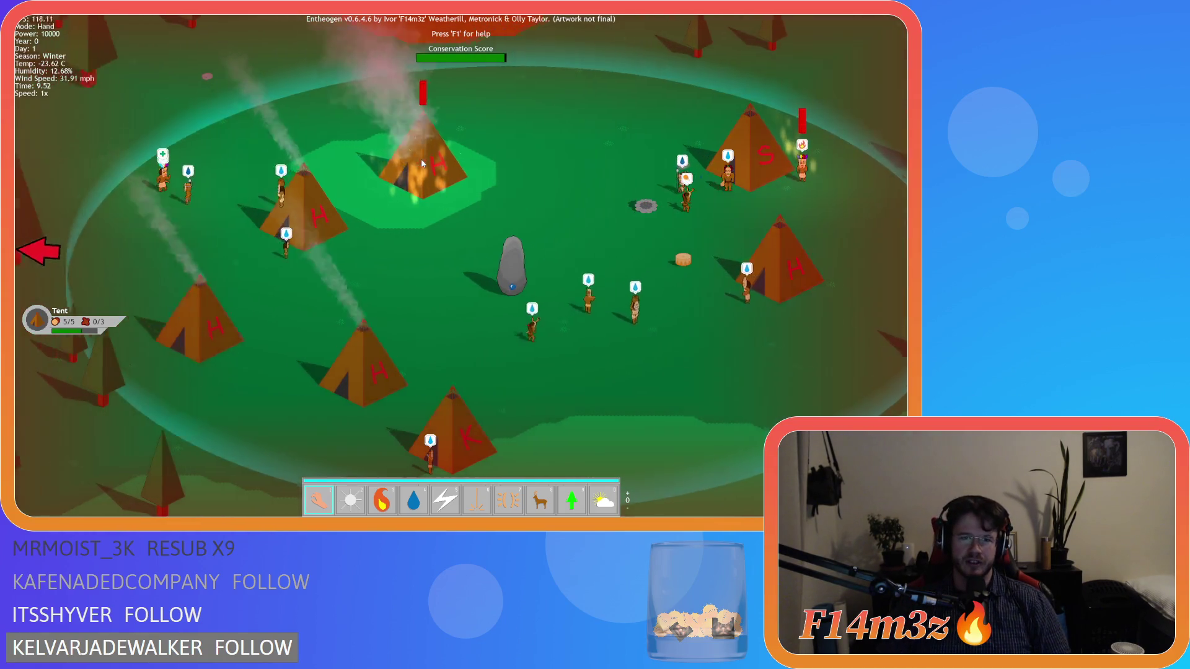
scroll(427, 219, up, 5)
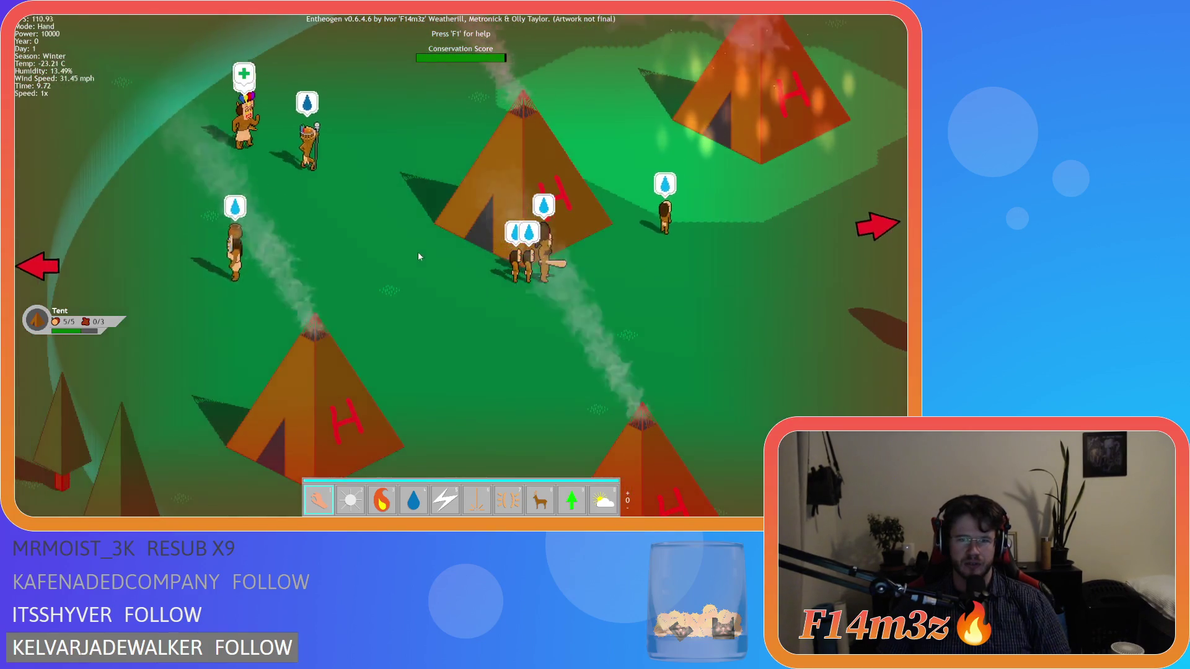
key(Up)
key(Right)
key(Down)
key(Up)
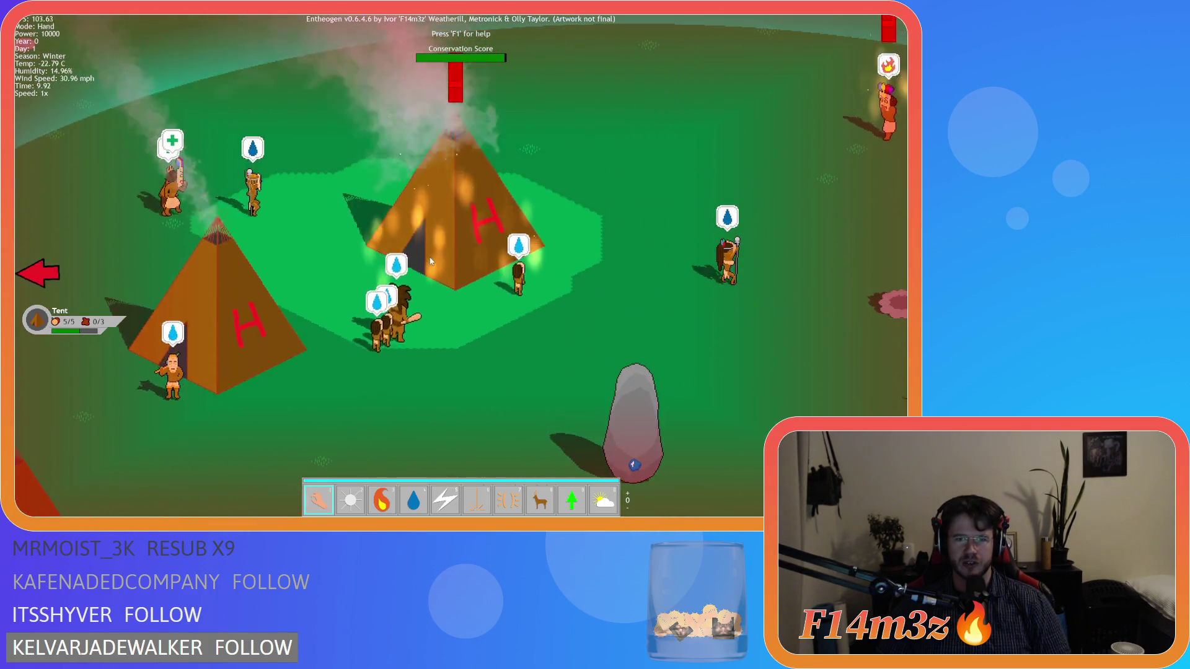
Step: Zoom in on tent K by the rock and campfire, where a villager waits
scroll(432, 261, down, 5)
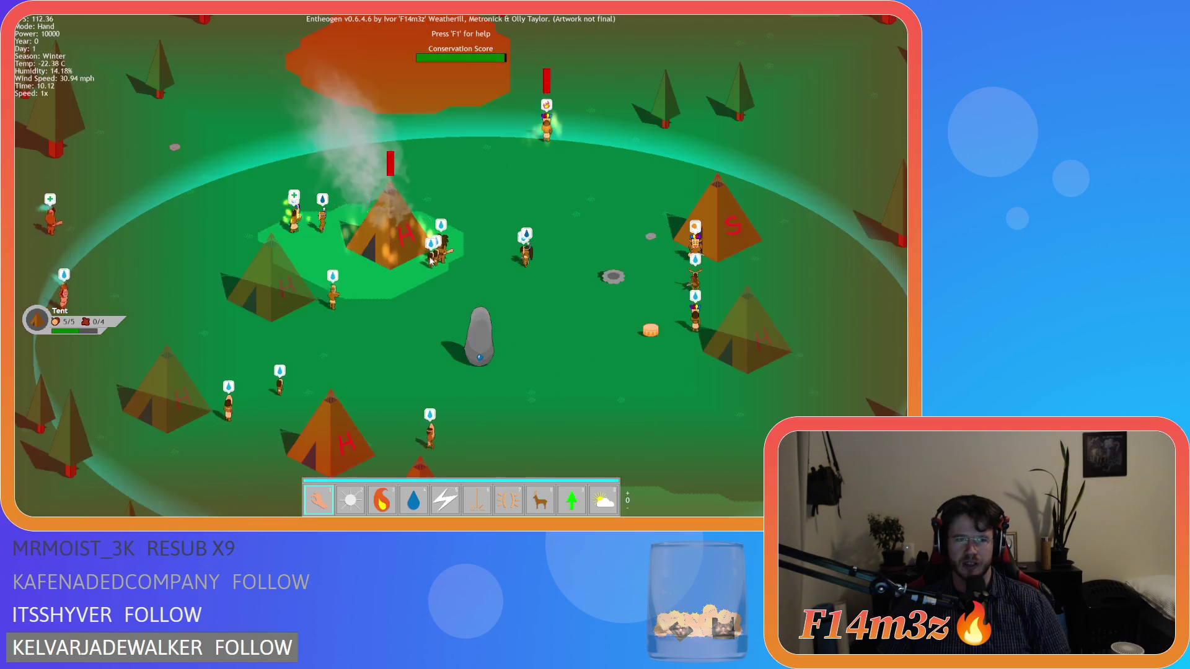
scroll(431, 261, up, 5)
key(Down)
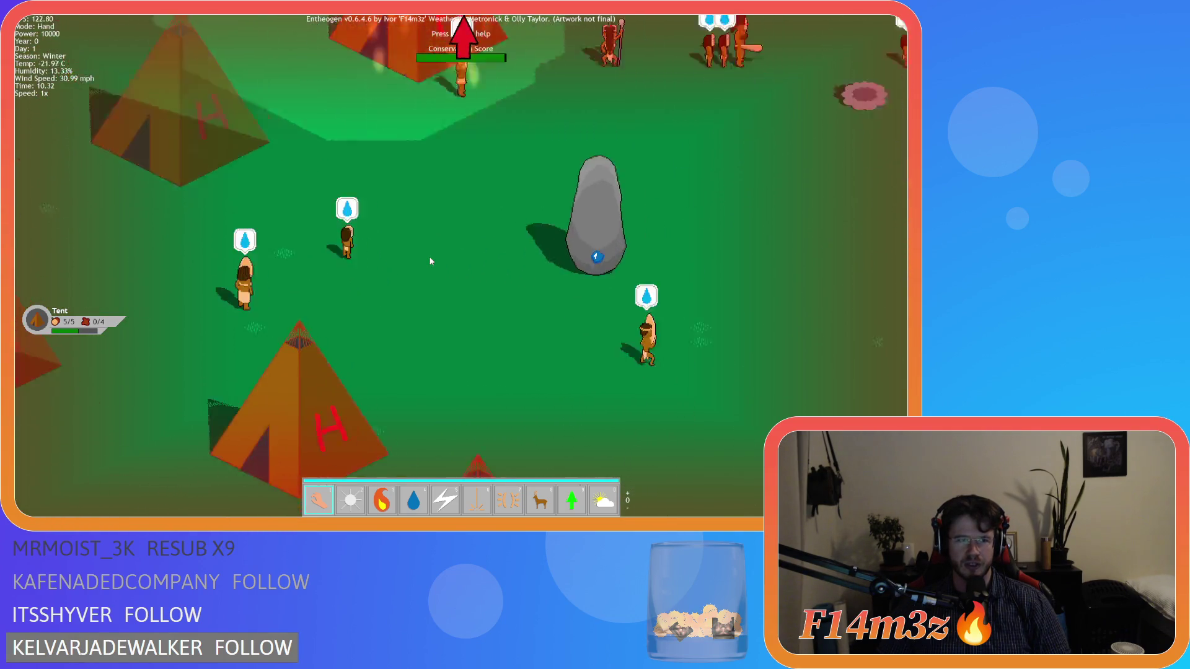
scroll(432, 260, down, 2)
scroll(432, 261, down, 3)
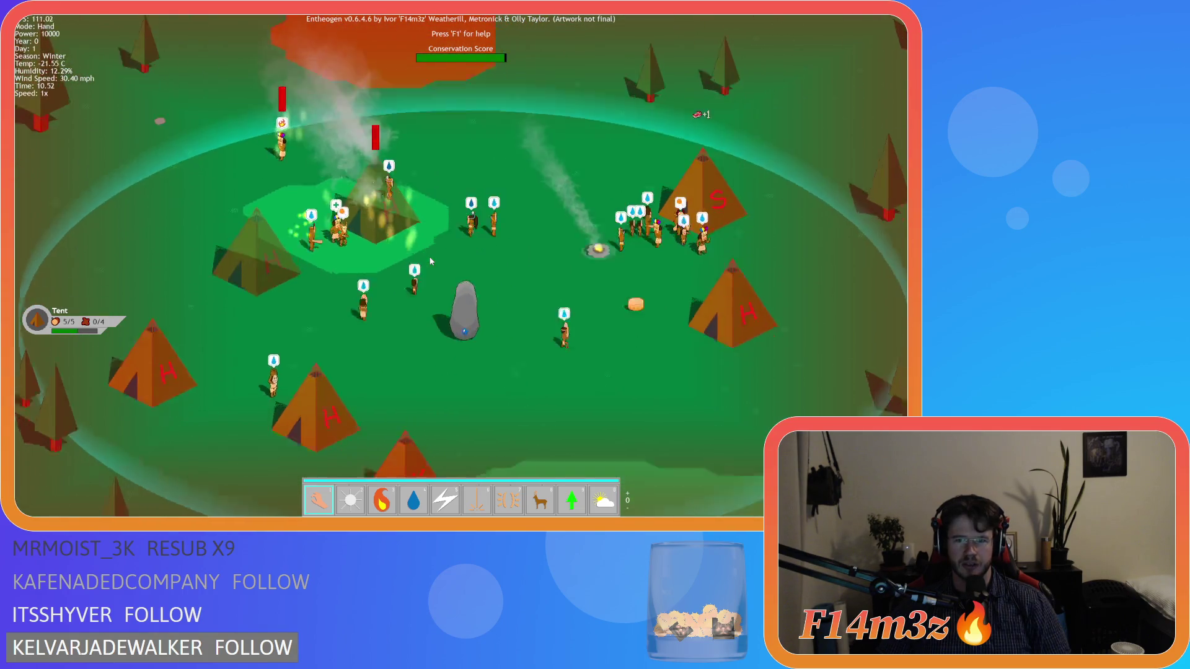
key(Down)
scroll(432, 261, up, 5)
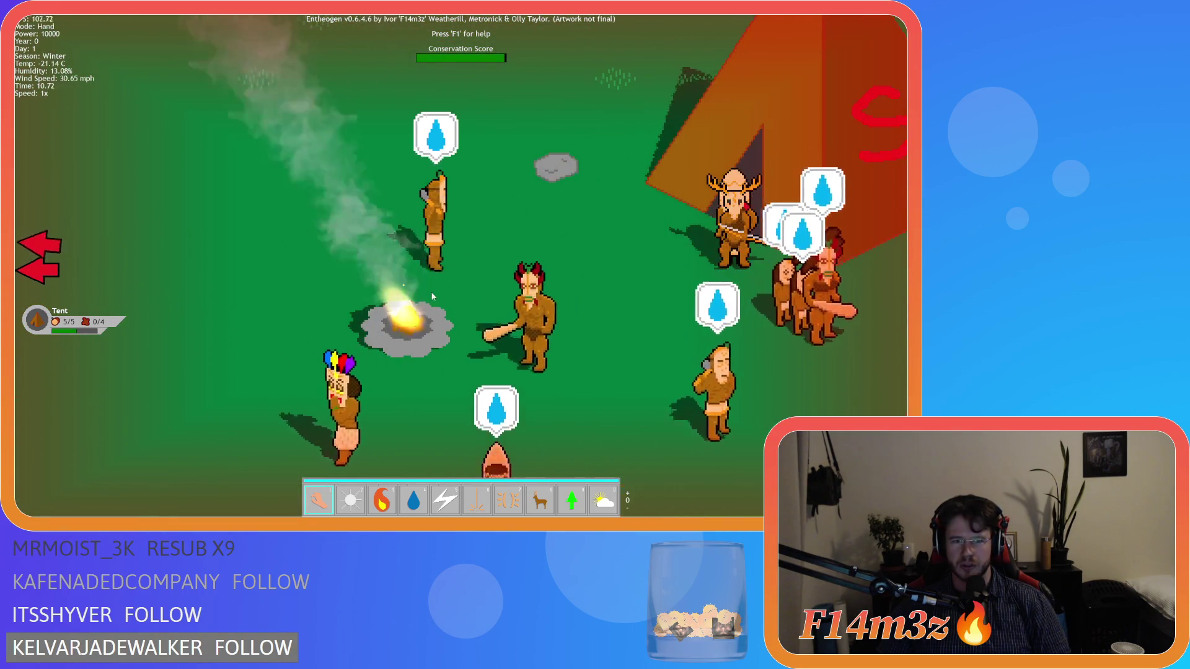
scroll(423, 304, down, 5)
scroll(423, 304, up, 3)
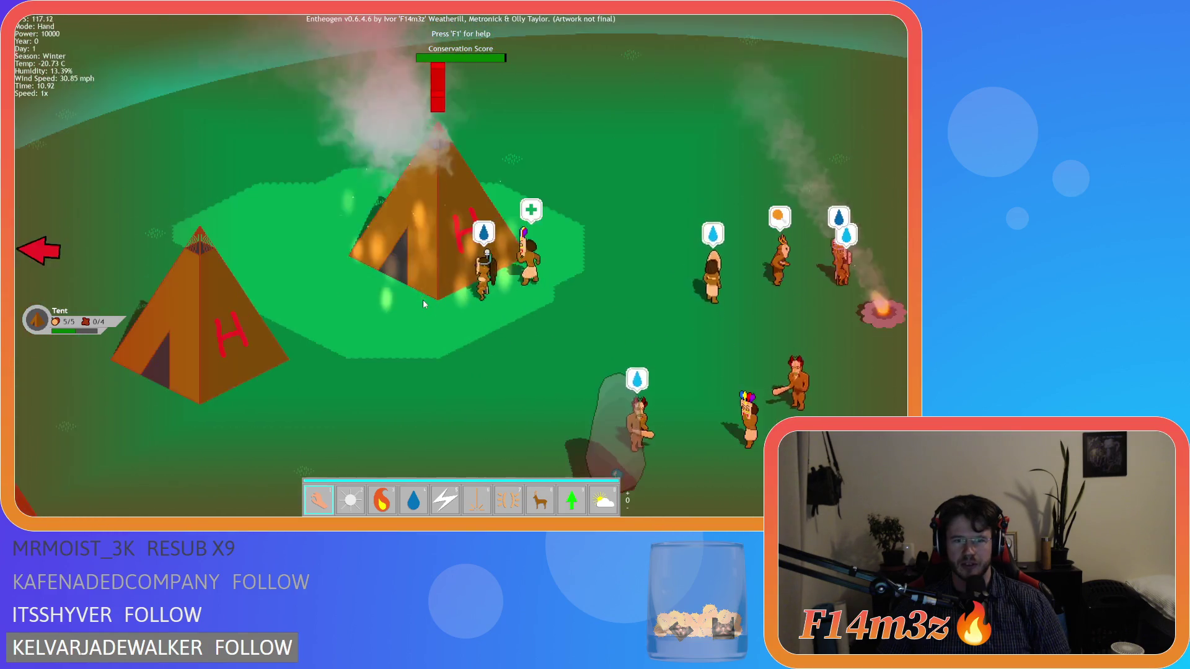
scroll(423, 299, down, 4)
scroll(422, 298, up, 5)
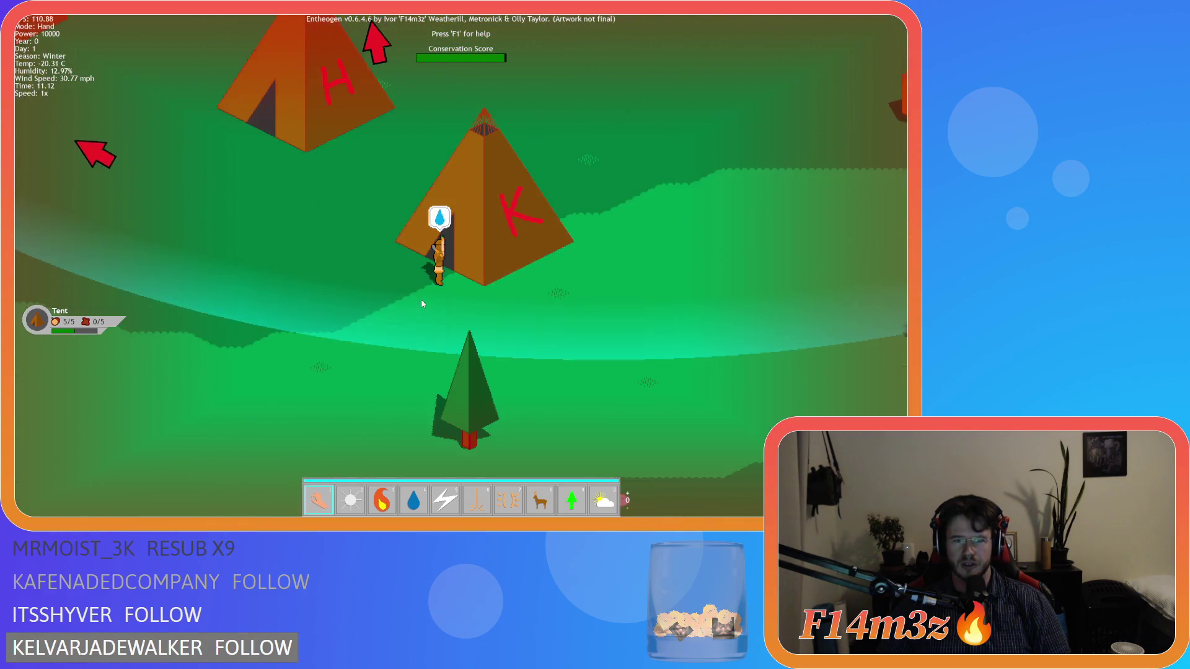
scroll(422, 304, down, 4)
scroll(422, 304, up, 2)
key(t)
scroll(421, 315, up, 2)
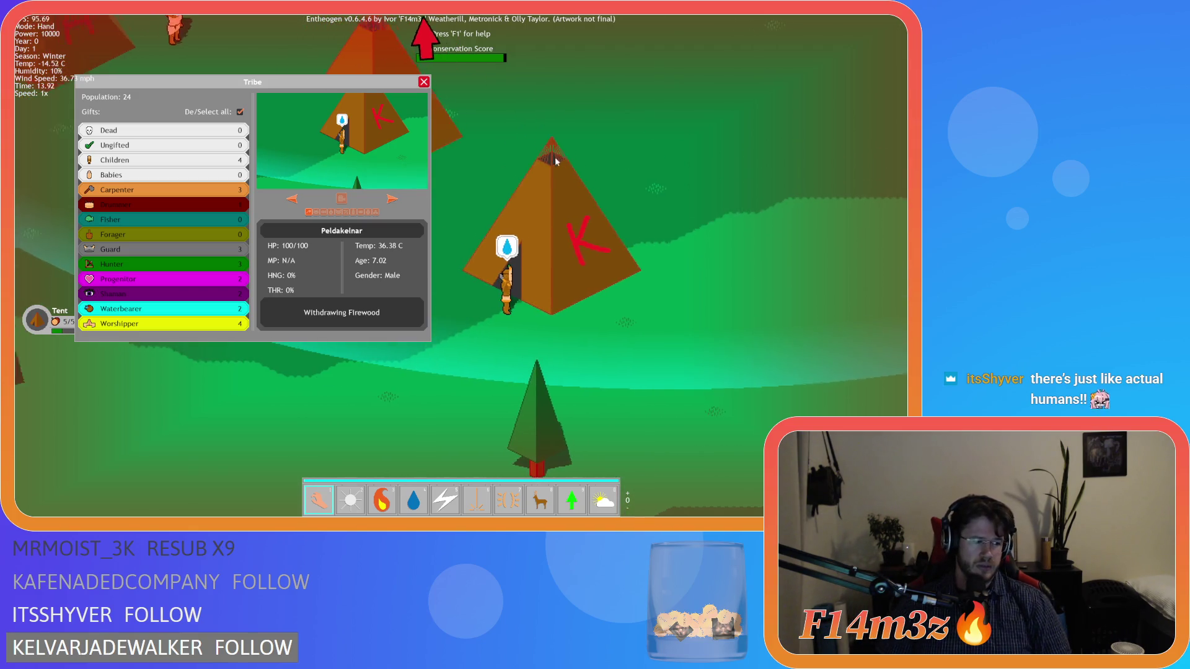
Step: Inspect the villager standing at tent K in the tribe details panel
click(424, 82)
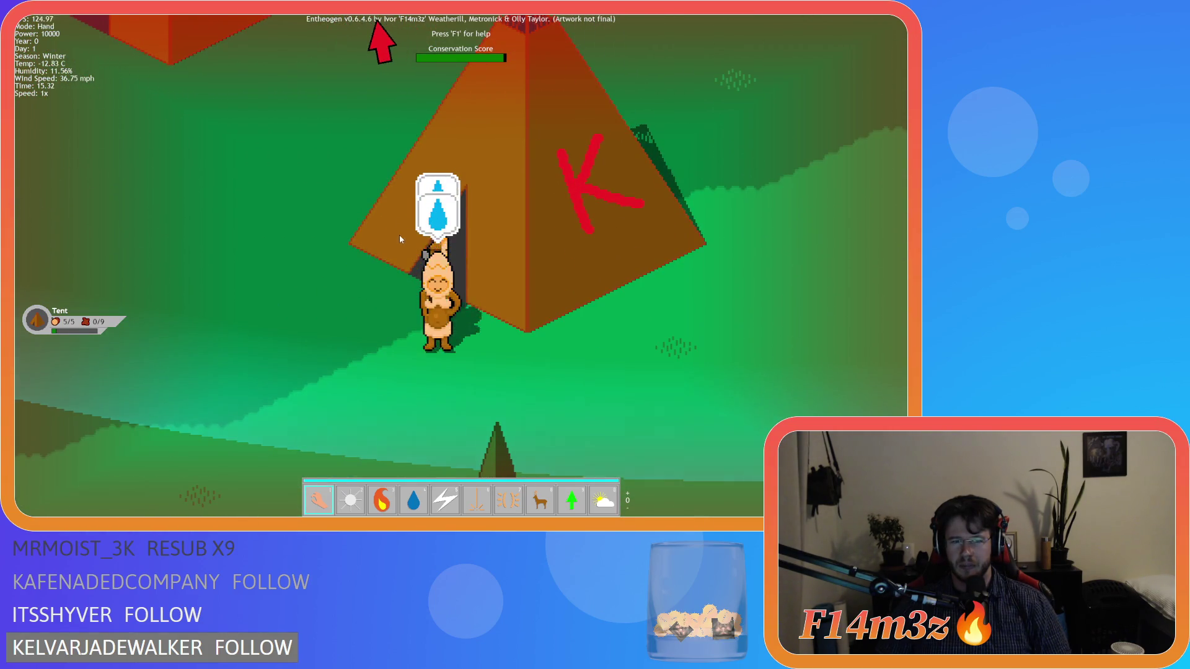
click(431, 319)
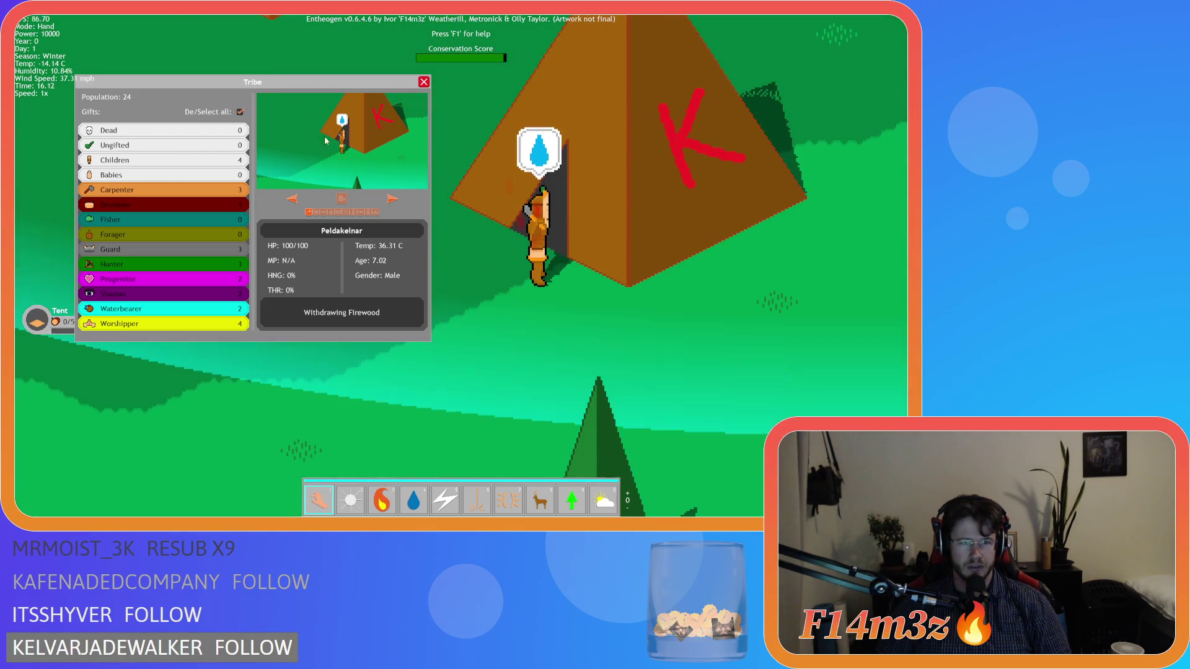
mouse_move(234, 92)
mouse_down()
mouse_move(297, 87)
mouse_move(252, 81)
mouse_move(265, 50)
mouse_up()
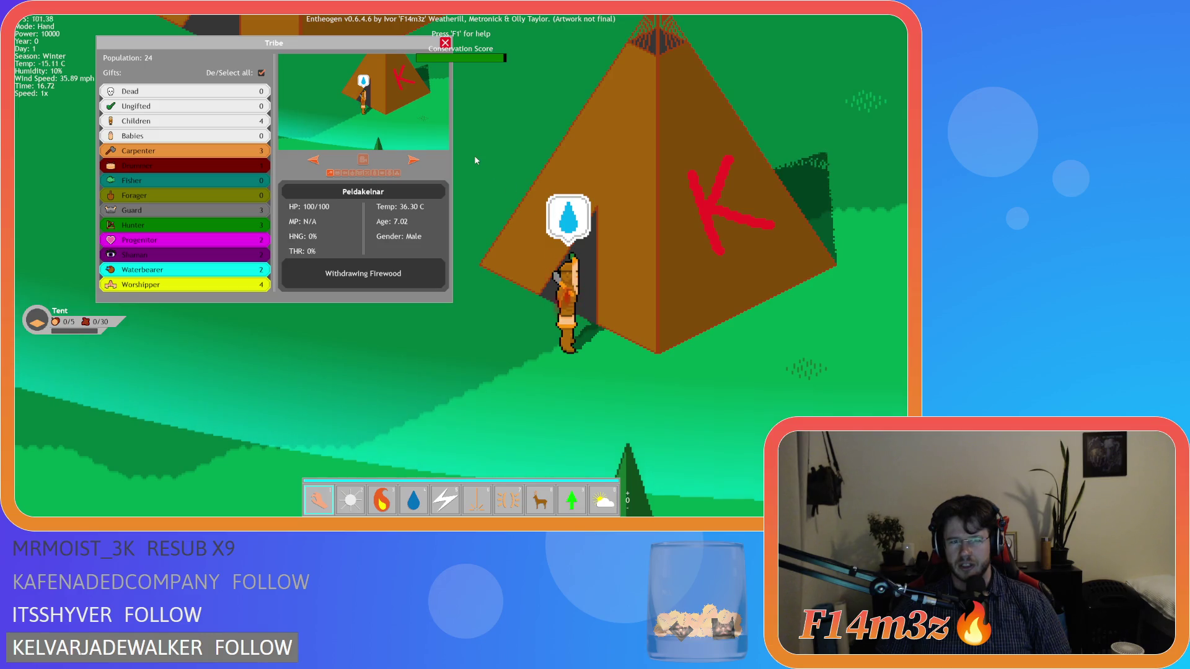
scroll(476, 161, down, 3)
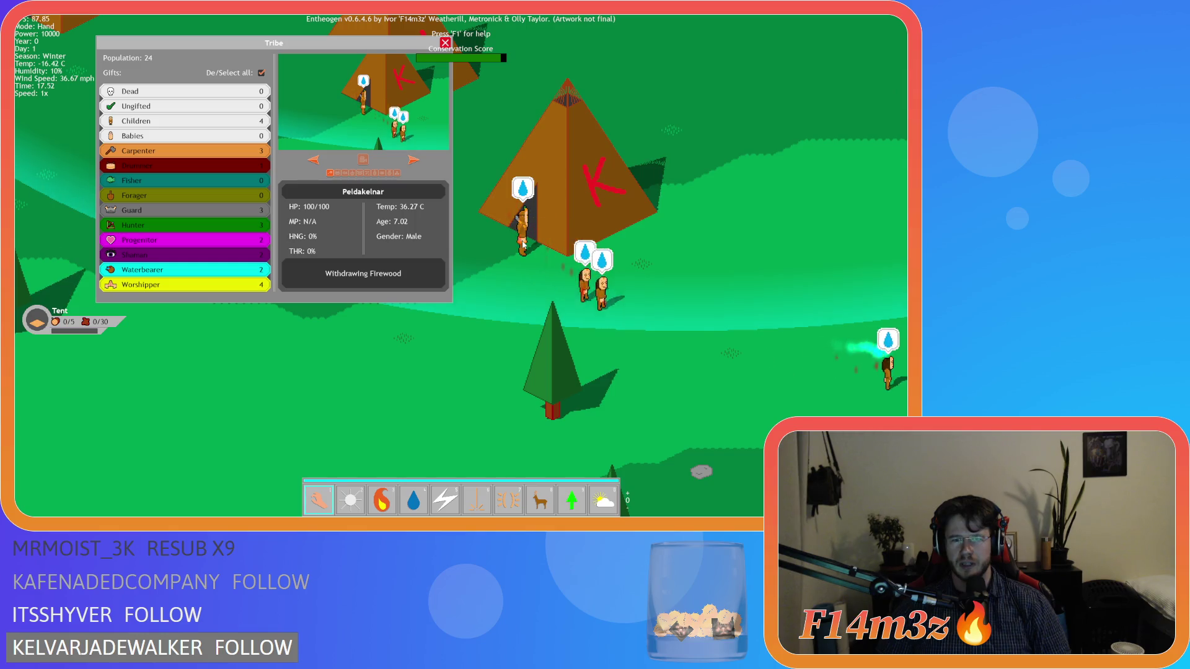
Step: Pick up the villager at the tent, close the details panel, and quit the game
mouse_move(522, 243)
mouse_down()
mouse_move(406, 338)
mouse_move(553, 403)
mouse_move(647, 400)
mouse_up()
scroll(406, 338, up, 2)
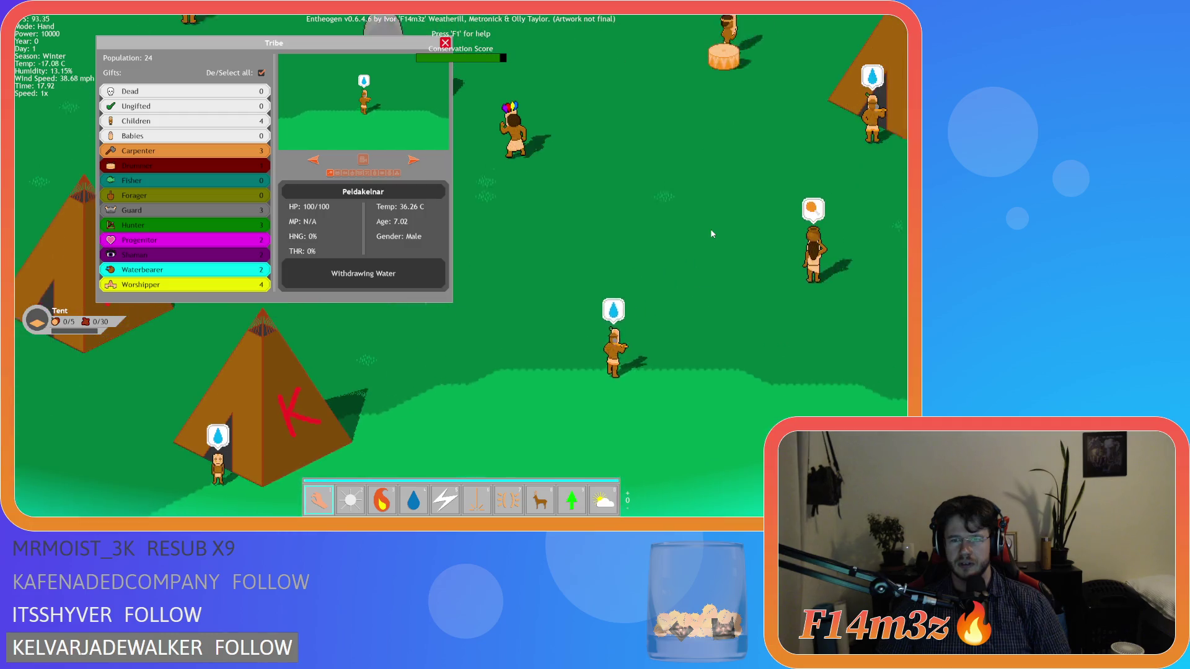
key(a)
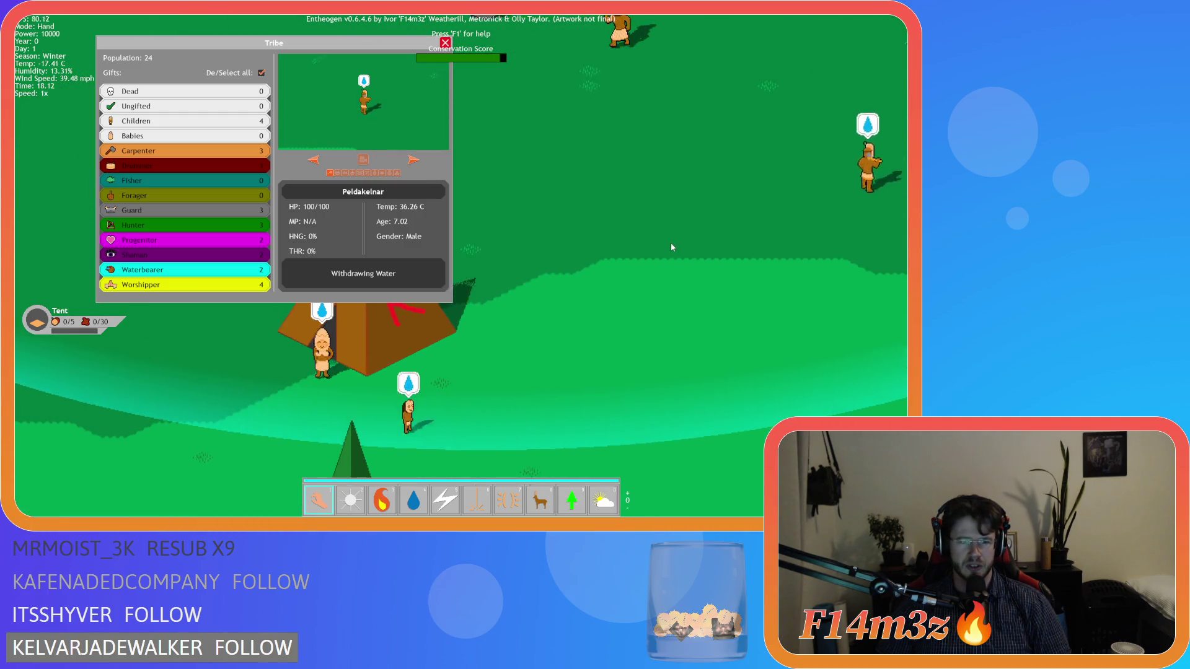
key(a)
key(w)
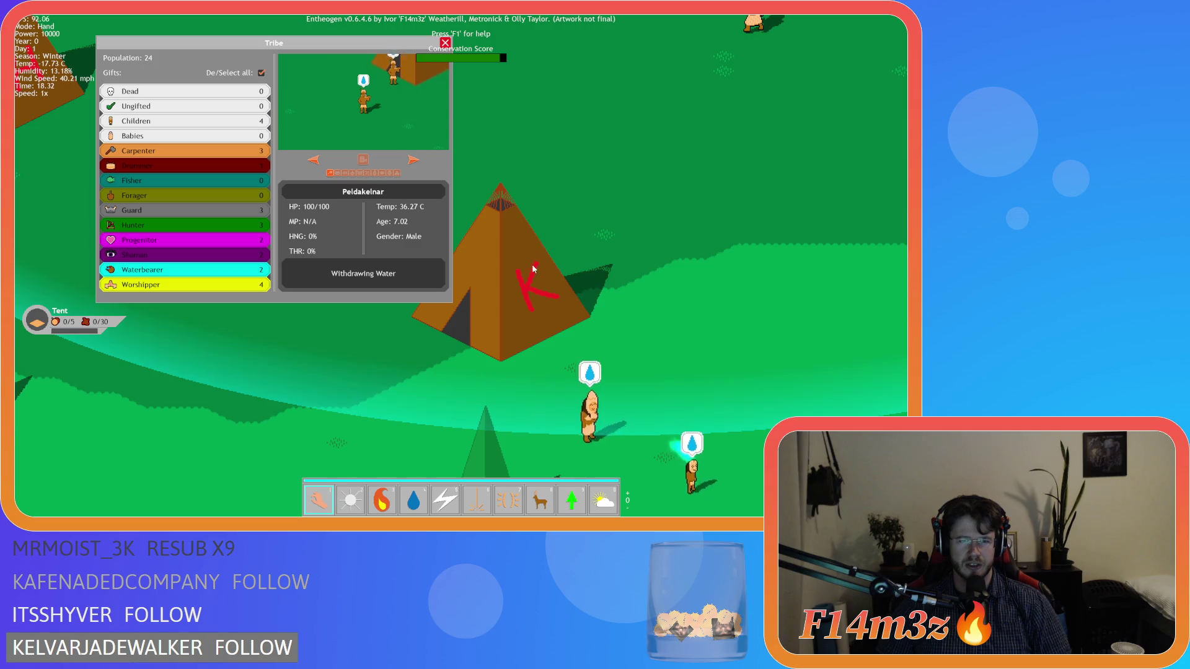
click(445, 42)
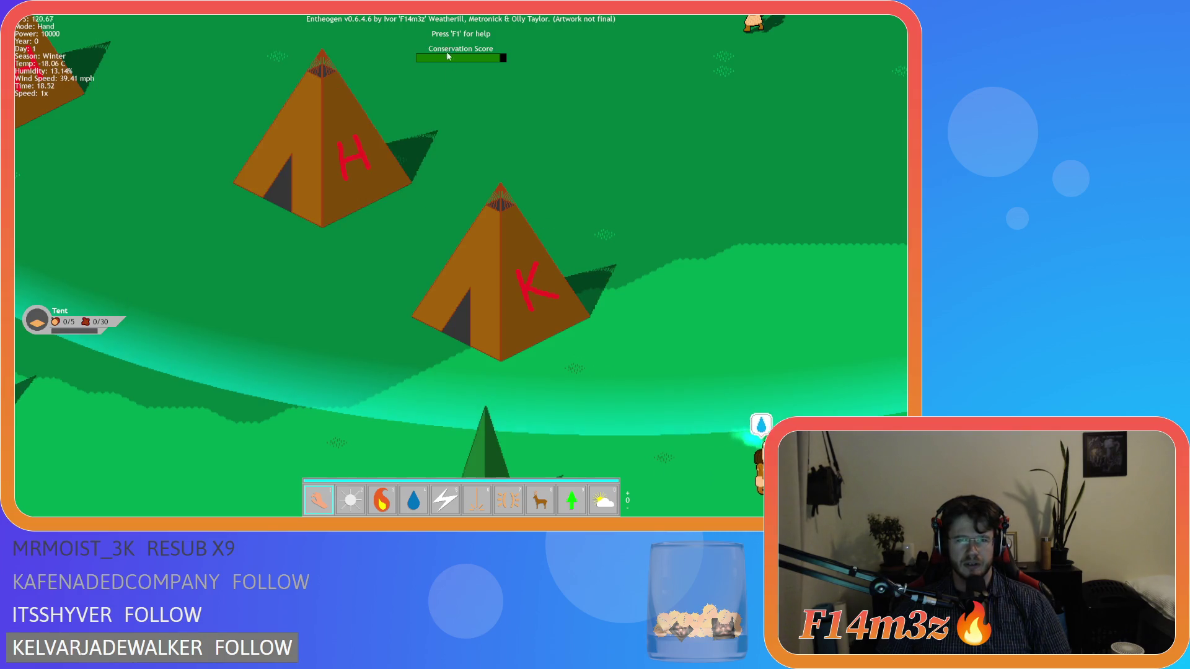
key(Escape)
key(y)
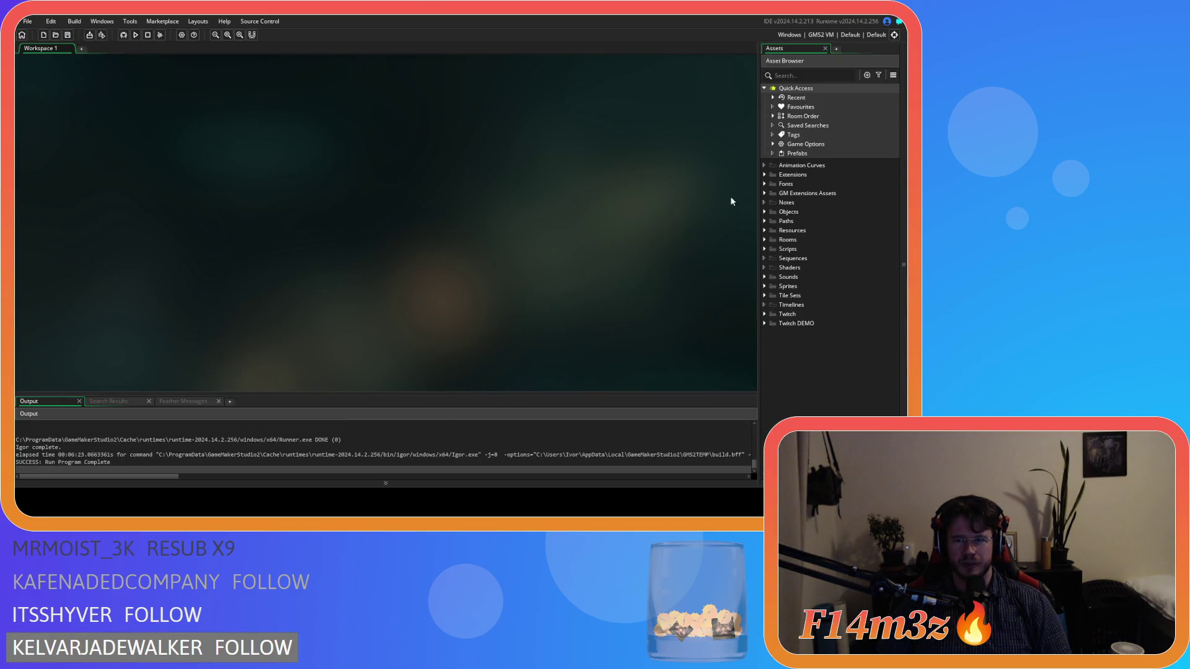
Step: Open the ob_human object from Objects > Animal > Human in the Asset Browser
click(773, 213)
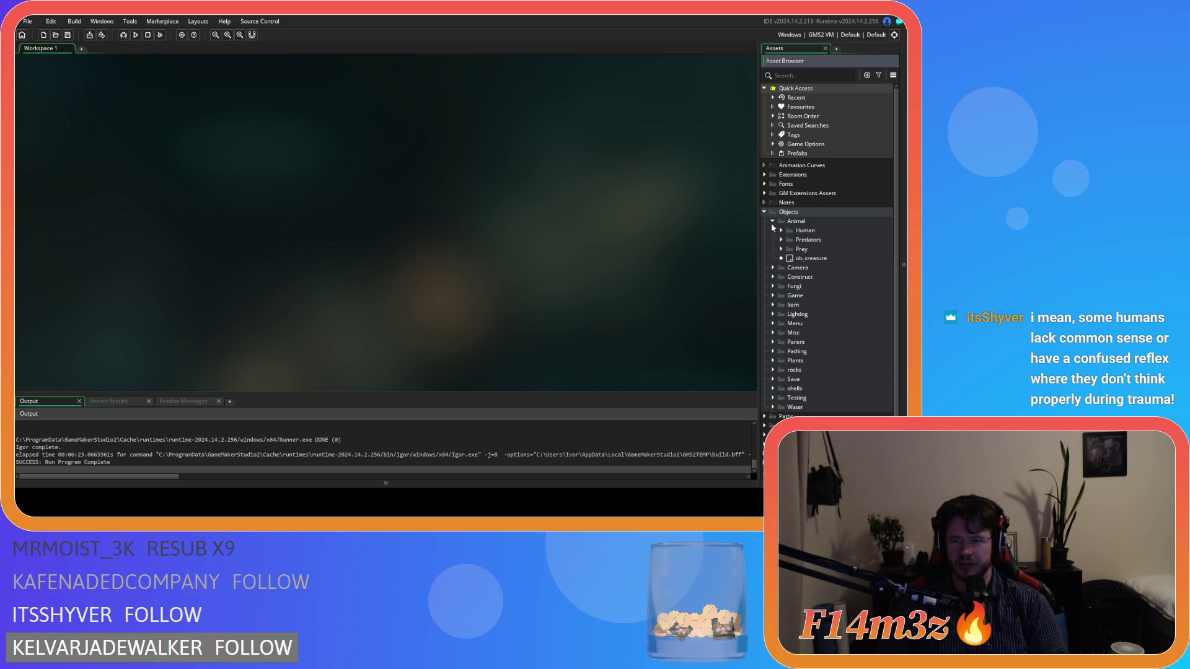
click(780, 230)
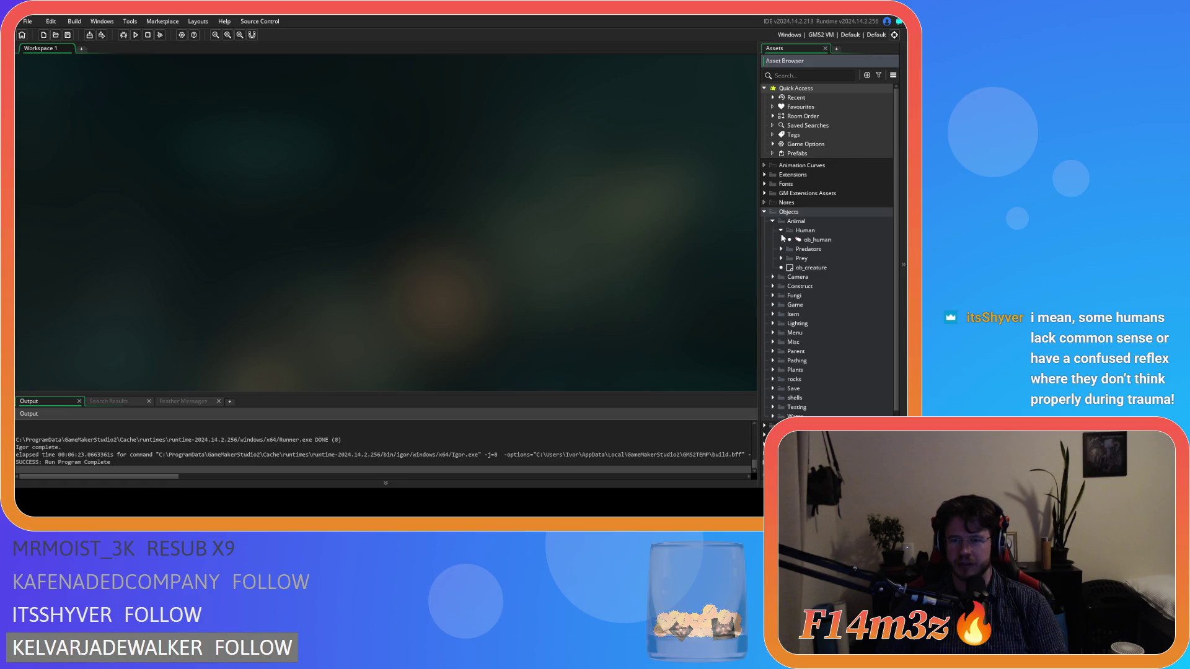
click(816, 243)
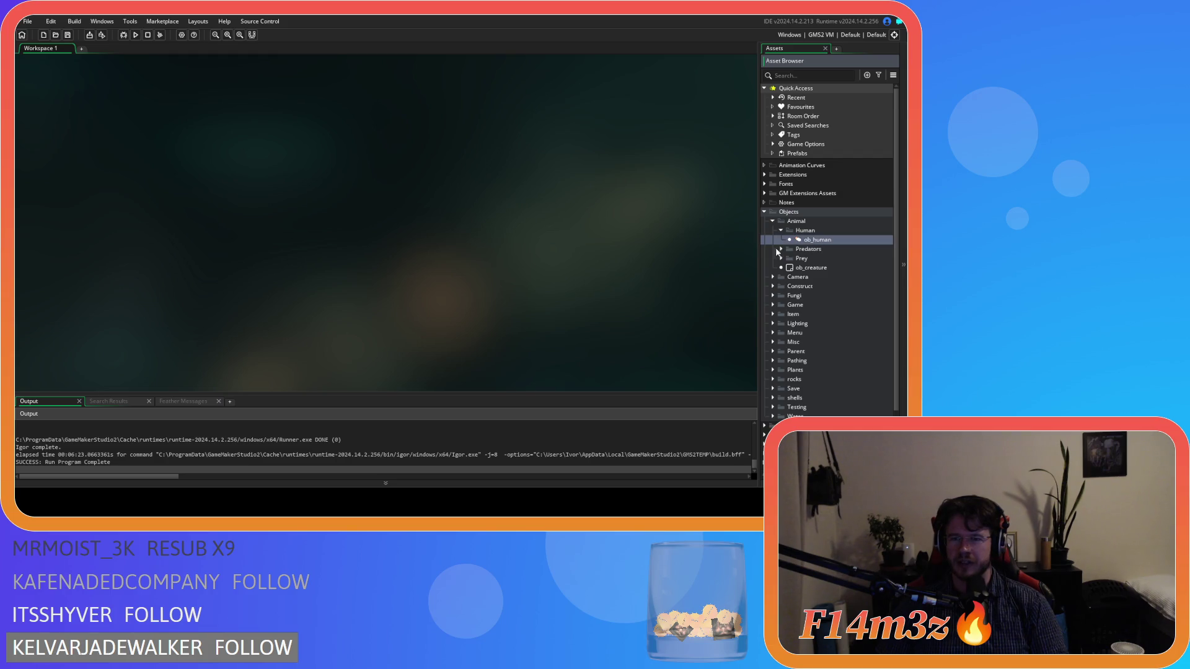
double_click(807, 244)
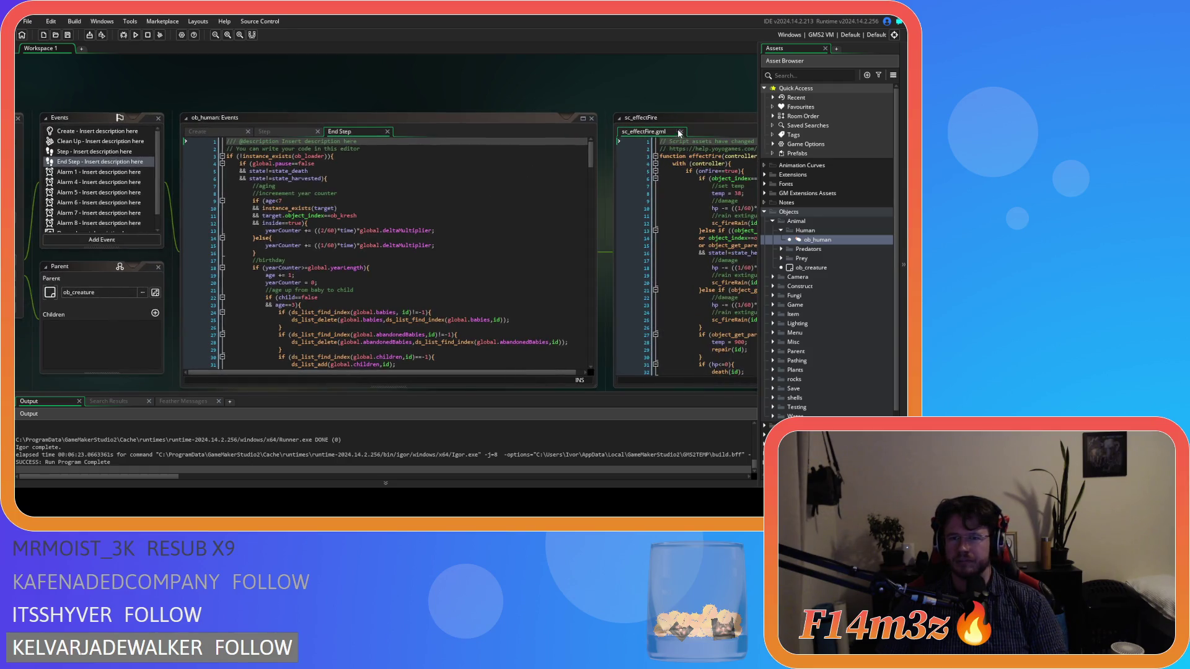
Step: Expand the Construct folder and open the ob_hut object
click(774, 303)
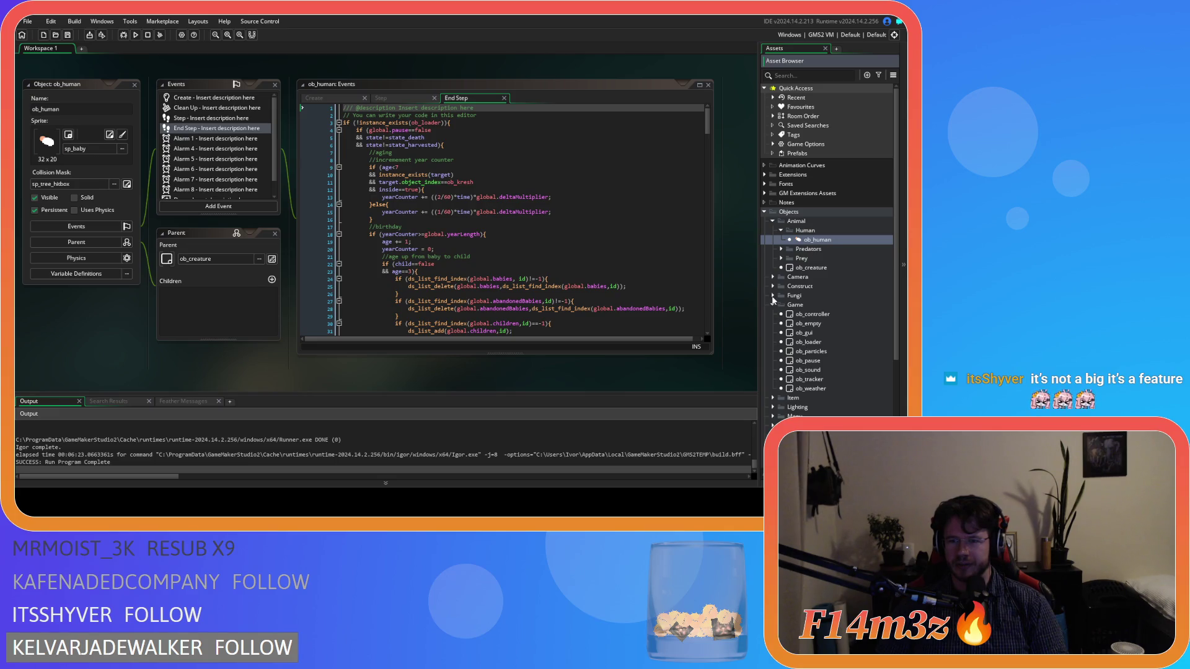
click(782, 303)
click(773, 285)
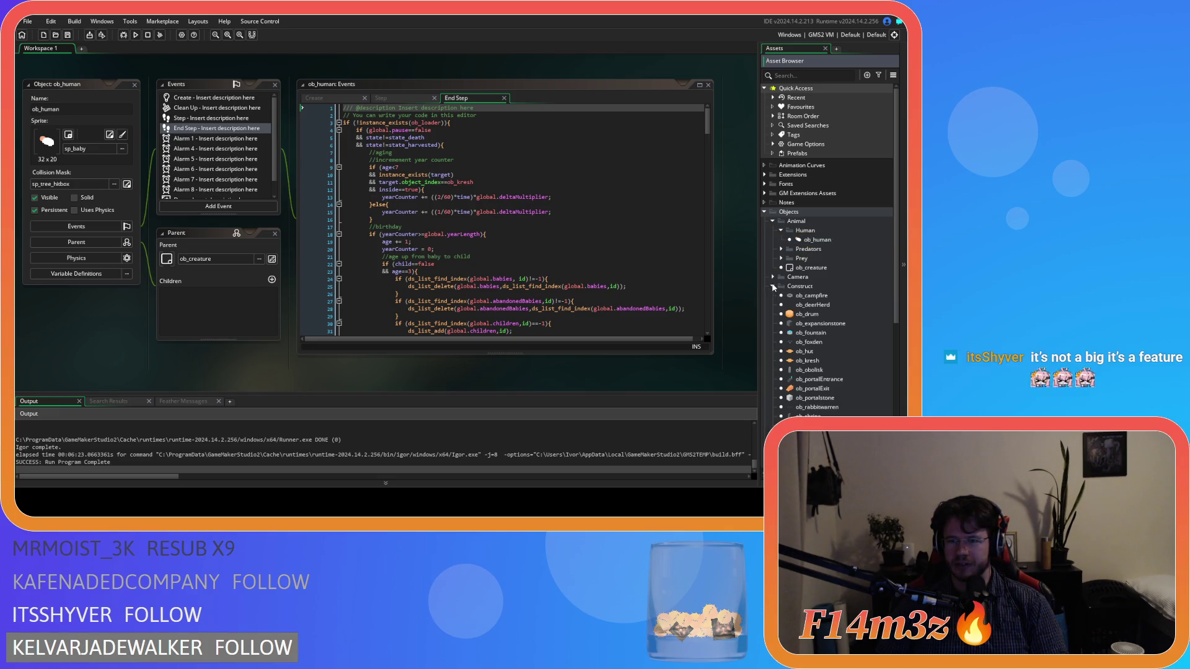
scroll(814, 330, down, 2)
double_click(820, 315)
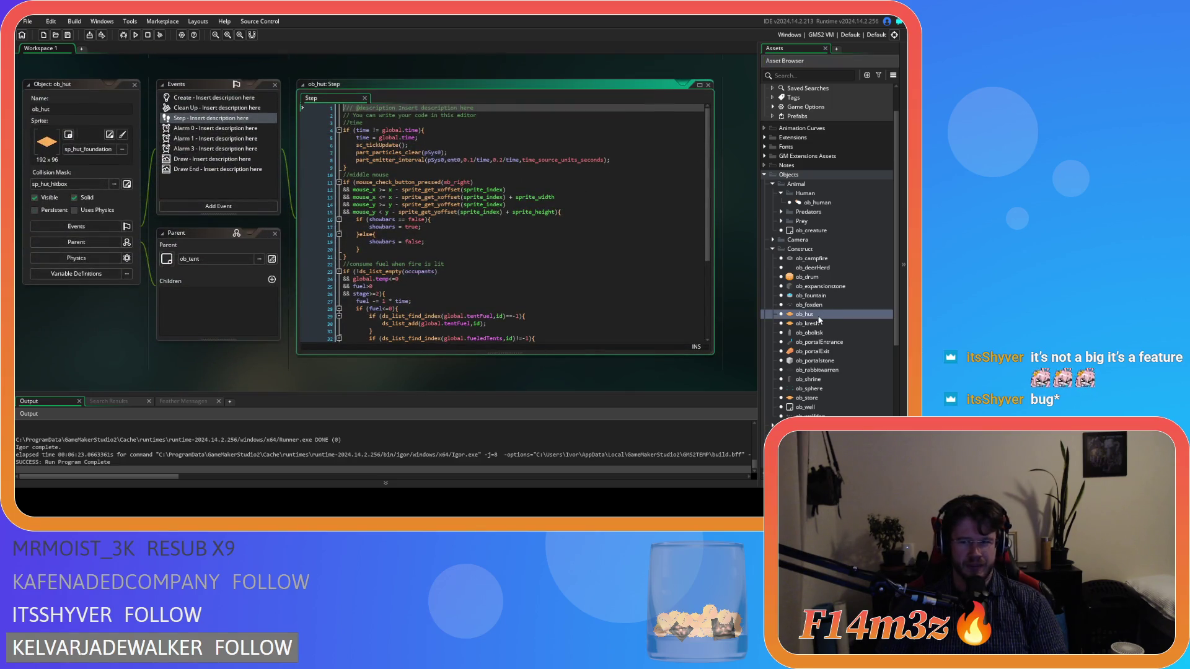
Step: Open ob_kresh's editor and briefly start, then dismiss, a search in ob_hut's Step code
double_click(819, 324)
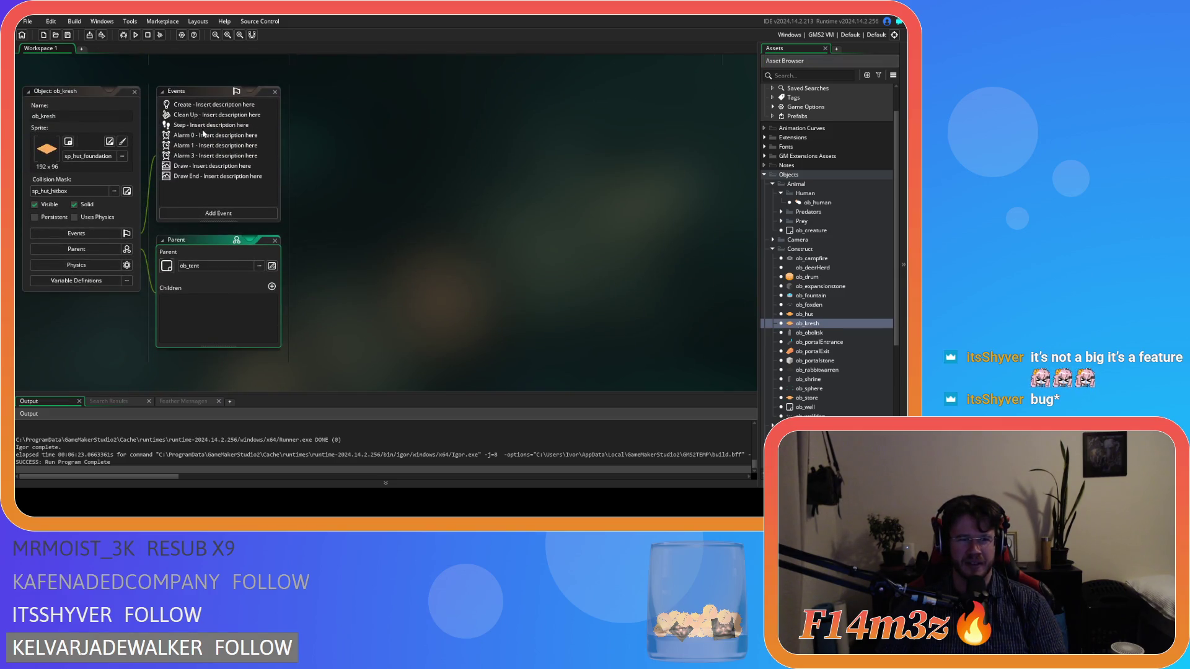
scroll(286, 163, up, 1)
scroll(285, 163, up, 5)
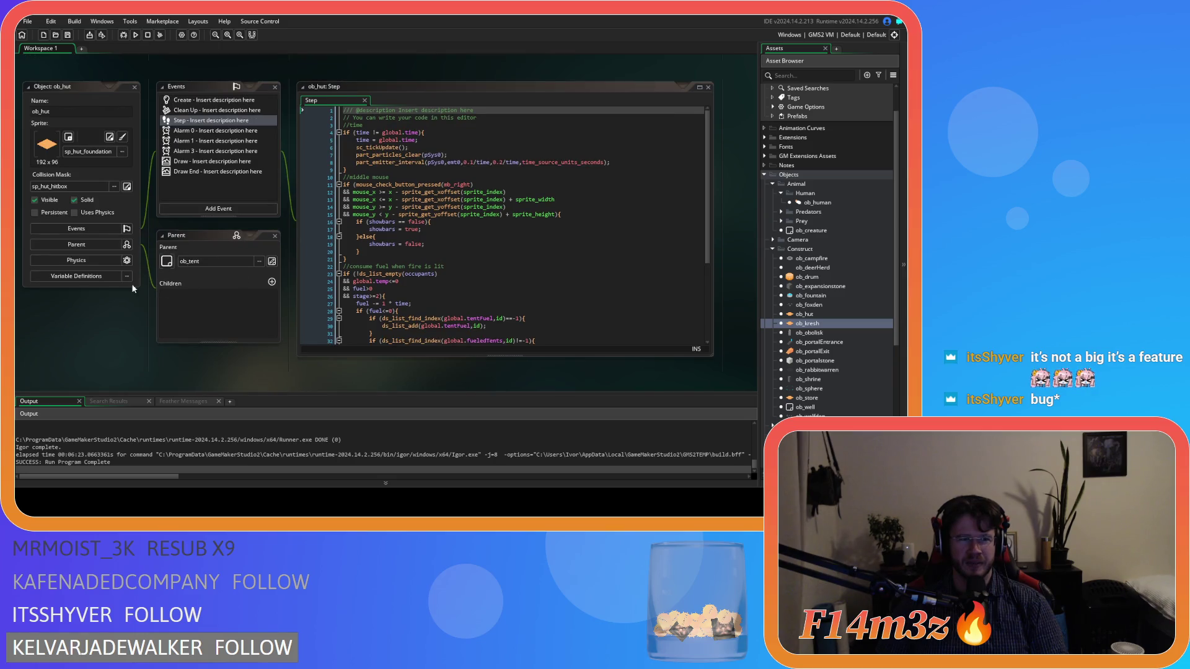
click(474, 232)
key(ctrl+f)
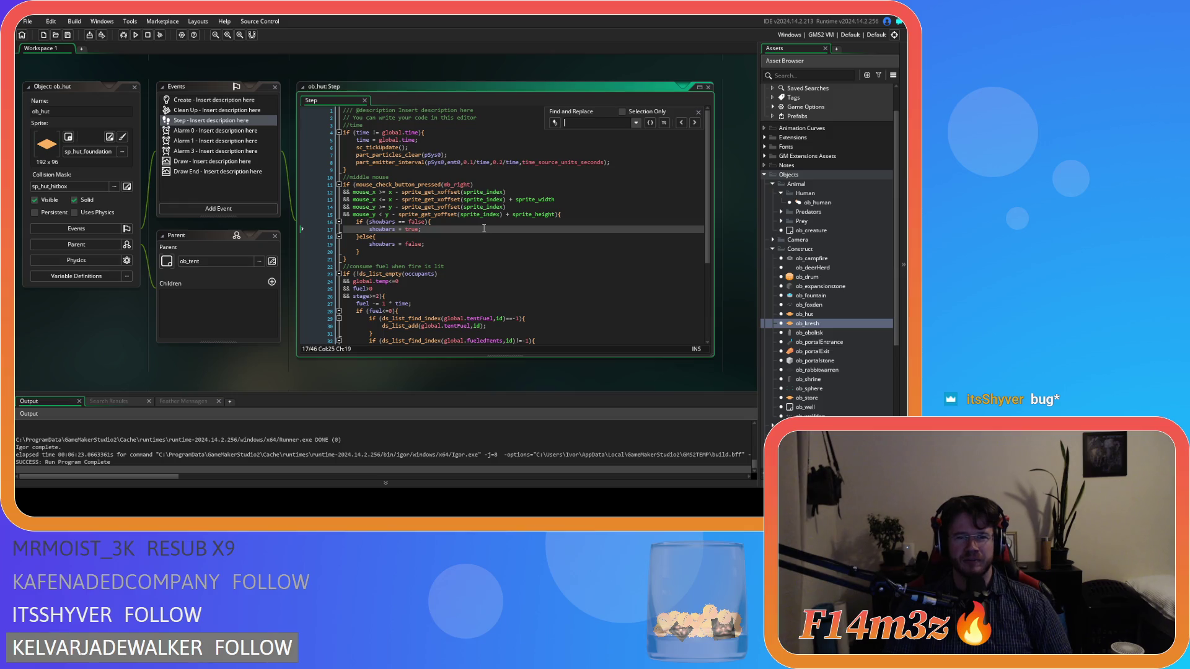
key(Escape)
Step: Comment out lines 45–46 of ob_hut's Draw End code, then reopen ob_hut and ob_kresh
click(217, 171)
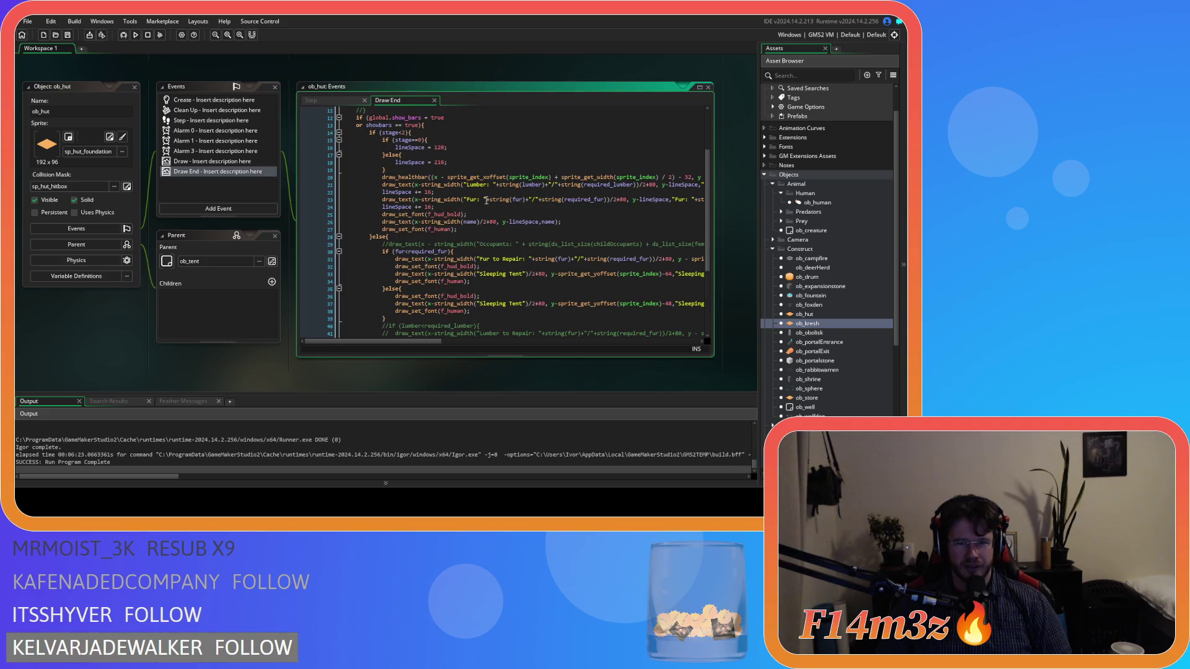
scroll(486, 199, down, 5)
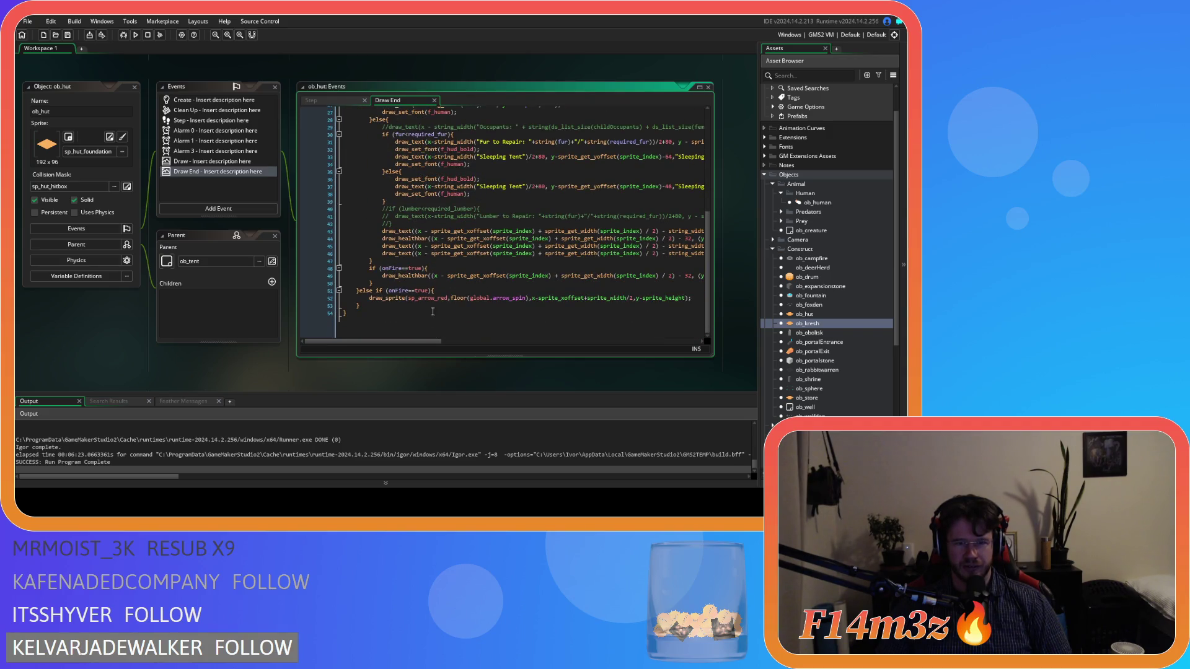
drag(425, 341, 649, 341)
mouse_move(537, 252)
mouse_down()
mouse_move(279, 255)
mouse_move(314, 251)
mouse_up()
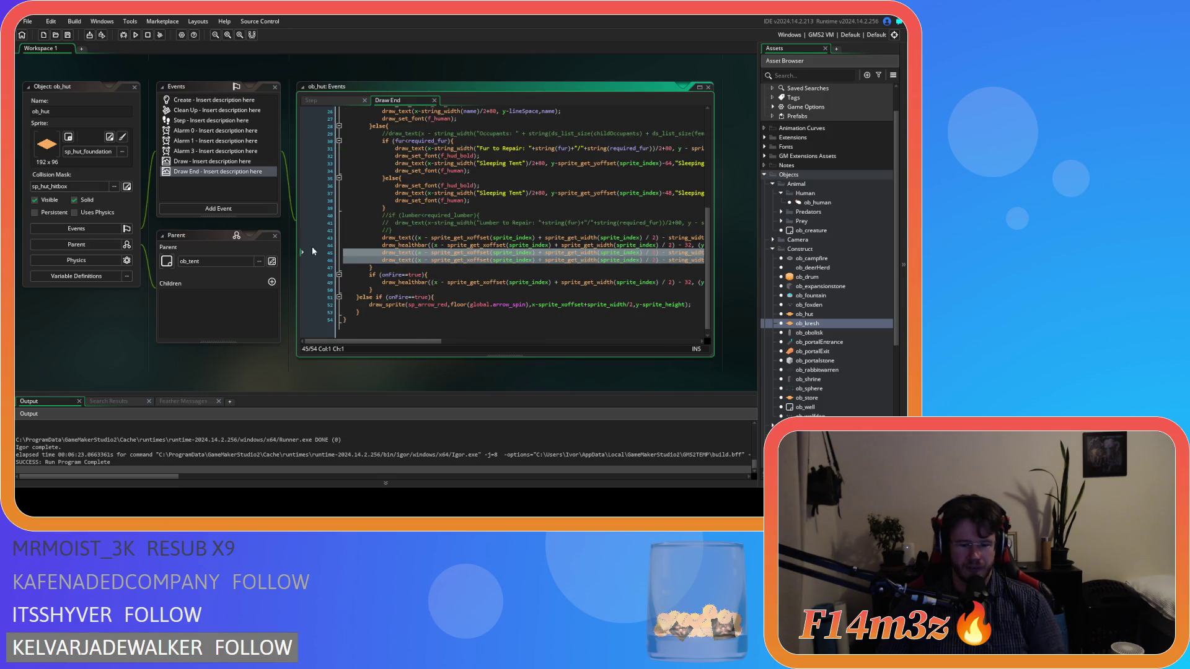
key(ctrl+k)
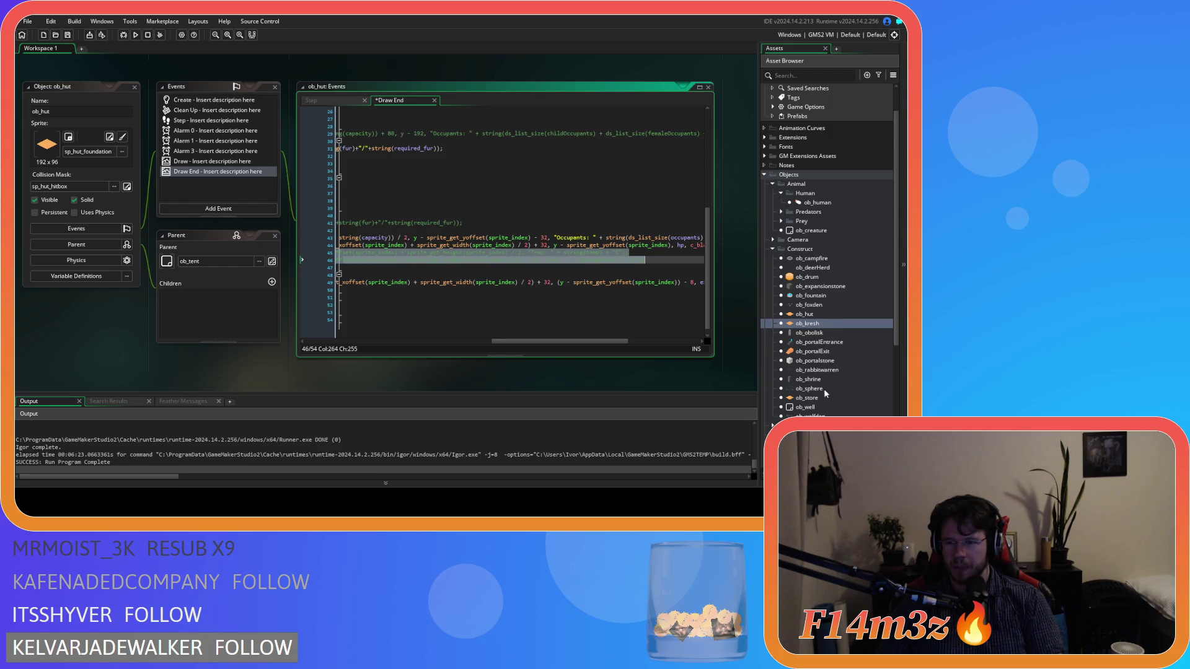
double_click(818, 315)
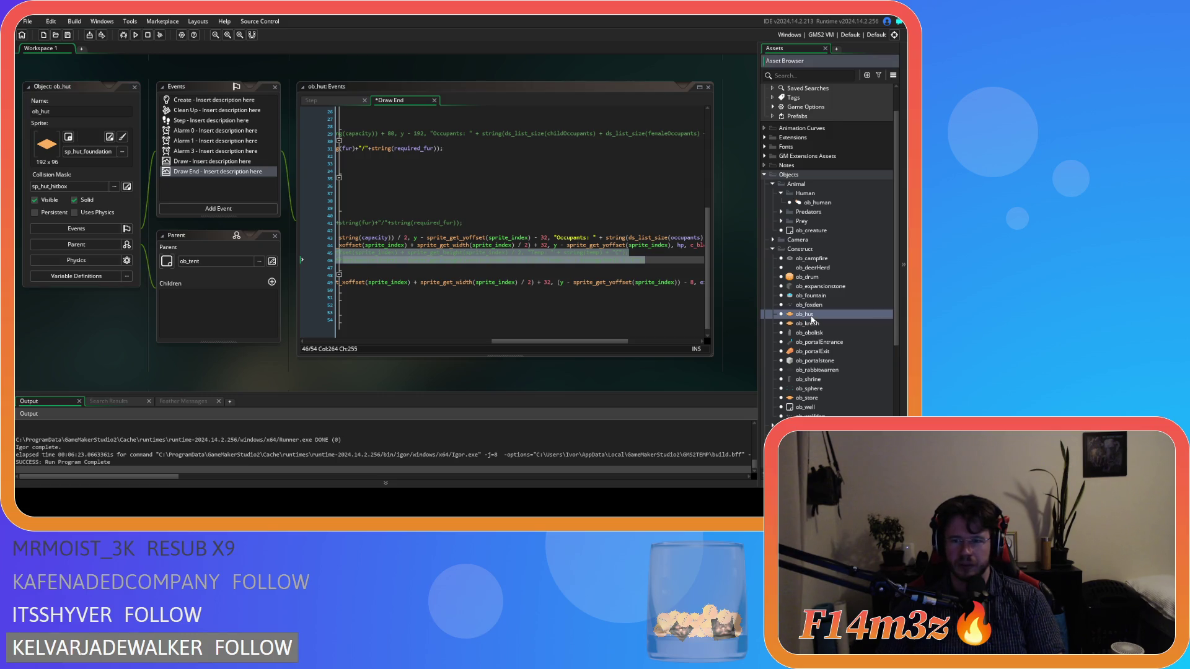
double_click(825, 324)
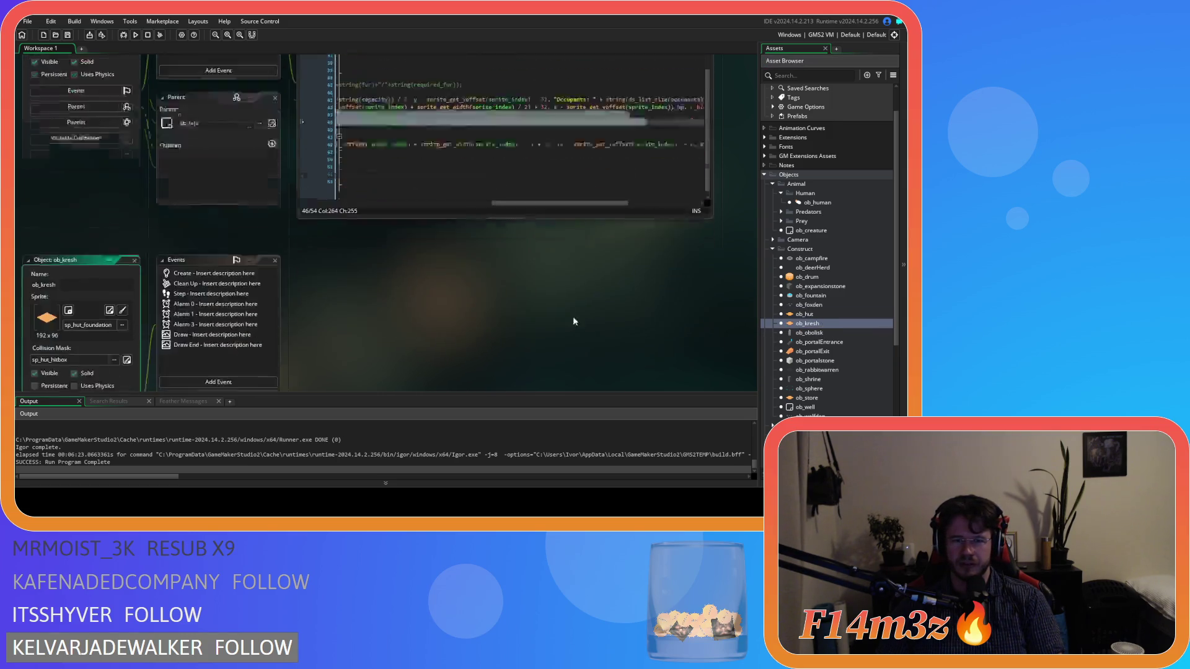
Step: Open ob_kresh's Draw End code and scroll through it to line 37
double_click(191, 178)
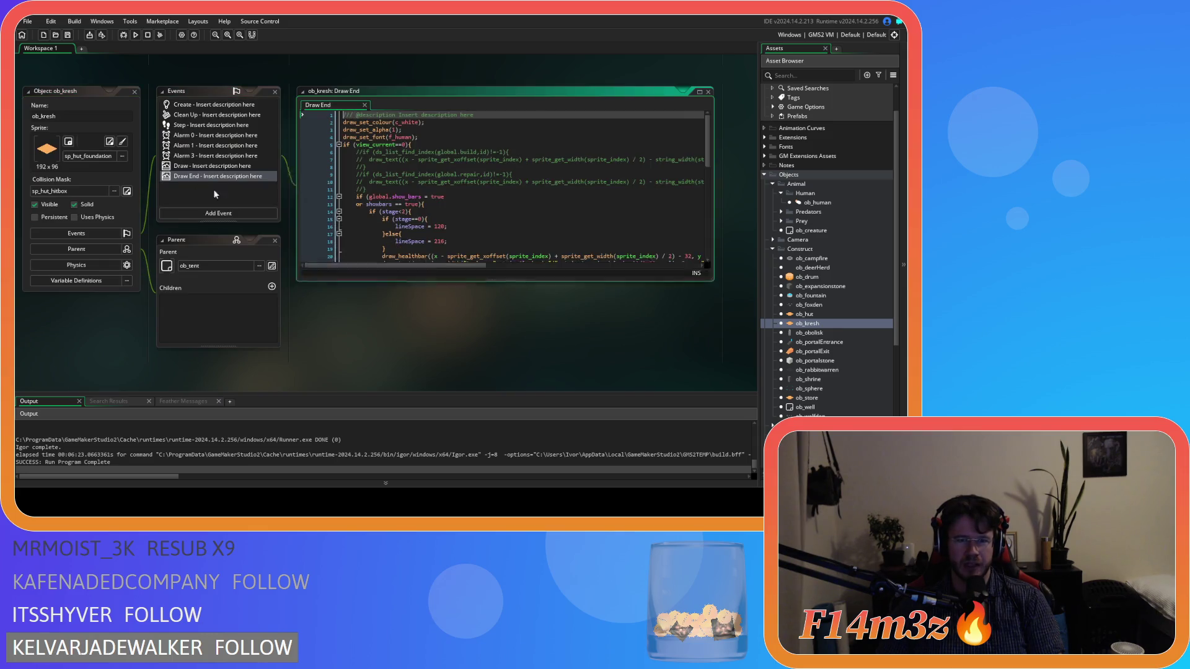
scroll(437, 331, down, 5)
mouse_move(409, 346)
mouse_down()
mouse_move(650, 339)
mouse_move(407, 325)
mouse_move(564, 318)
mouse_move(396, 317)
mouse_up()
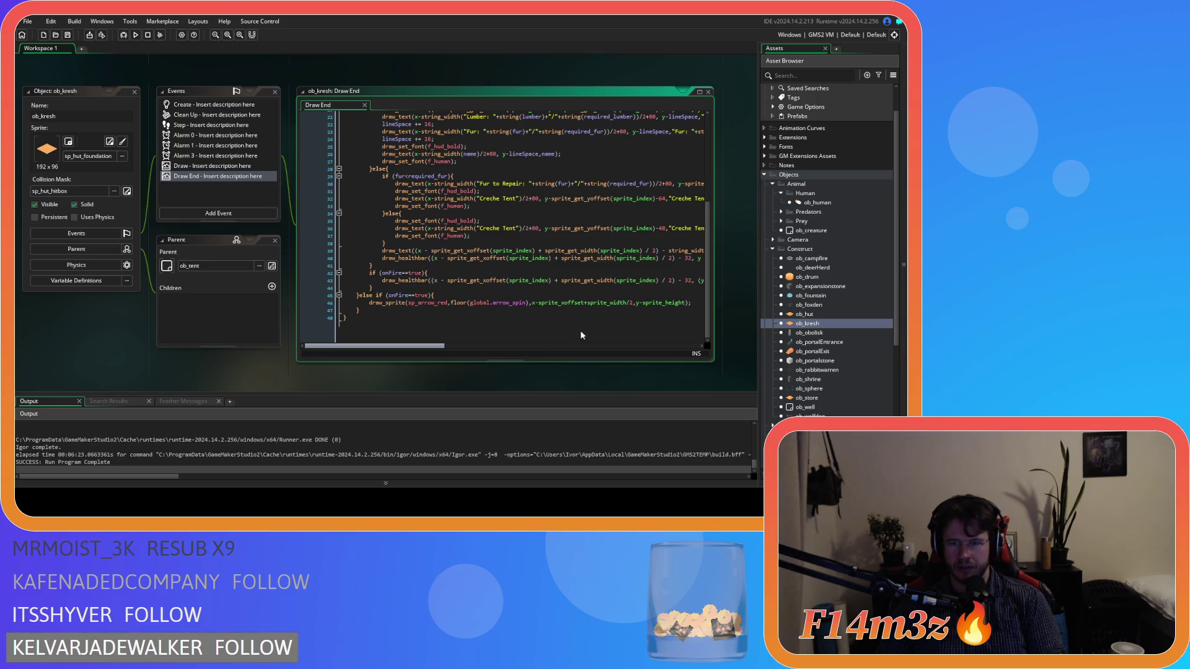
mouse_move(436, 342)
mouse_down()
mouse_move(545, 342)
mouse_move(434, 343)
mouse_up()
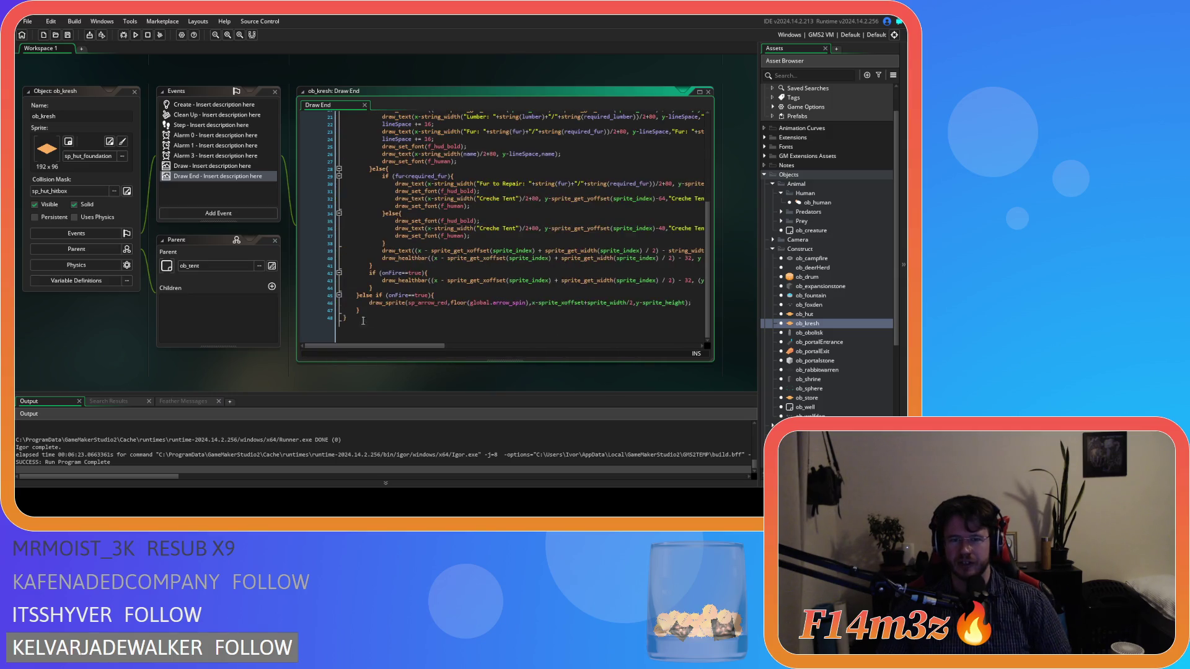
click(490, 240)
Step: Close all open editor windows via the workspace's Windows > Close All
right_click(103, 340)
mouse_move(120, 352)
click(174, 393)
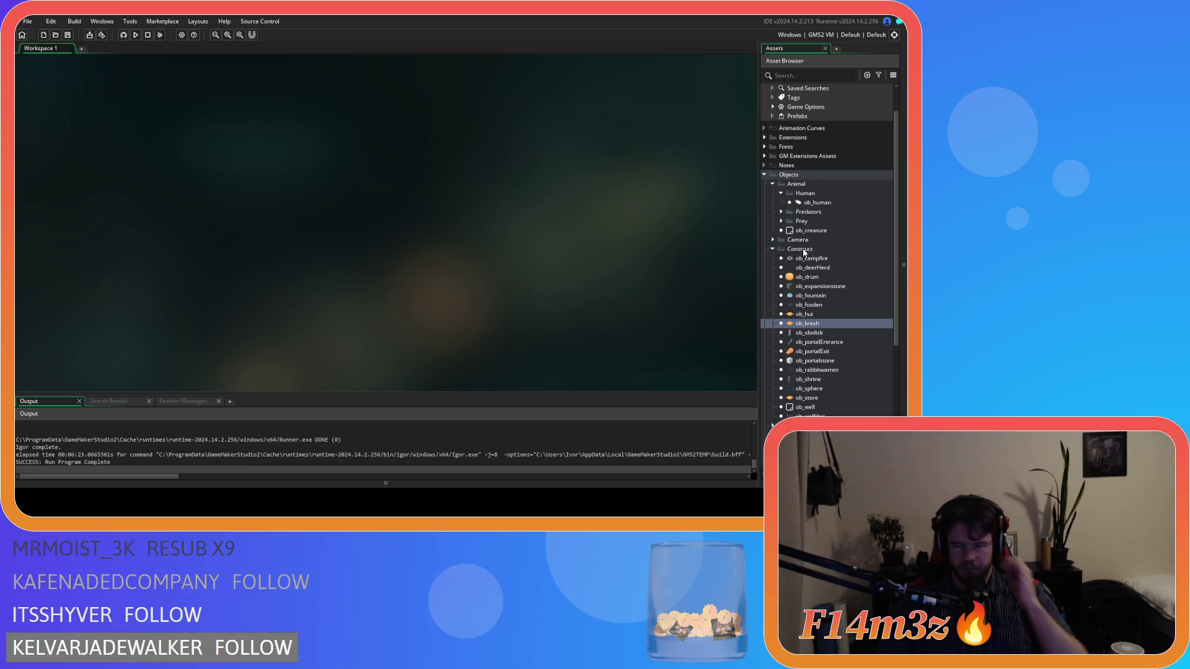
Step: Switch ob_human to its Create code at line 15, then close the ob_human editor
click(772, 249)
click(815, 204)
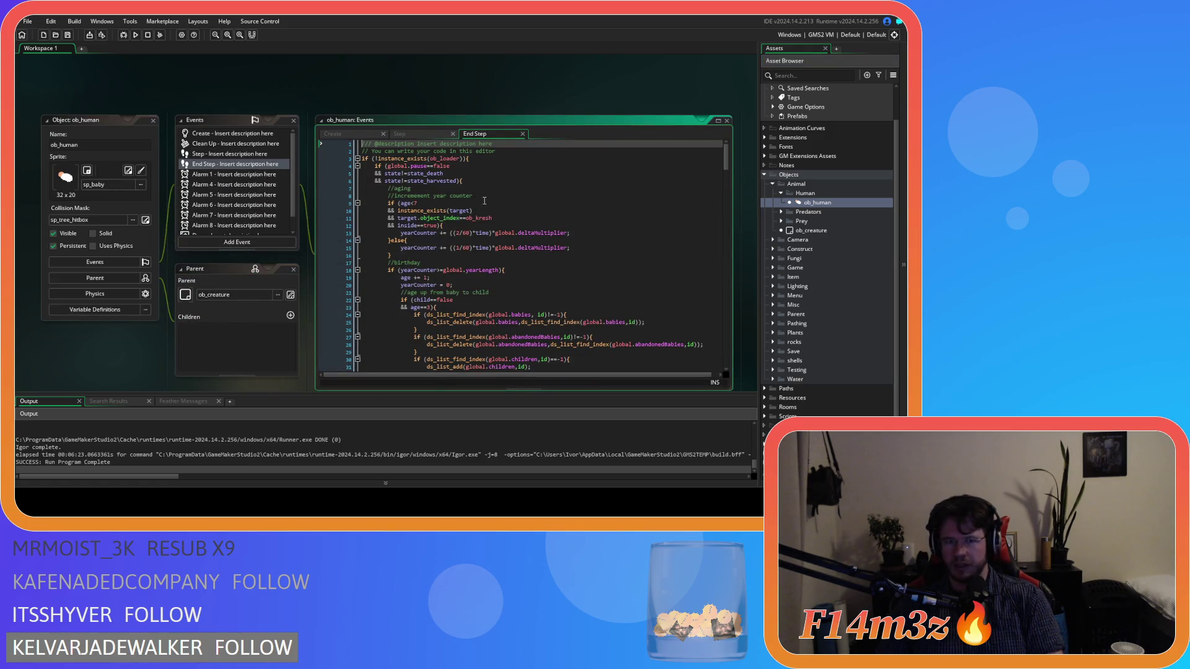
click(362, 136)
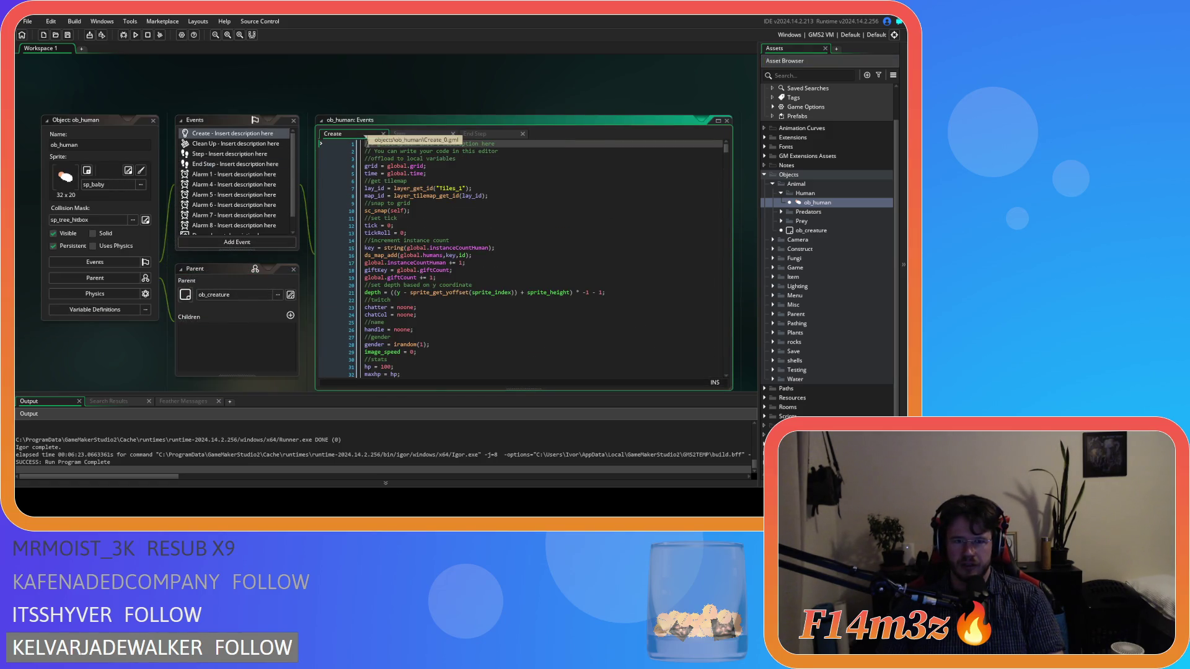
click(454, 248)
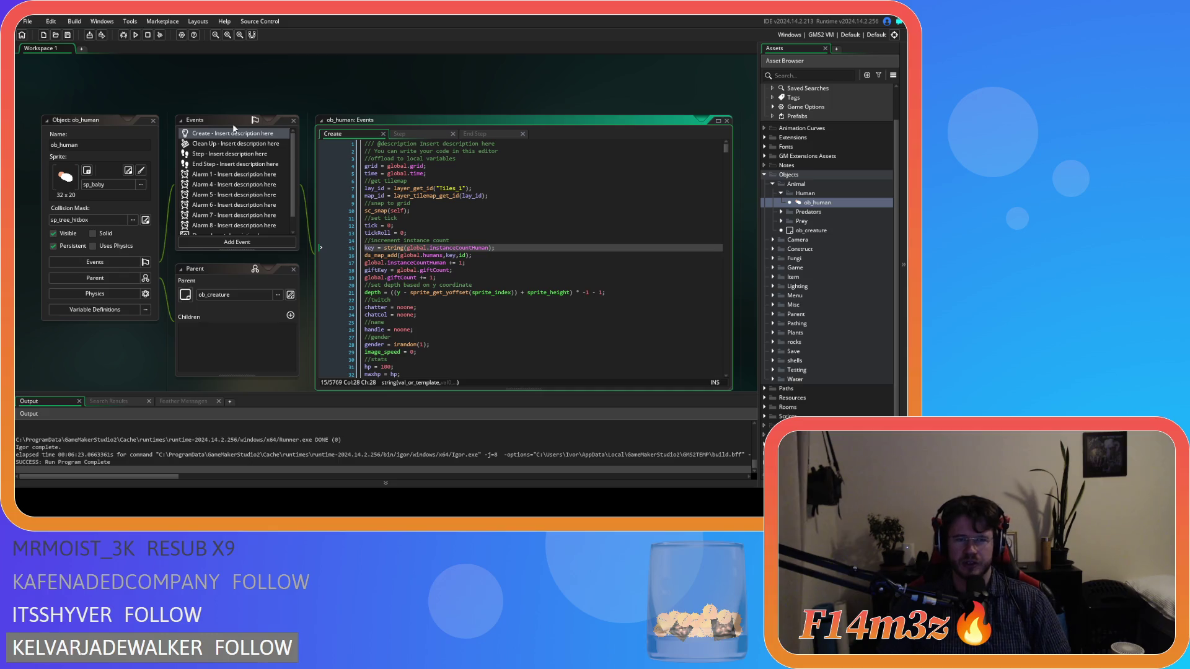
click(153, 120)
scroll(806, 330, down, 1)
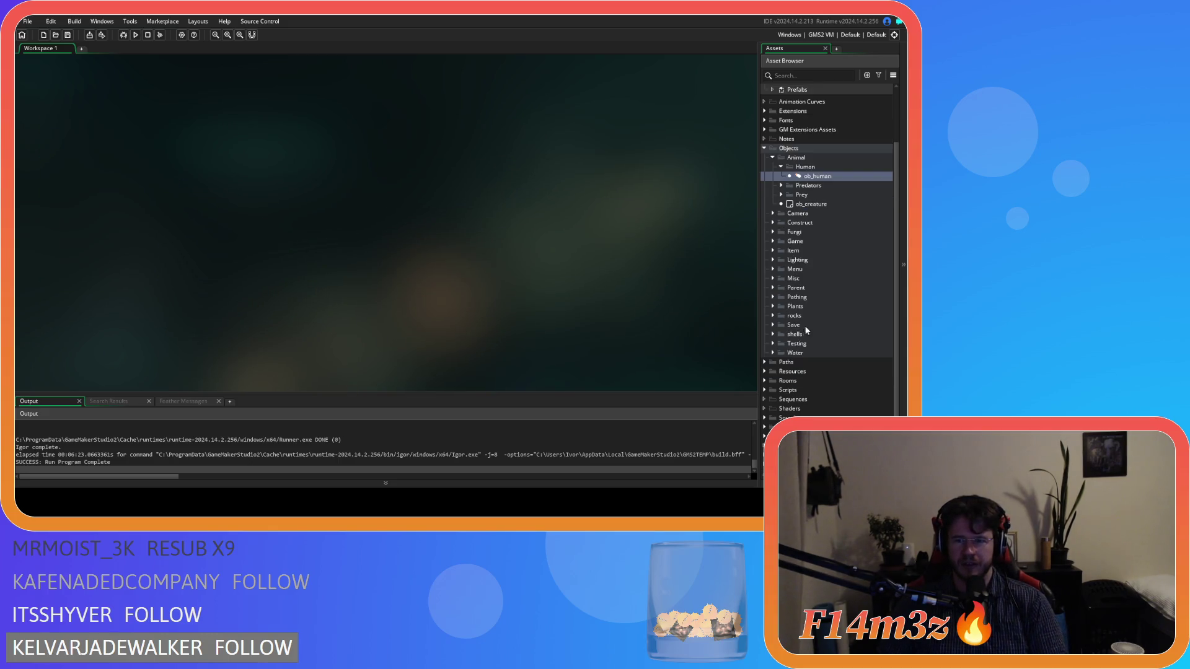
Step: Open the sc_stateConditions script from Scripts > Conditions
click(764, 390)
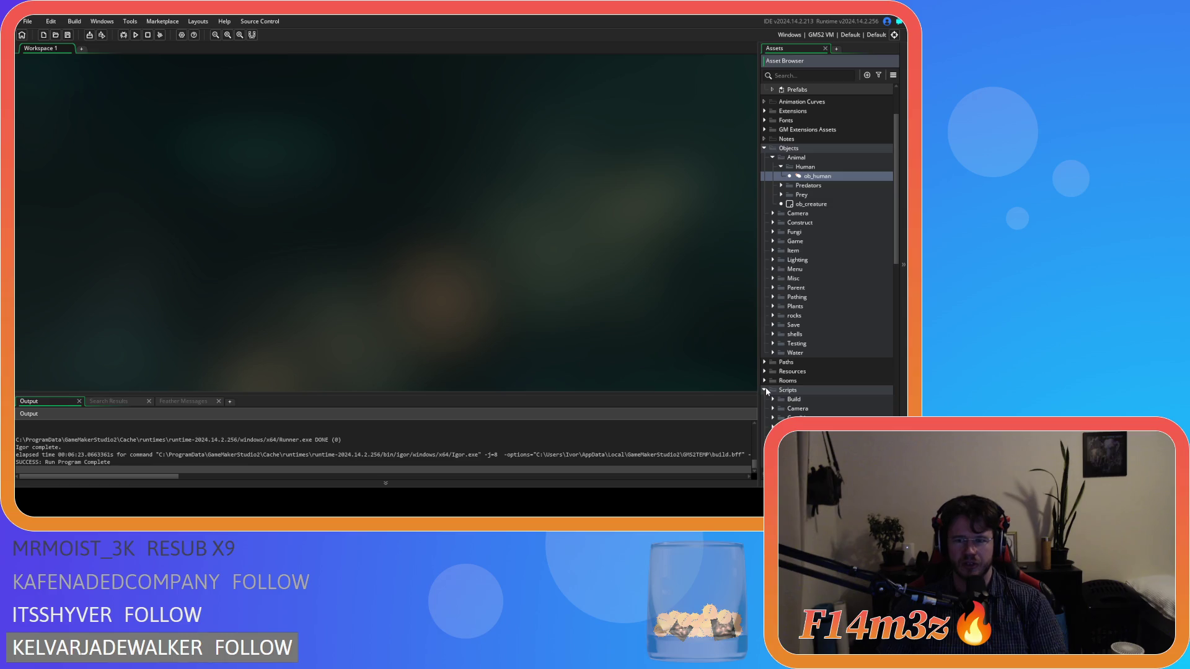
scroll(777, 381, down, 3)
click(777, 341)
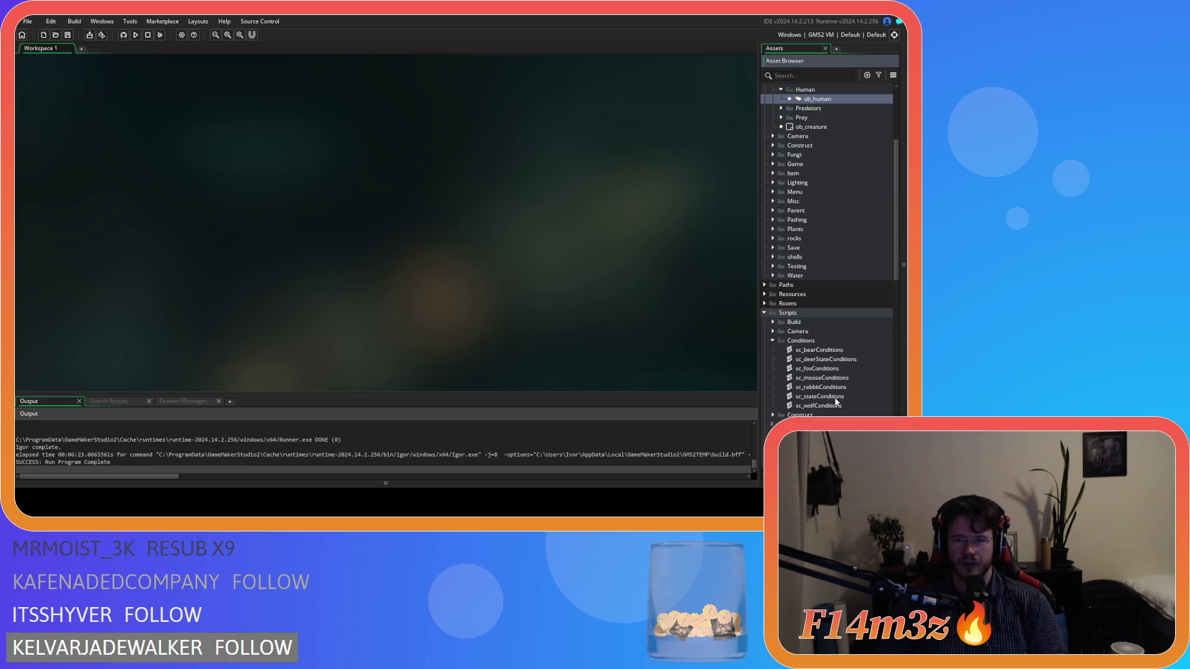
click(835, 399)
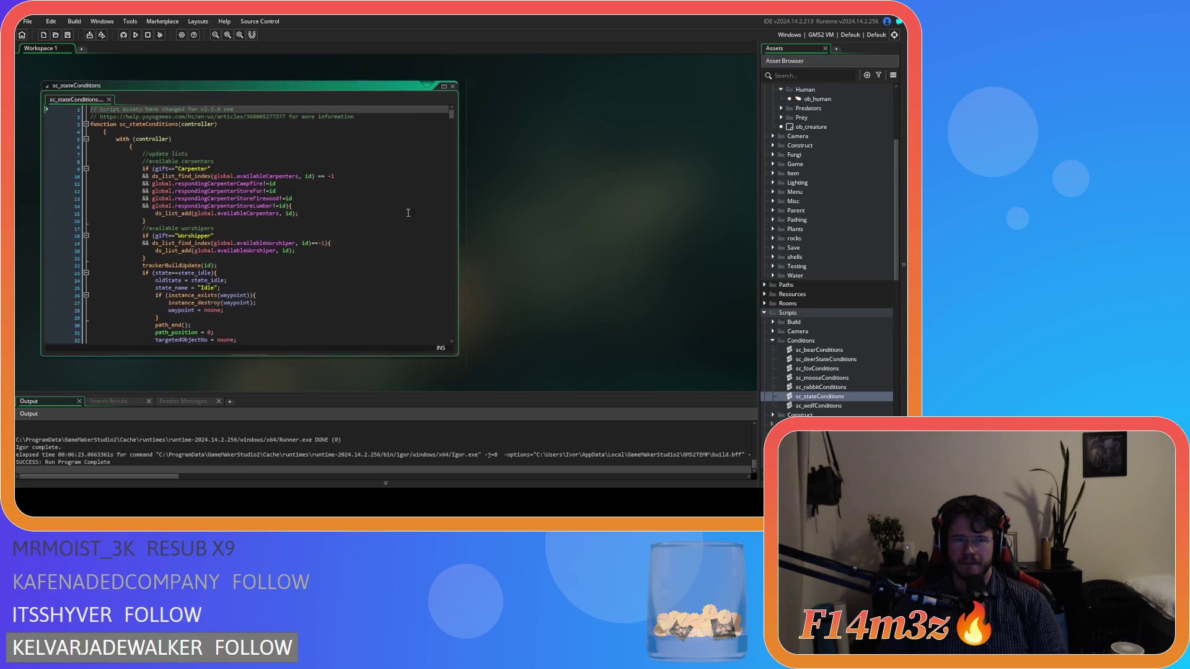
Step: Search the script for state_fueltent and inspect the block that assigns it
key(ctrl+f)
text(state_)
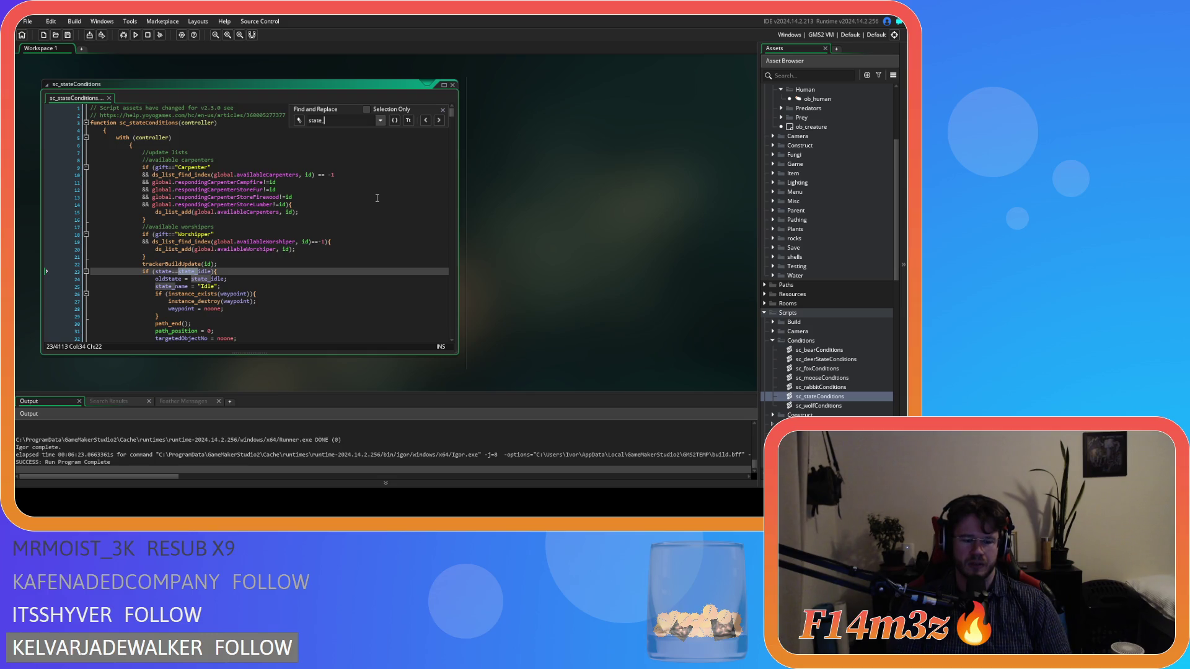
text(fueltent)
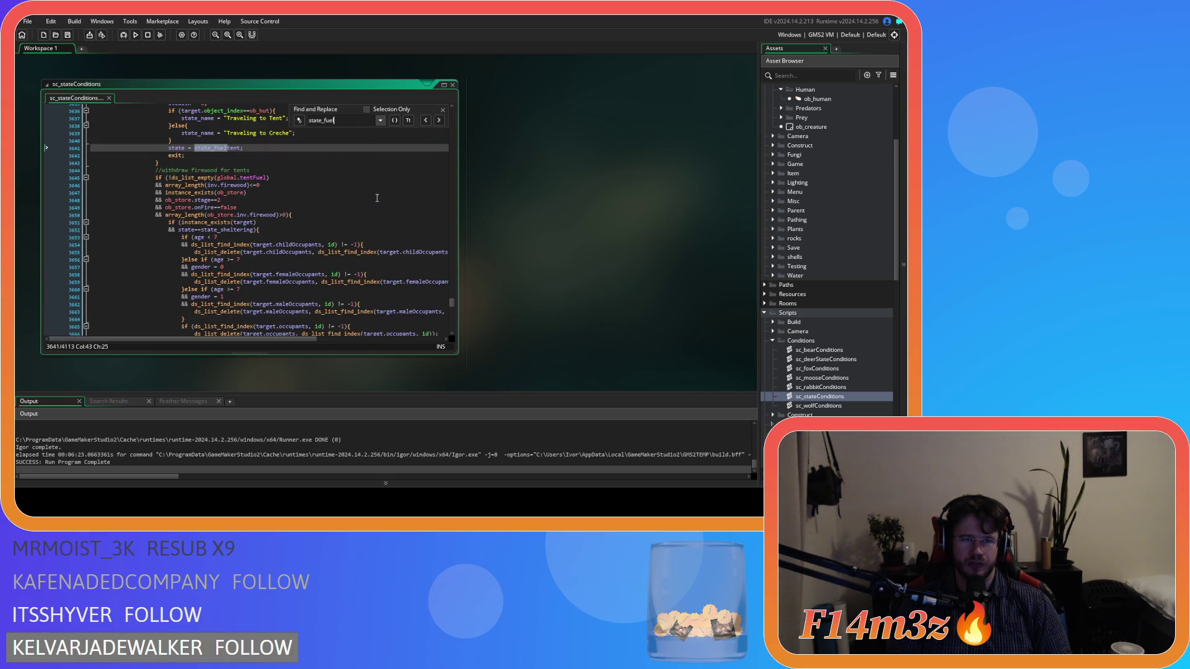
click(285, 220)
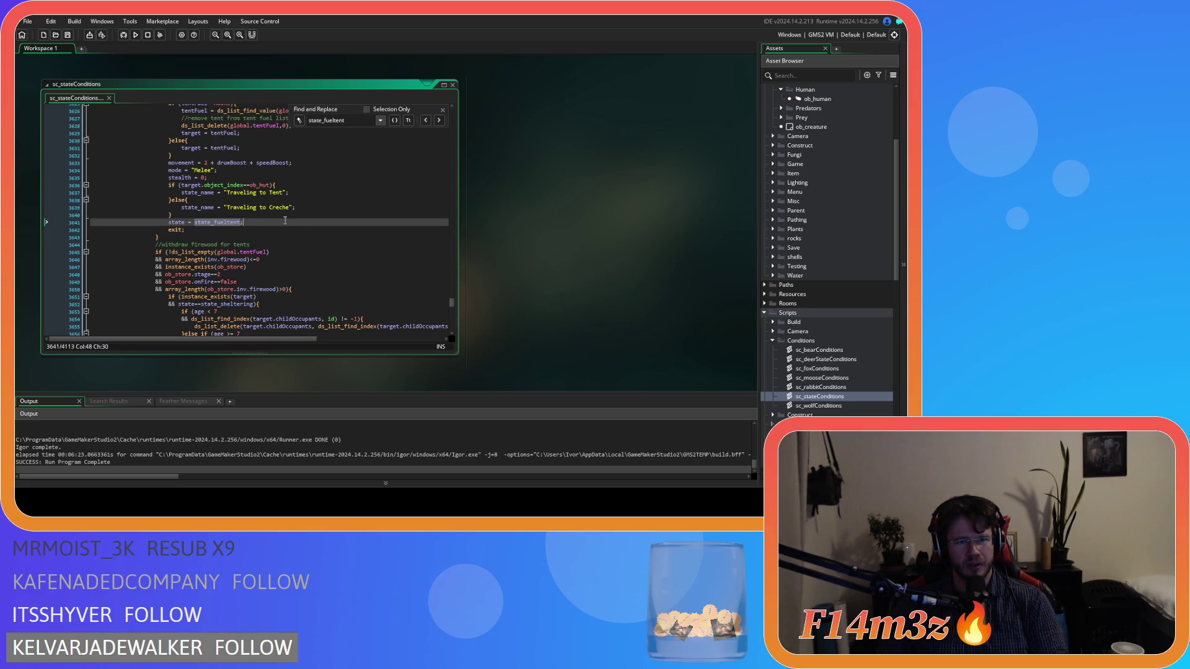
click(289, 215)
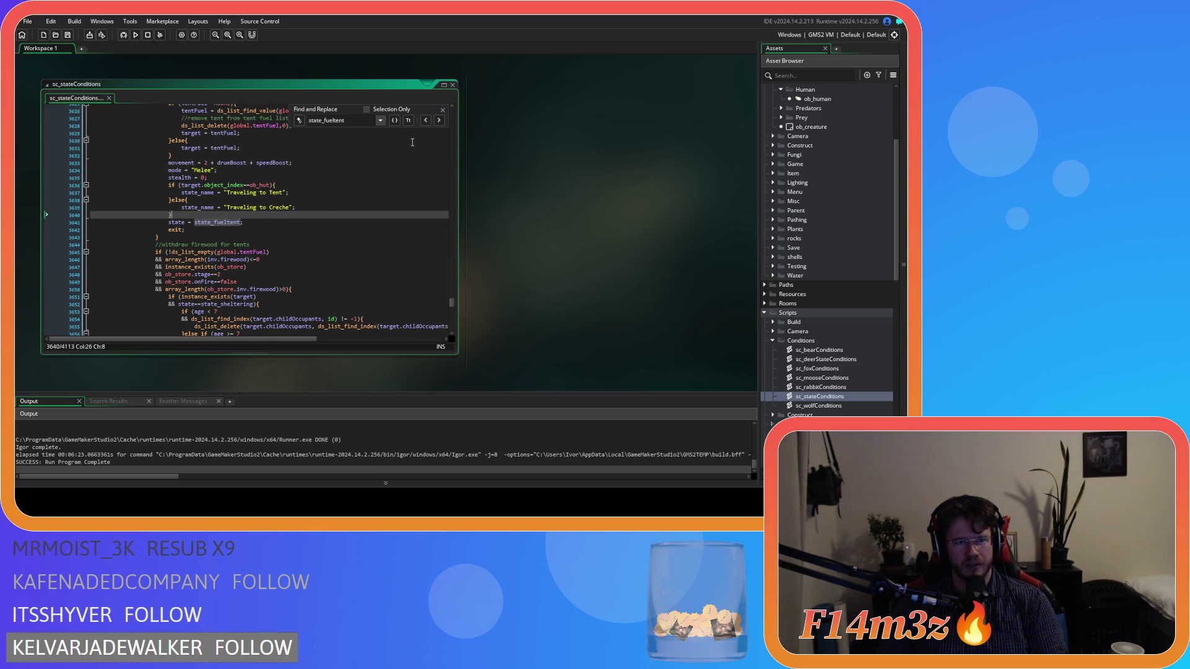
click(443, 110)
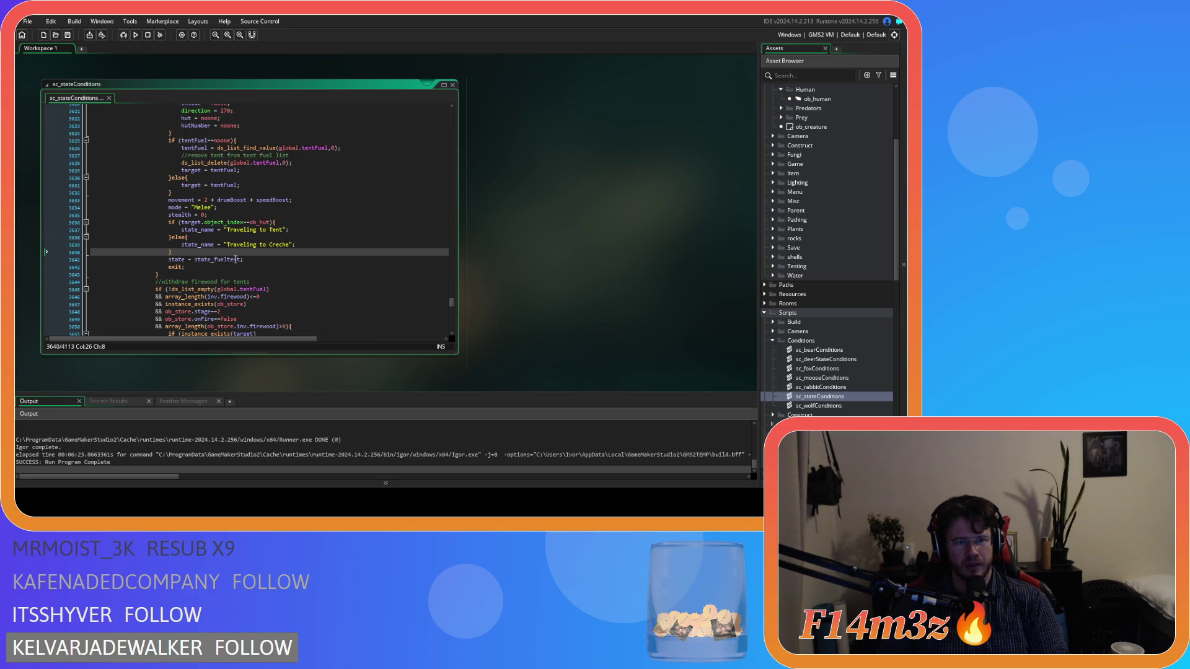
scroll(235, 259, up, 2)
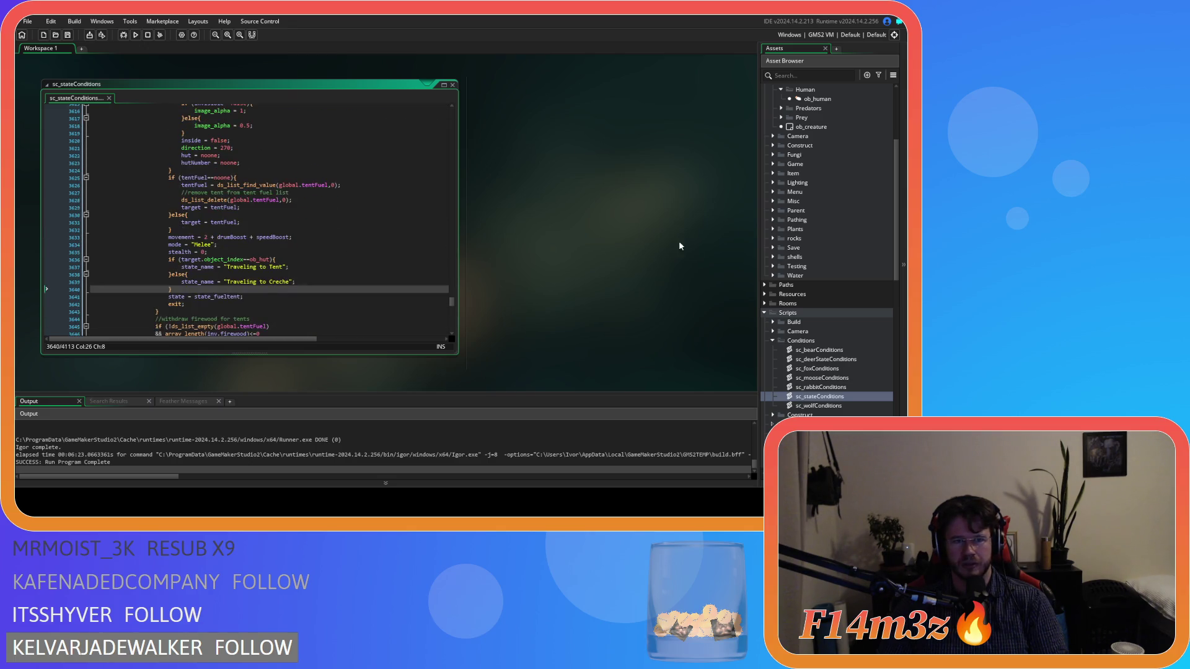
click(387, 284)
scroll(806, 248, up, 5)
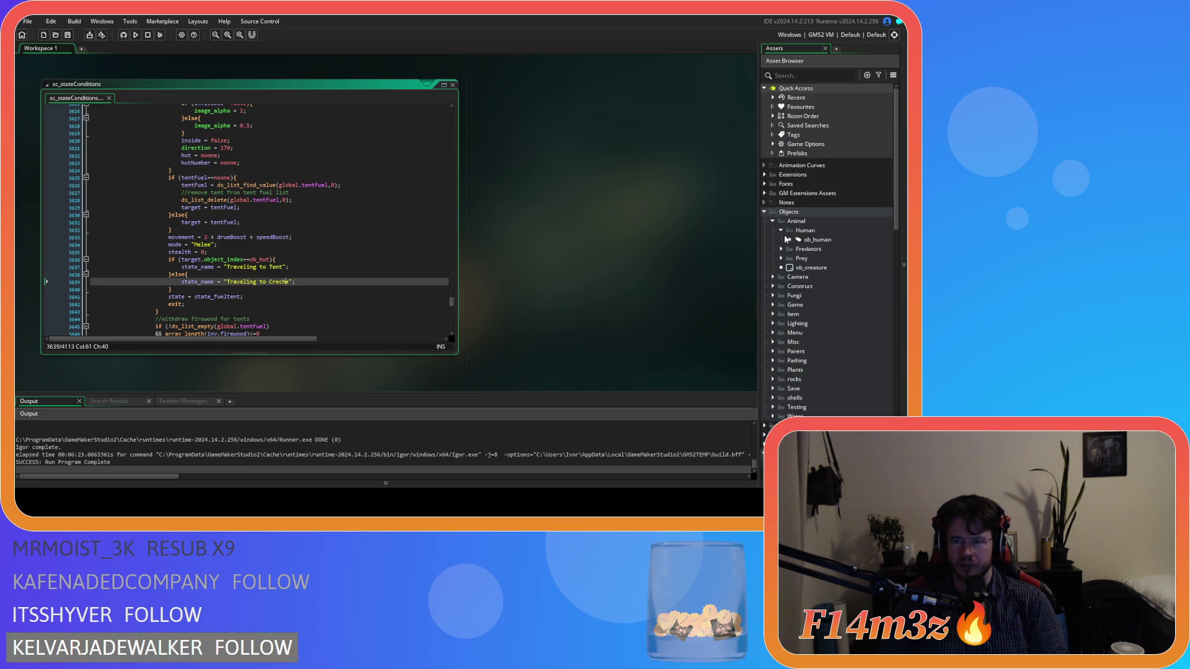
Step: Open ob_human's Create code and search it for state_fueltent
click(818, 240)
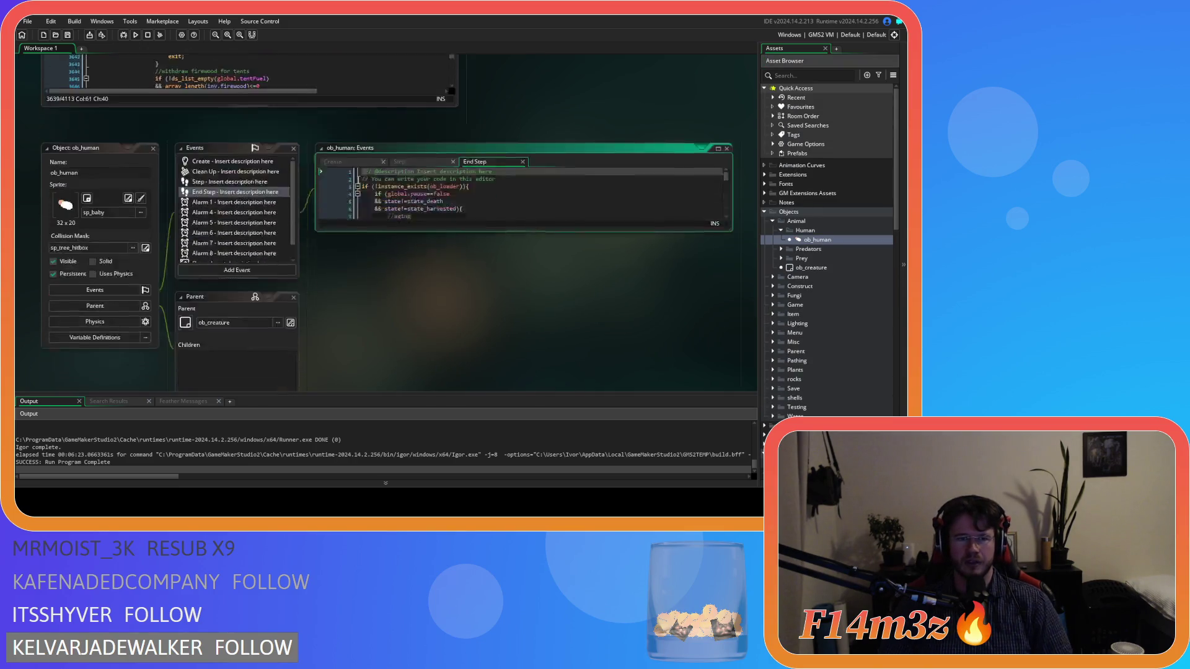
click(423, 152)
key(ctrl+f)
text(state)
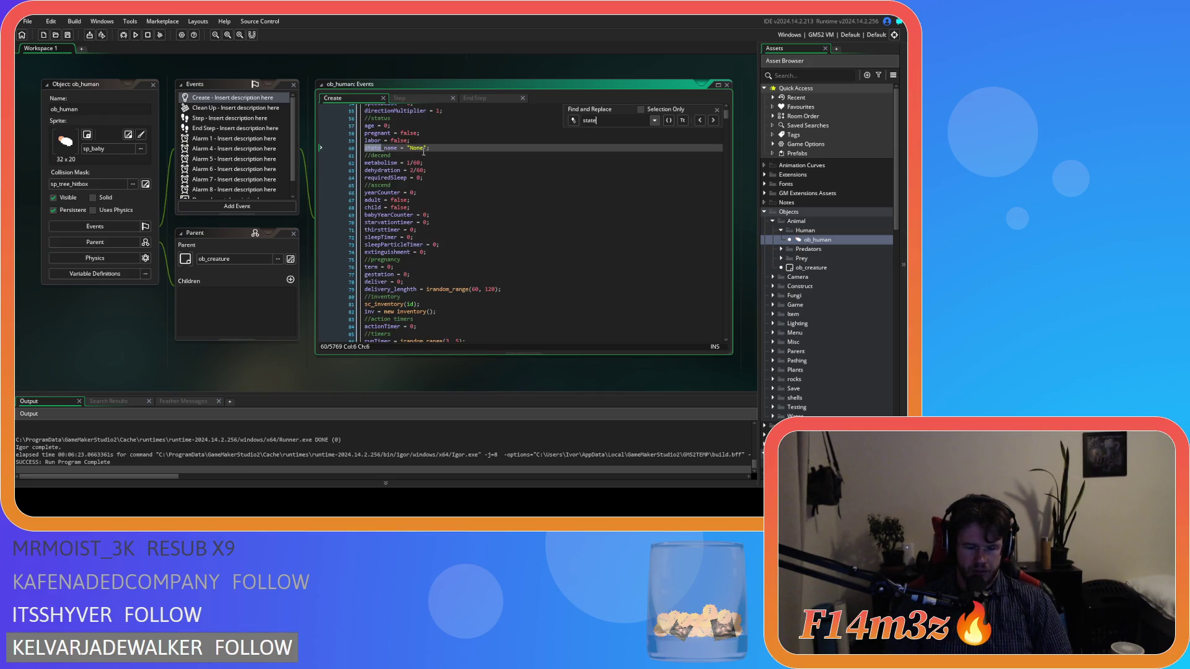
text(_fueltent)
scroll(516, 202, down, 10)
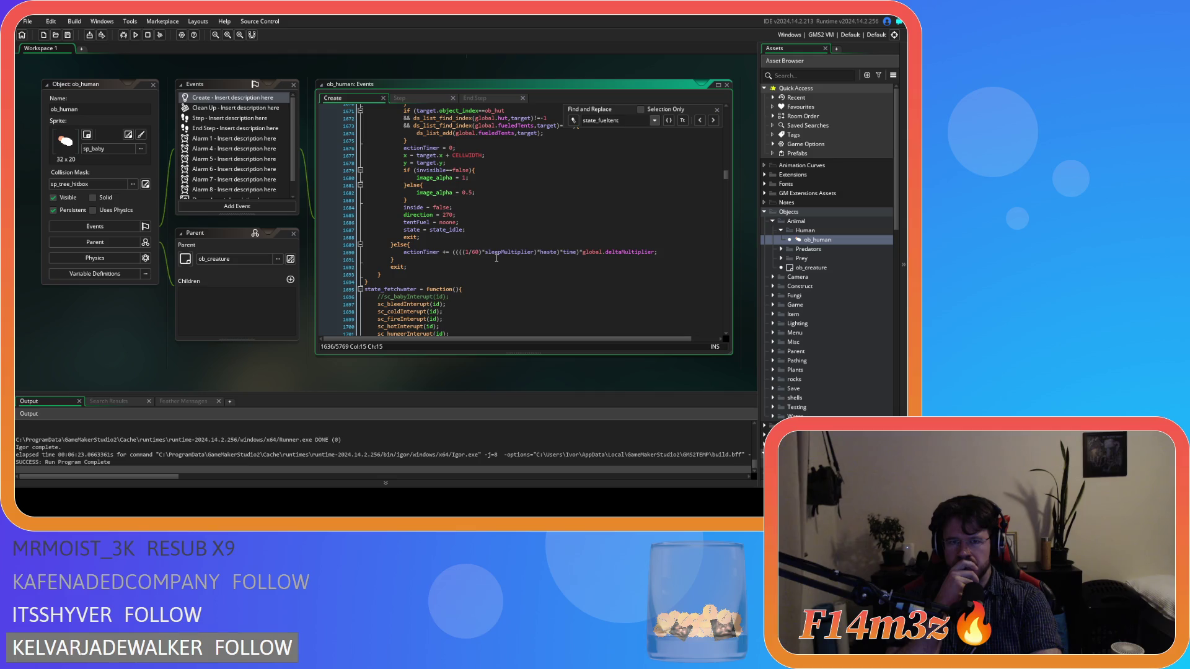
scroll(496, 257, up, 3)
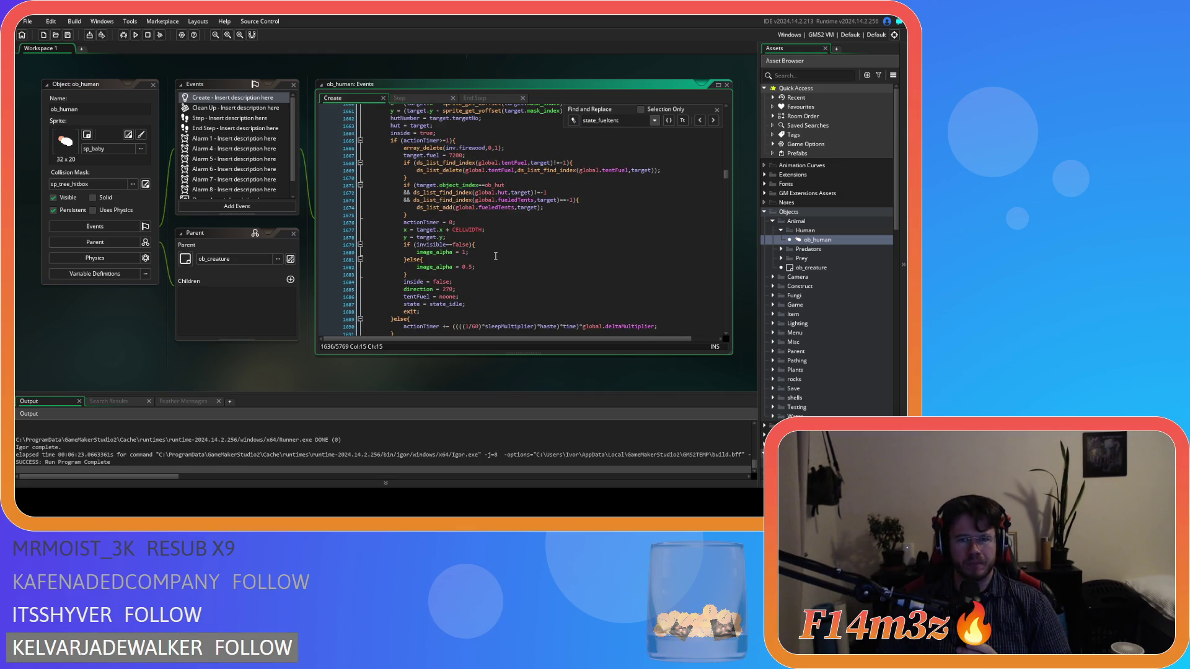
scroll(495, 257, up, 1)
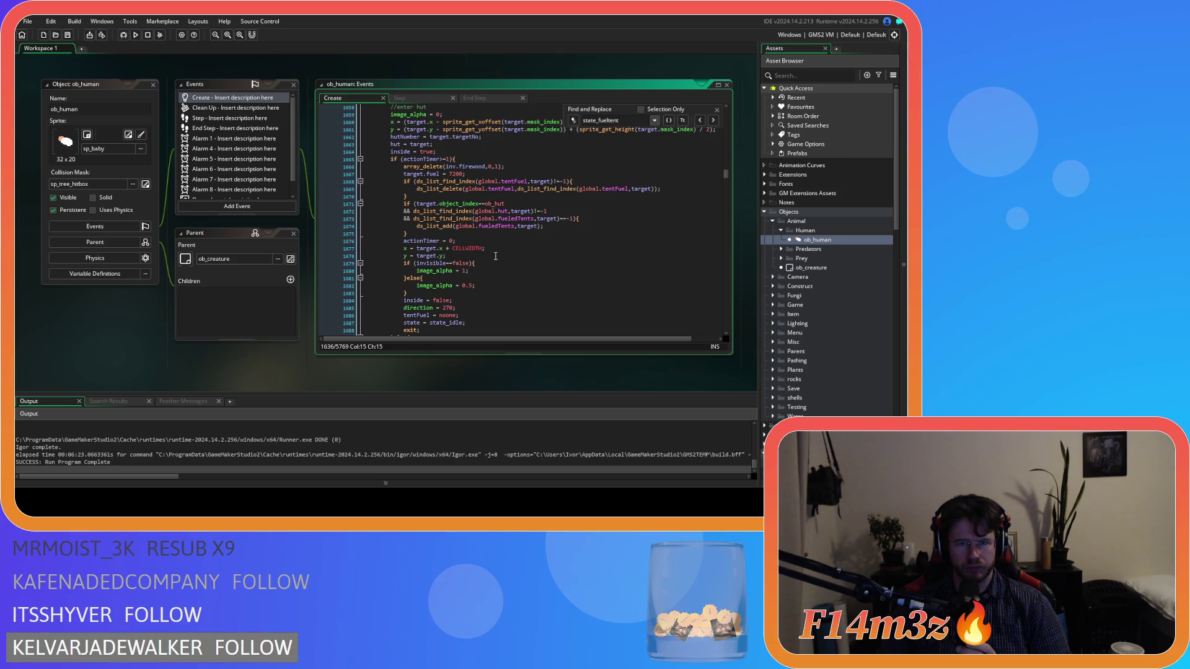
scroll(496, 256, up, 5)
scroll(496, 256, up, 3)
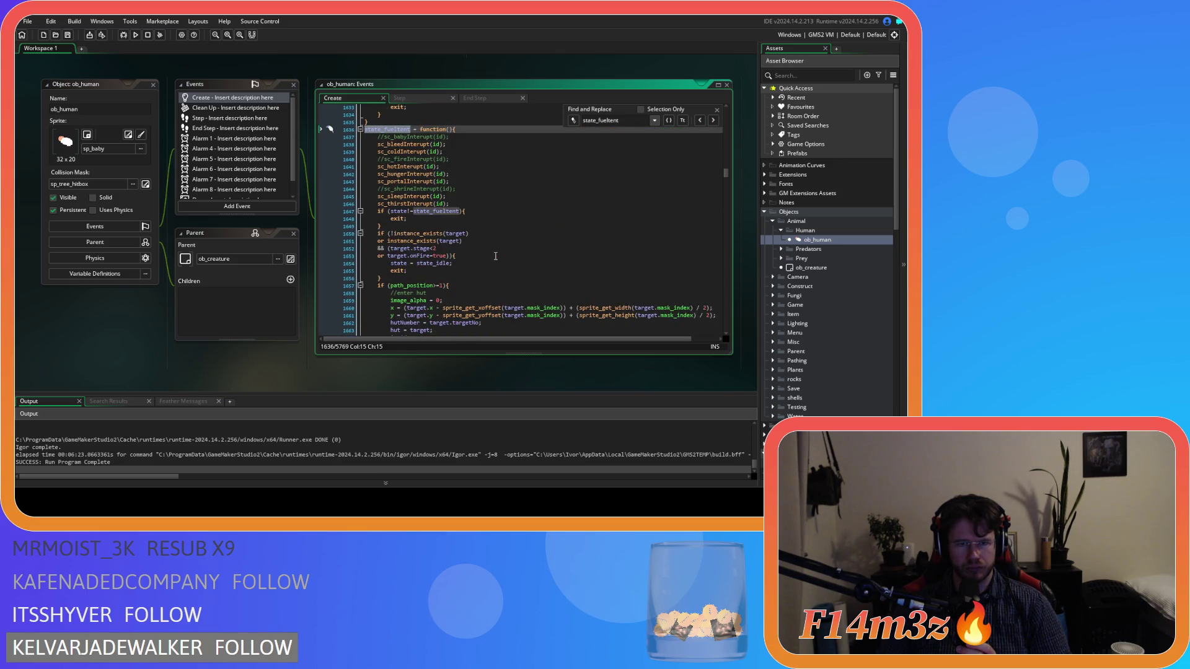
scroll(496, 256, down, 8)
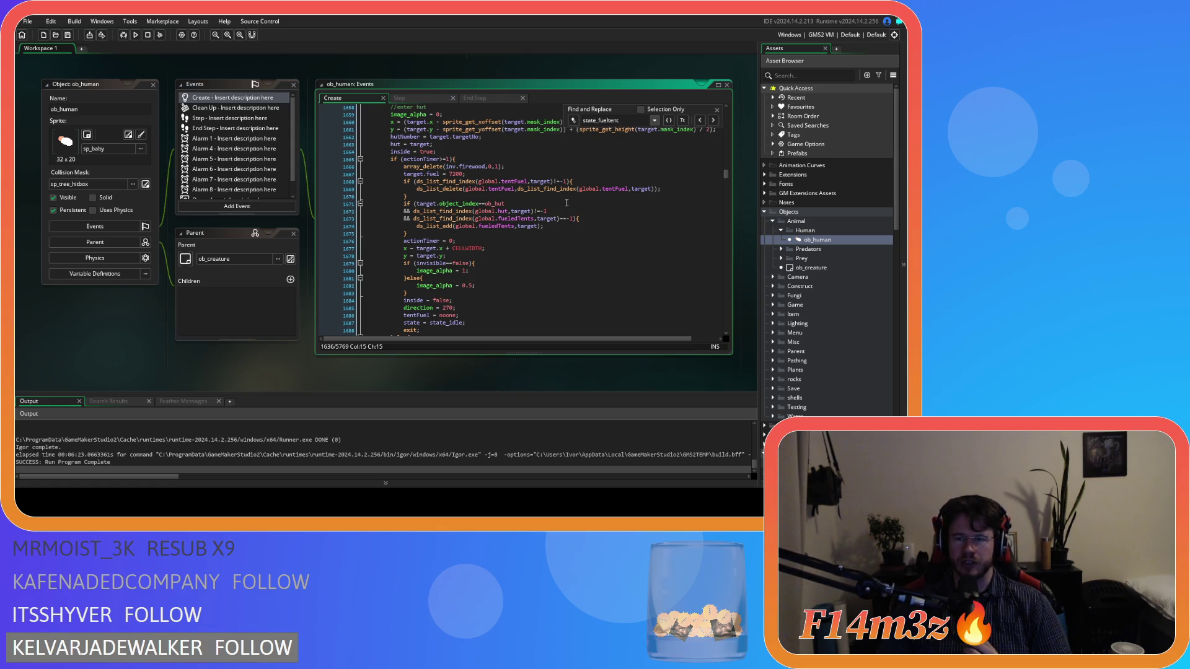
Step: Inspect the ob_hut and fueledTents lines 1671–1674 of the enter-hut block
click(717, 110)
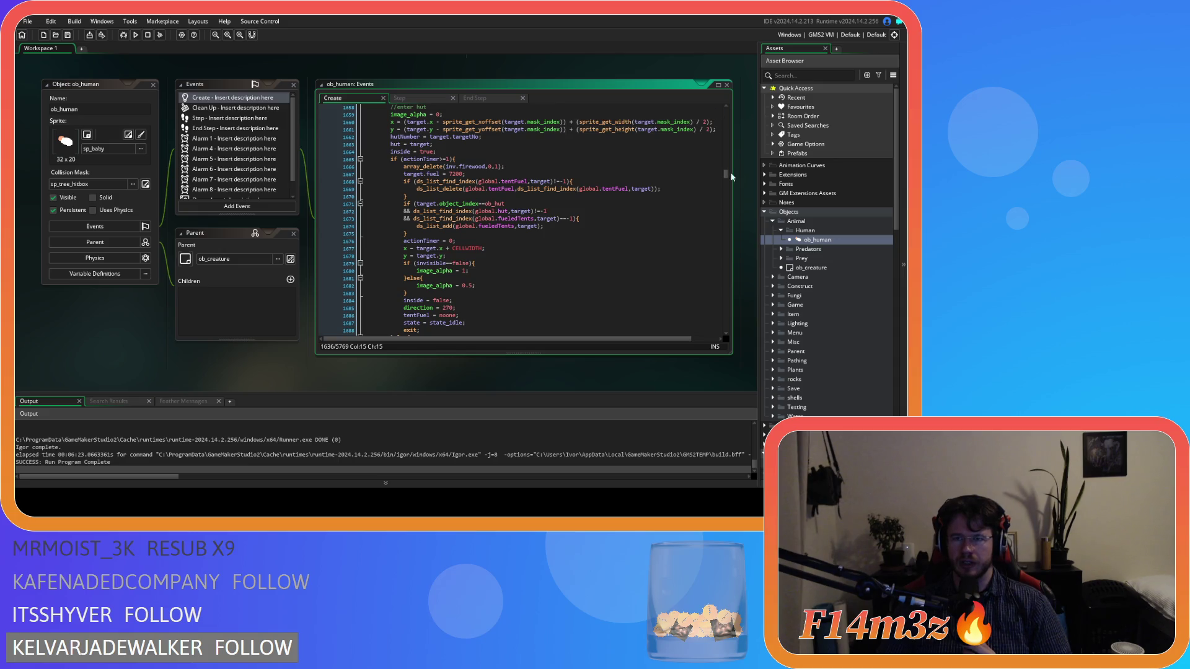
click(556, 227)
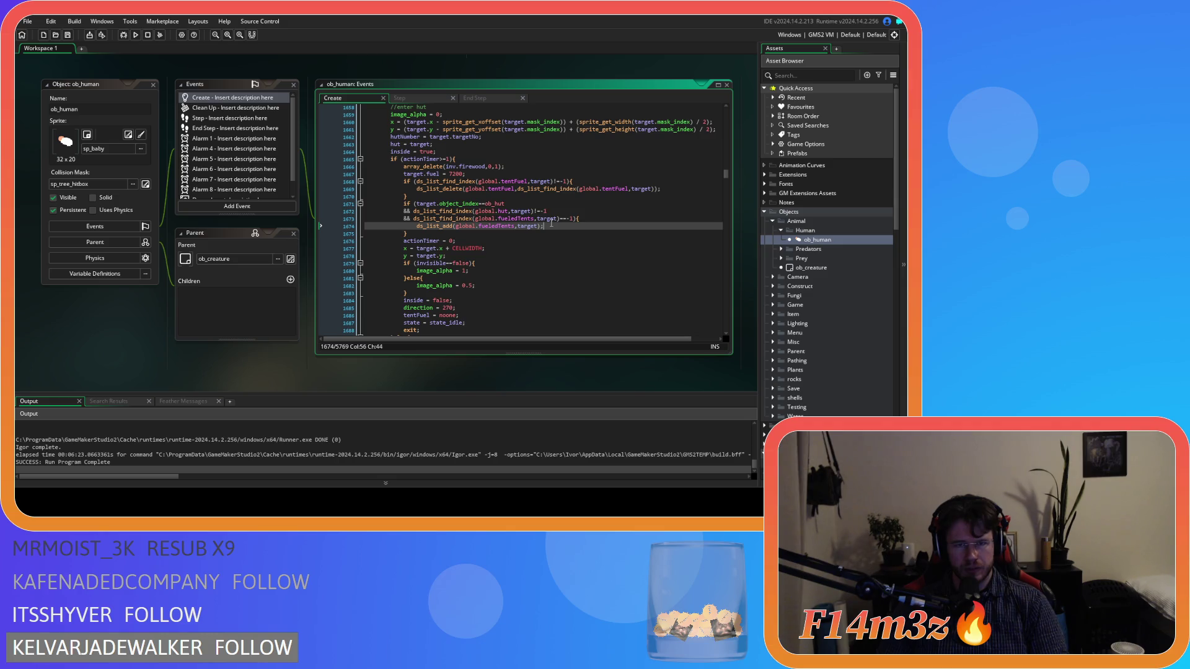
click(549, 205)
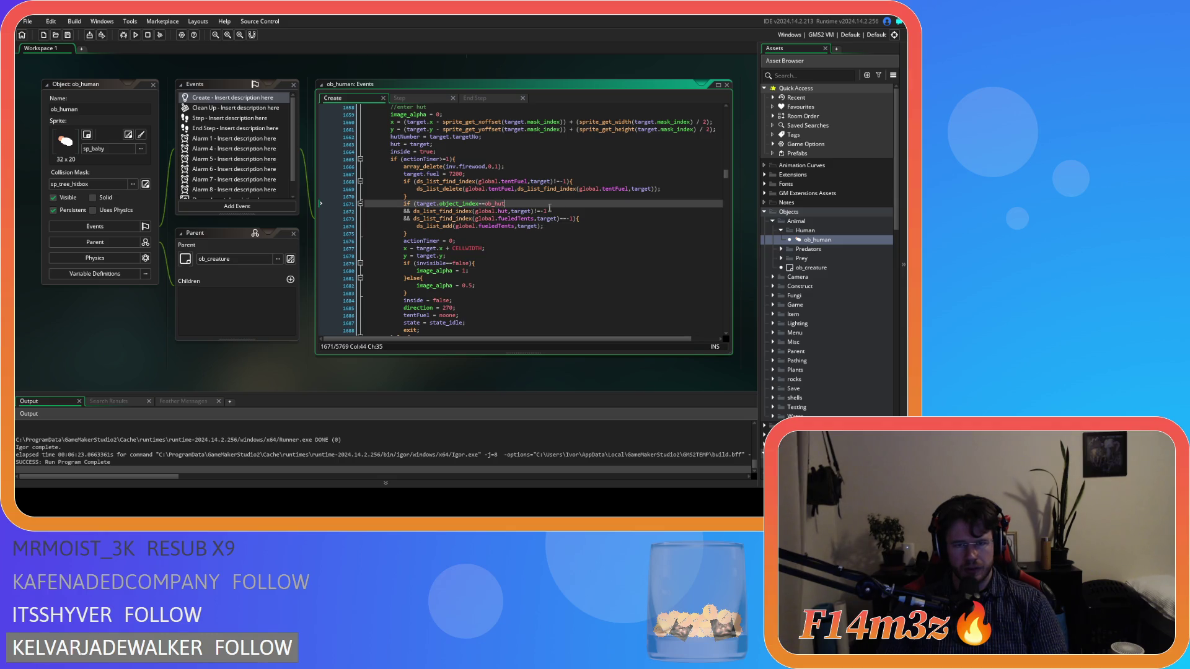
click(569, 217)
click(548, 232)
click(551, 226)
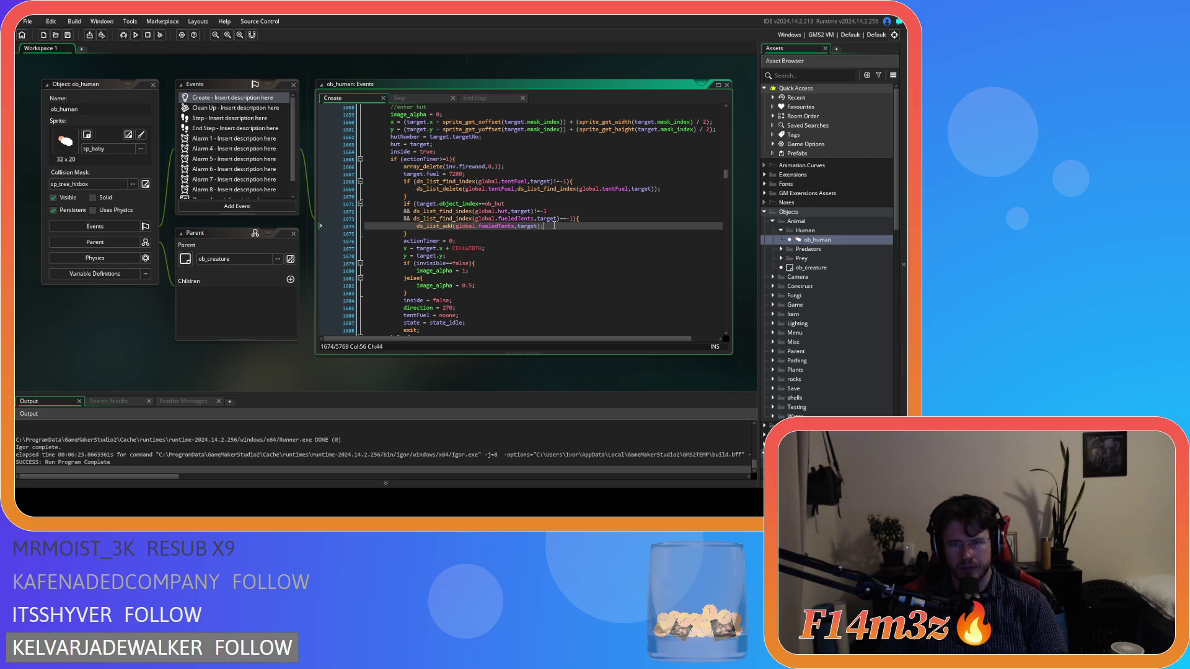
mouse_move(538, 221)
mouse_move(460, 211)
scroll(525, 241, down, 2)
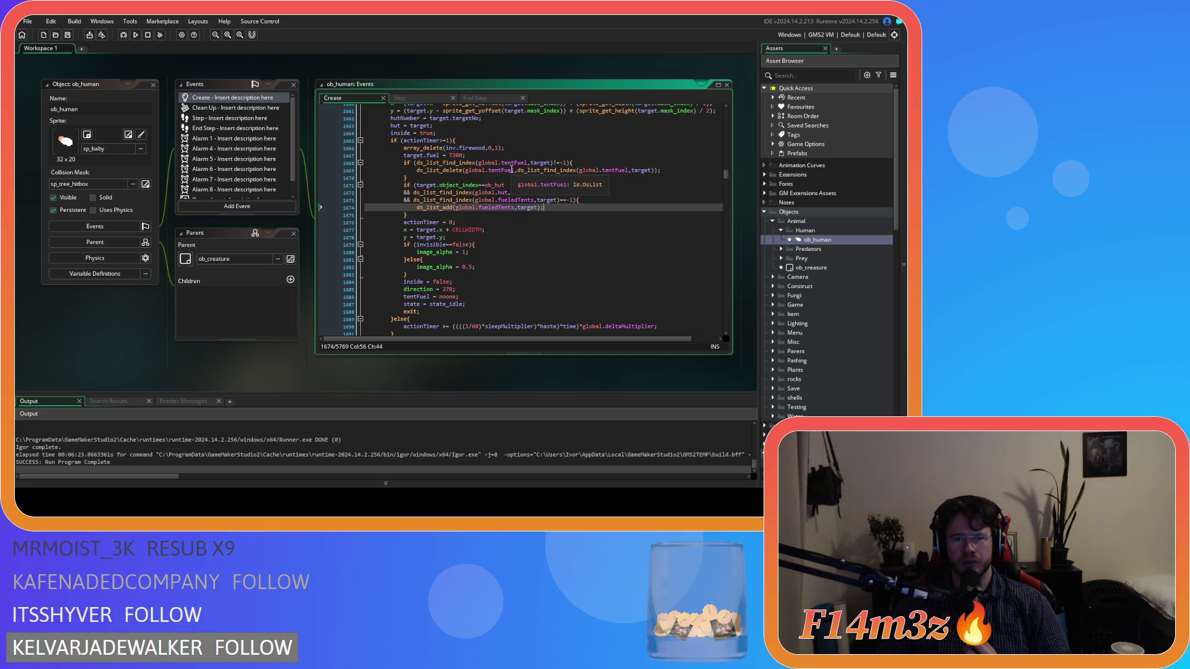
Step: Review the tentFuel removal on lines 1668–1669 and select the object_index == ob_hut condition
mouse_move(500, 160)
drag(499, 162, 583, 175)
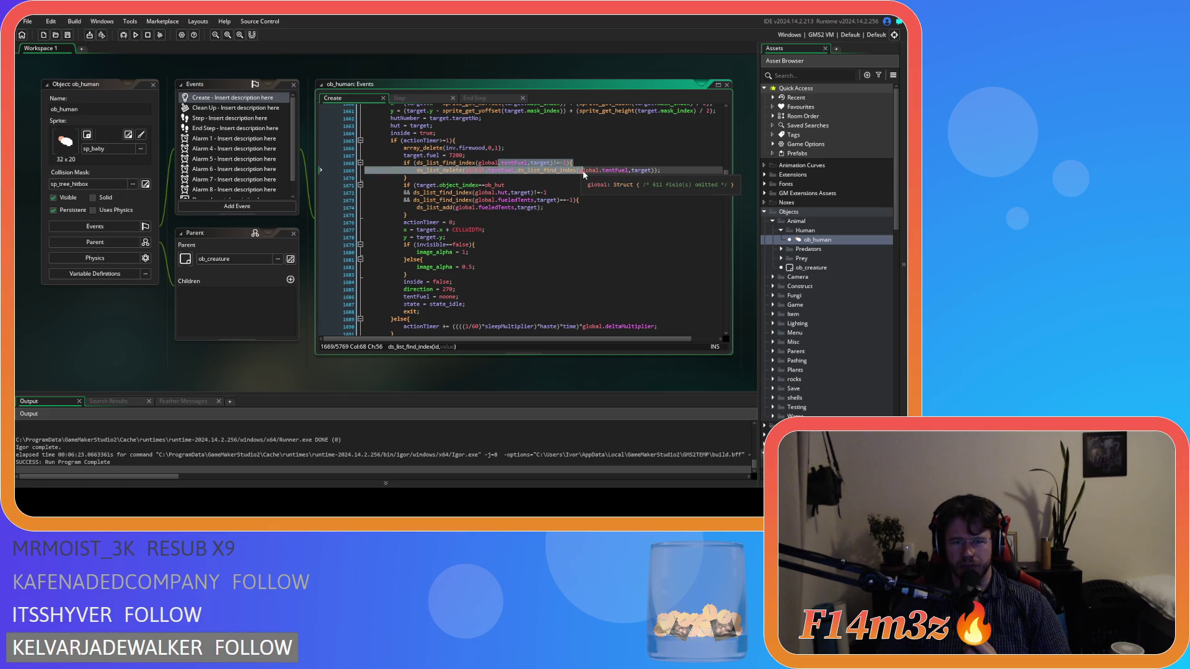
click(578, 178)
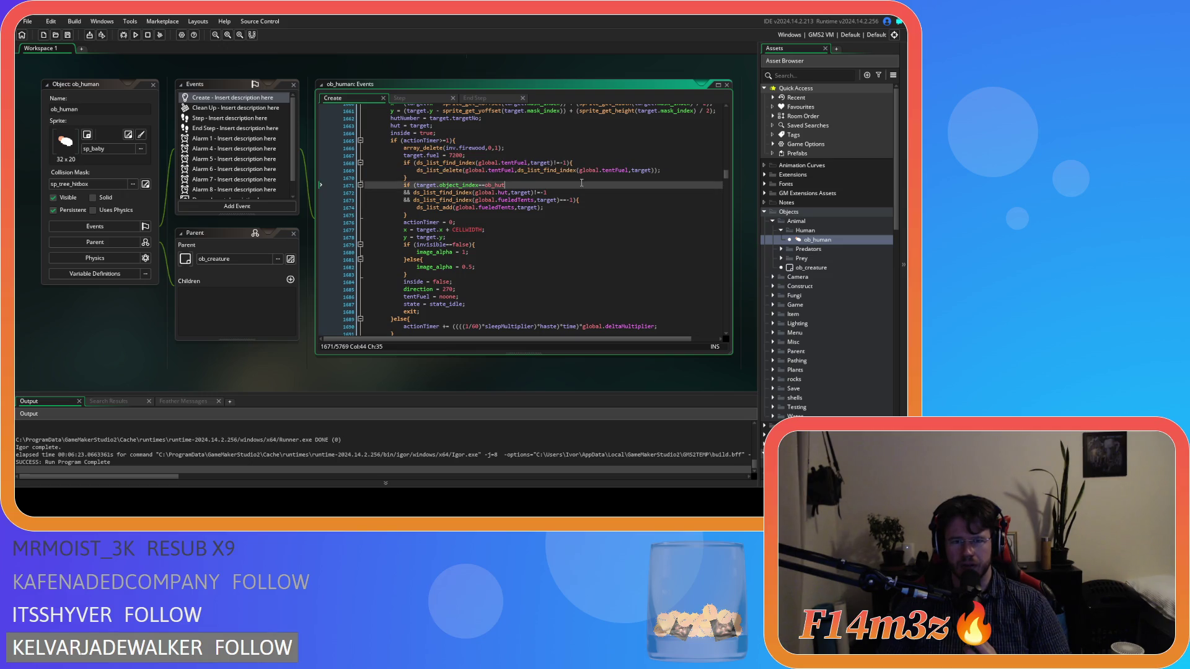
drag(419, 171, 635, 174)
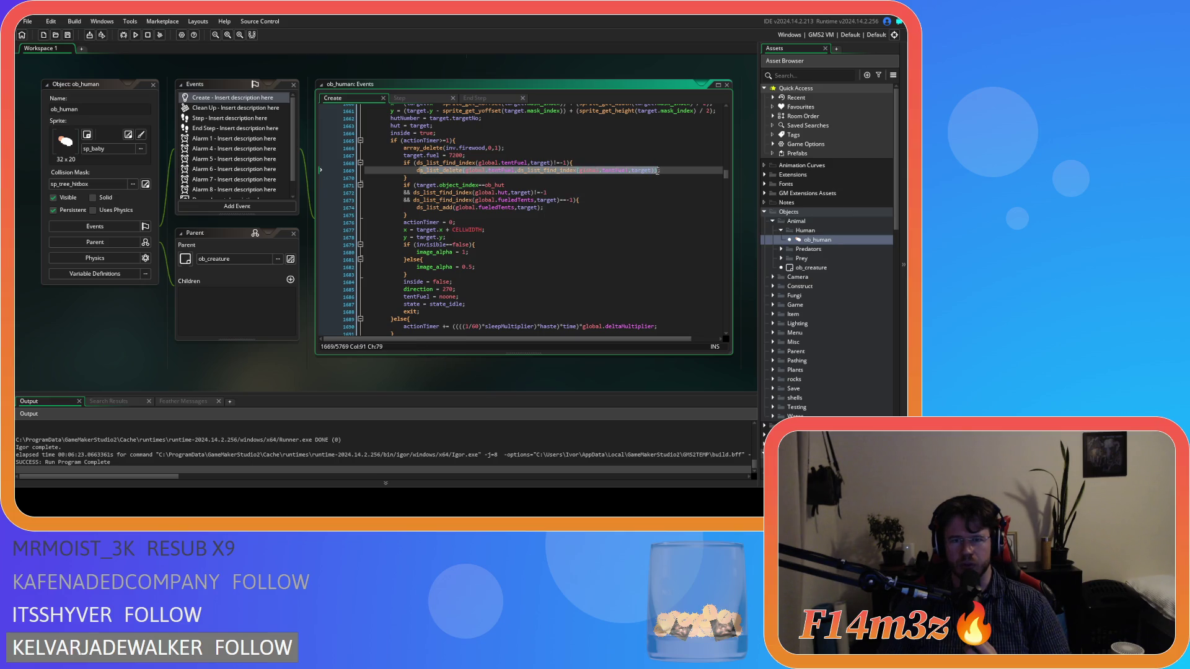
click(622, 179)
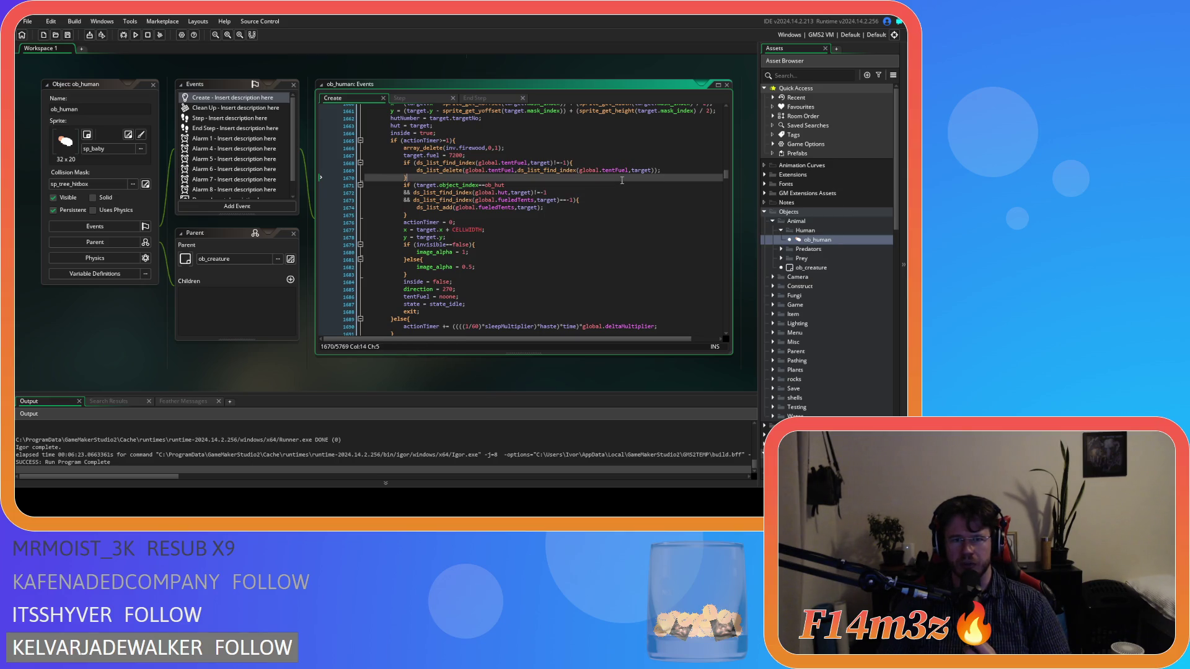
mouse_move(493, 182)
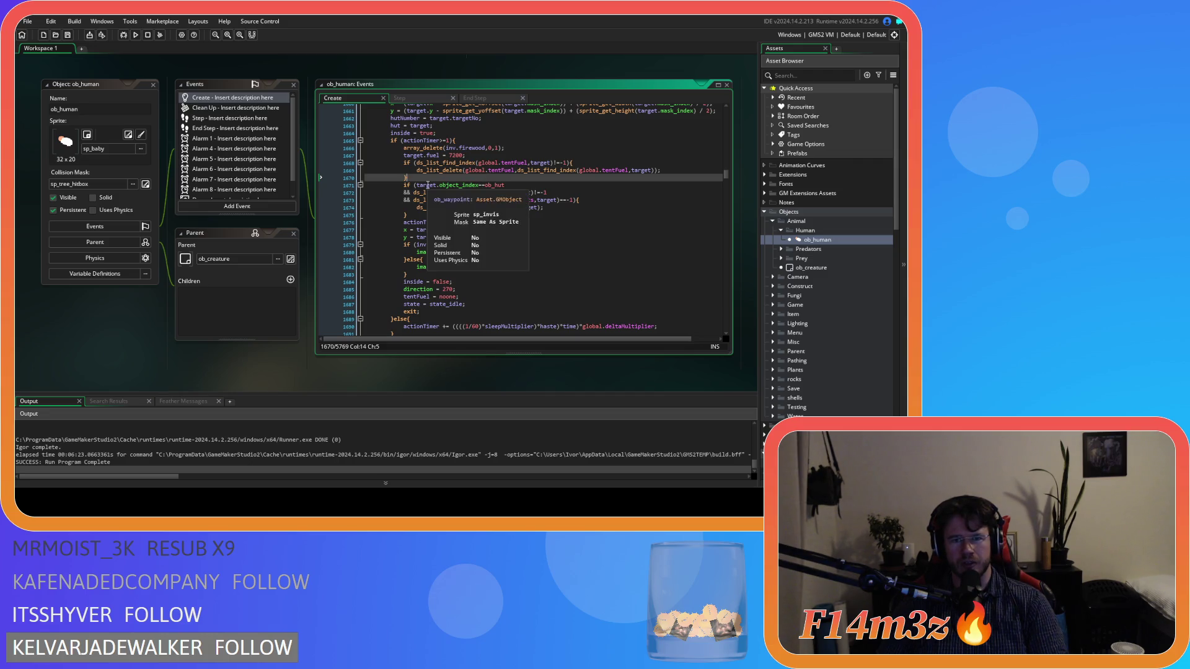
click(450, 185)
drag(451, 185, 509, 185)
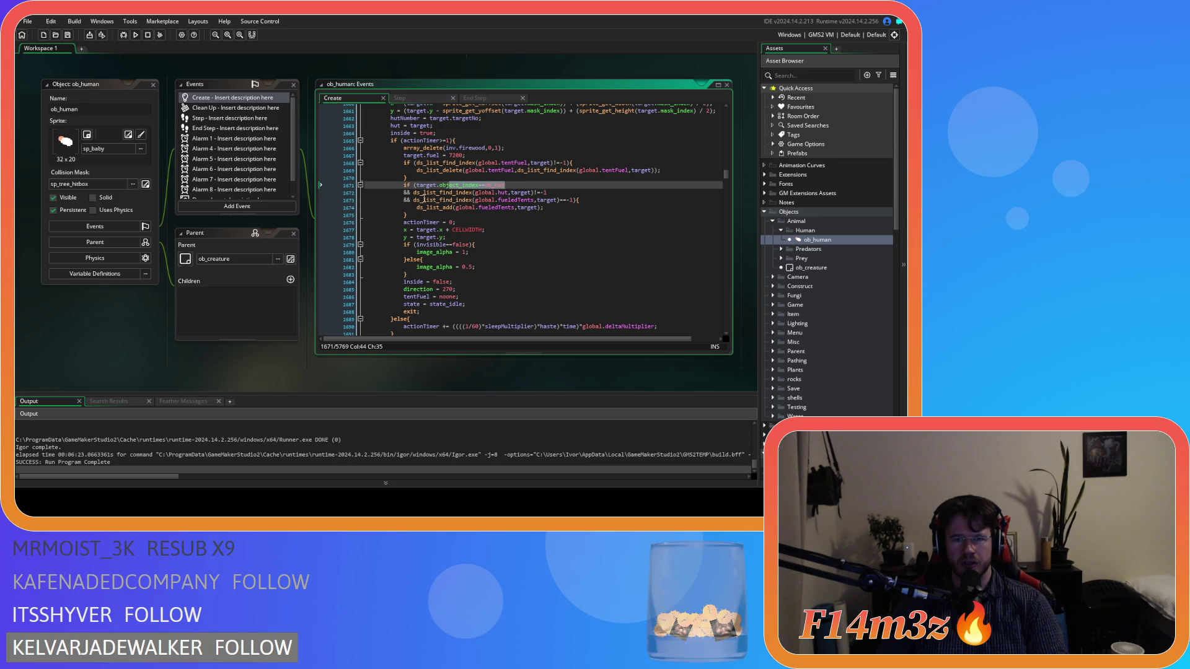
Step: Delete the old hut-list check on line 1672, adjust the fueledTents reference, and build with F5
mouse_move(420, 197)
drag(549, 194, 324, 196)
key(BackSpace)
key(BackSpace)
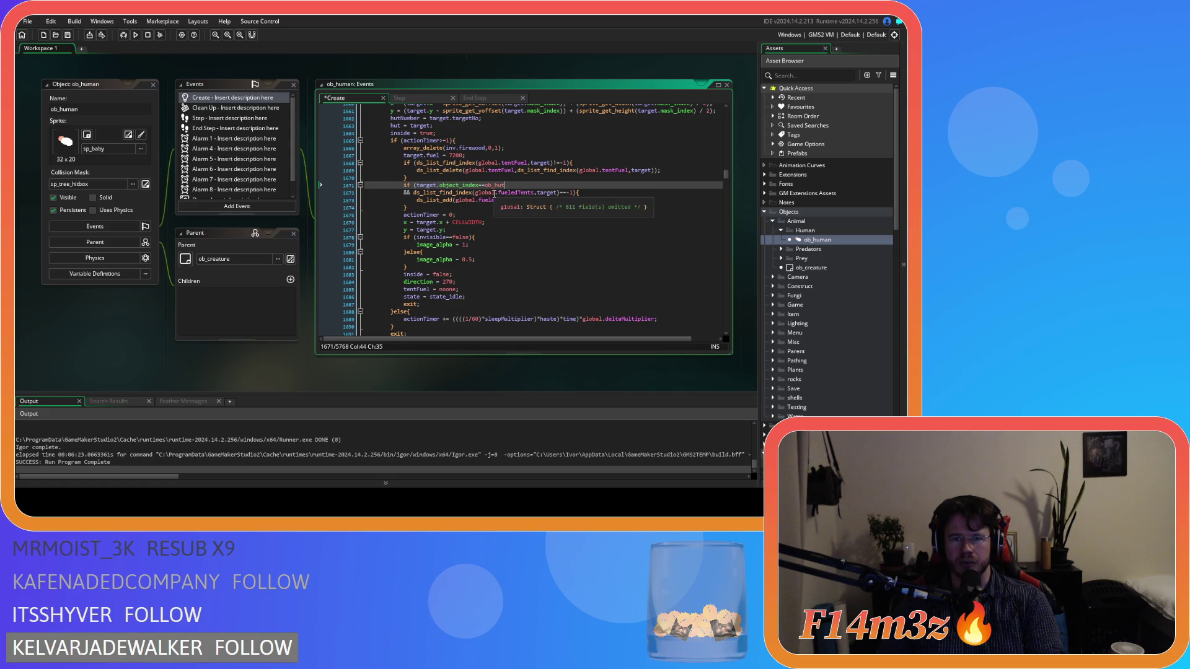
click(494, 192)
drag(551, 197, 561, 195)
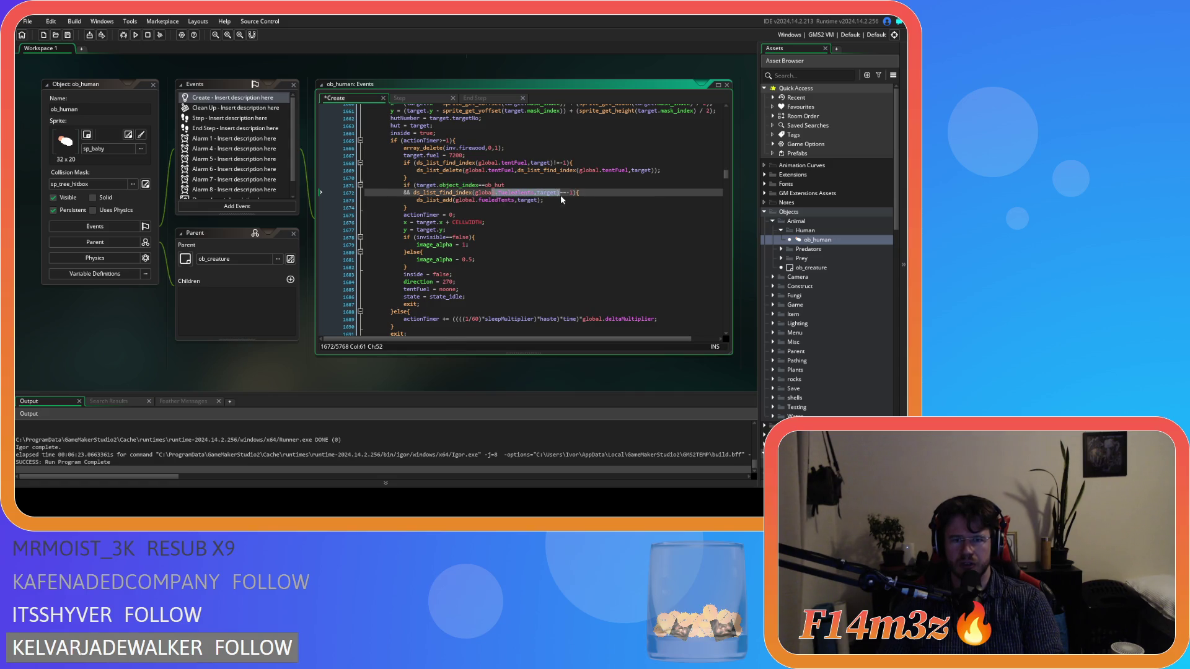
click(557, 201)
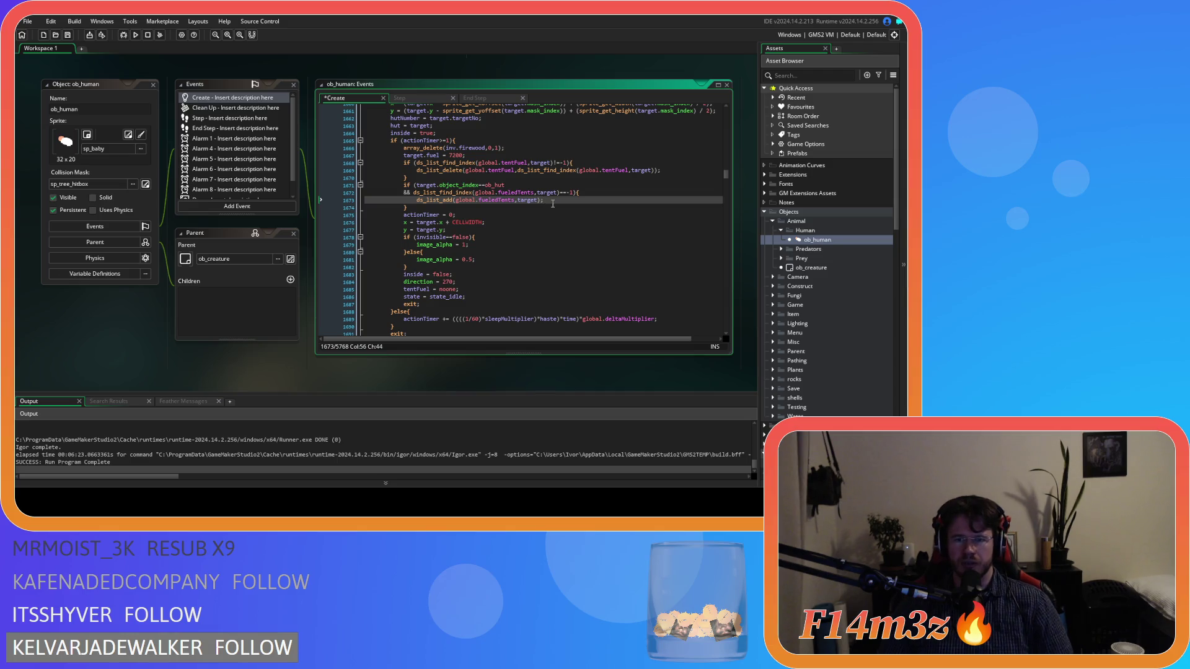
click(539, 210)
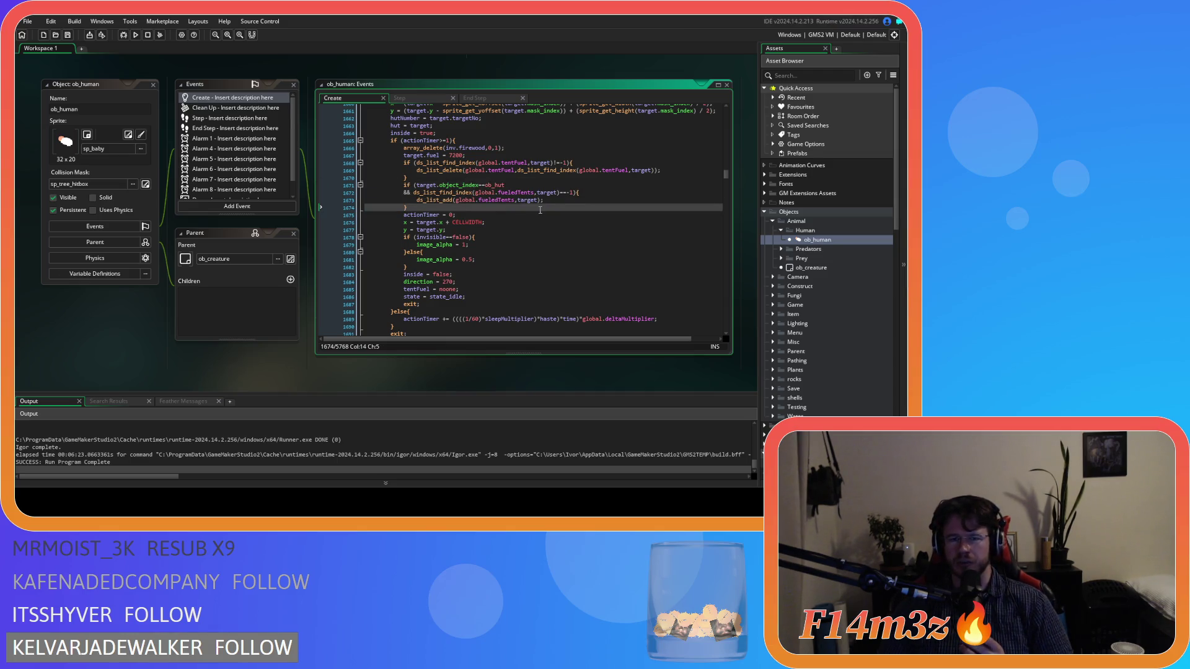
scroll(544, 227, down, 3)
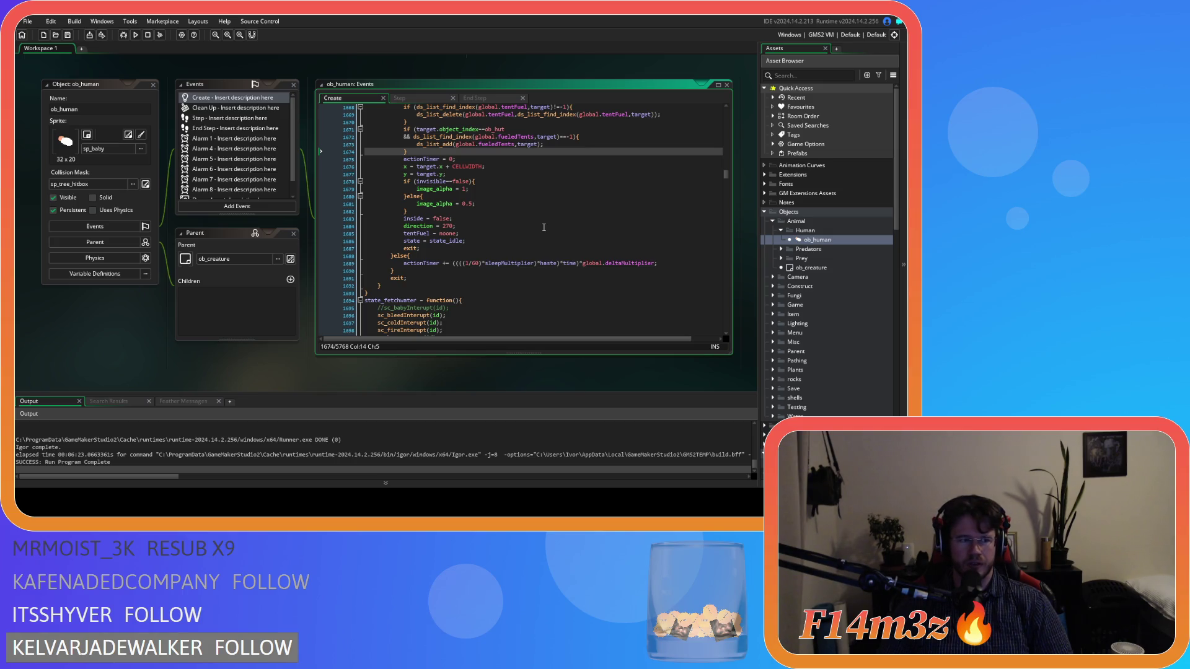
key(F5)
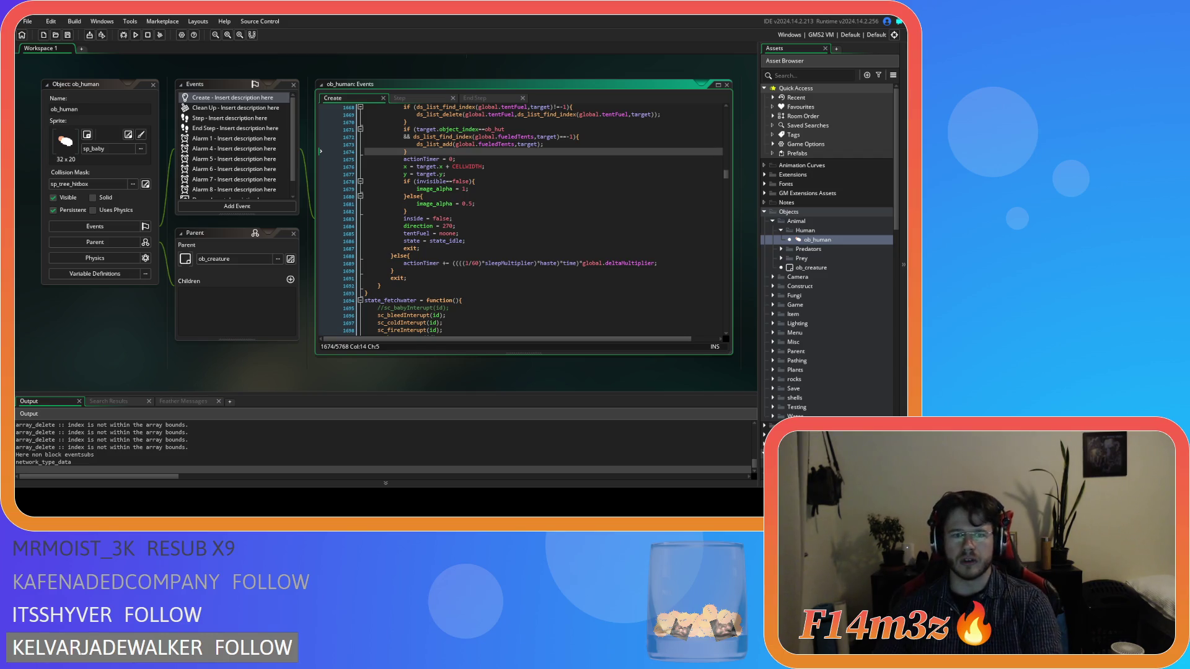
Step: Zoom the game view in and out over the winter camp's tents and villagers
scroll(360, 256, up, 3)
scroll(359, 256, down, 3)
scroll(360, 257, up, 6)
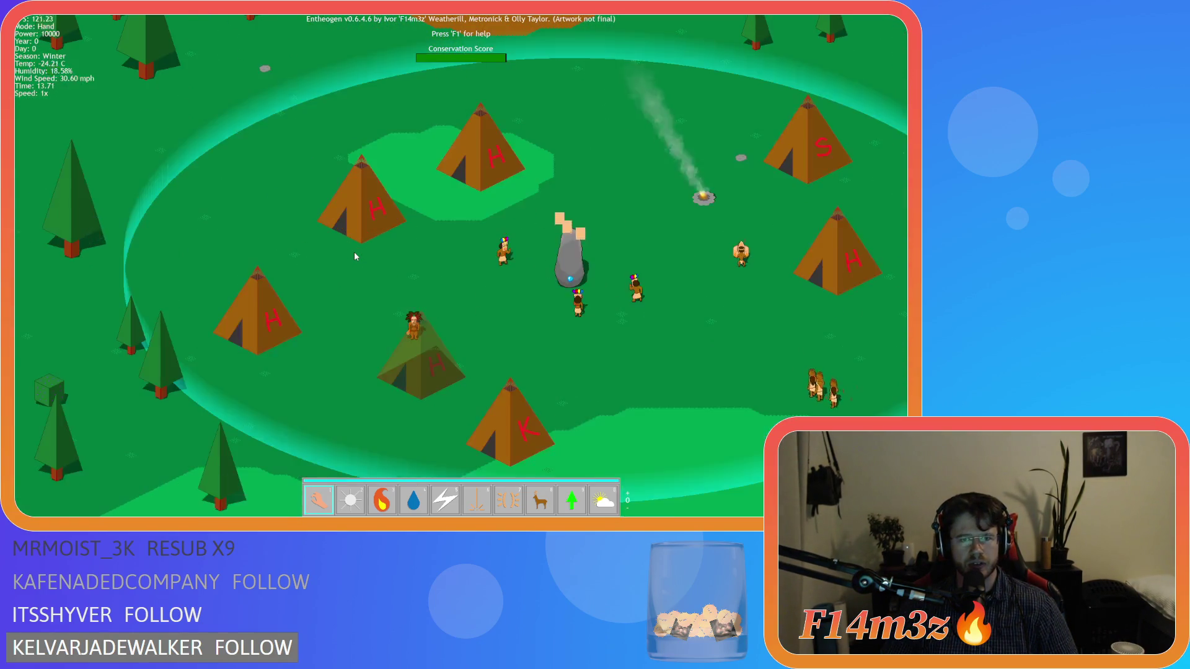
Step: Pan across the village, toggle the Tribe panel, and show name and tent-occupancy labels
key(Right)
key(Down)
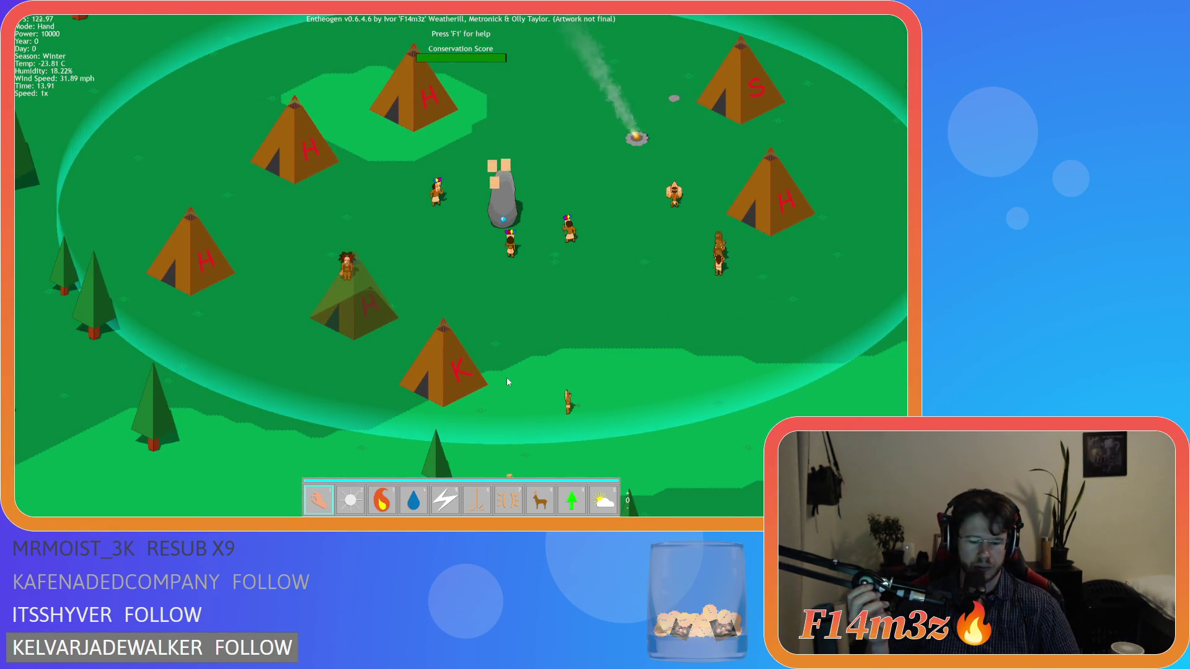
key(t)
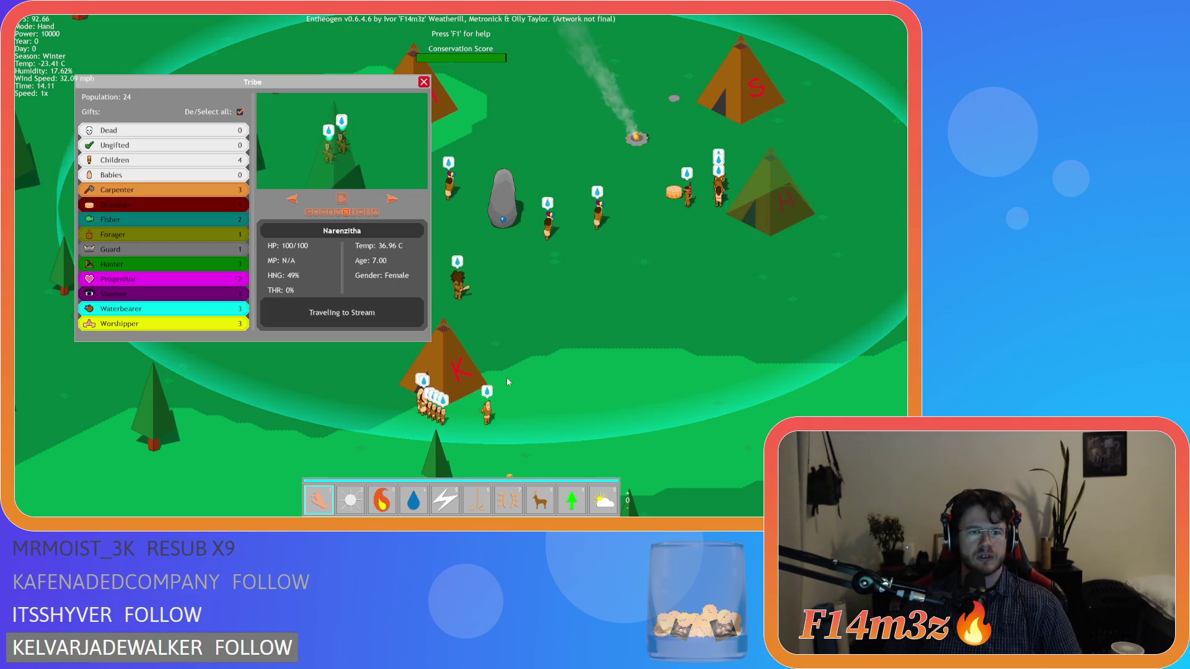
key(t)
key(t)
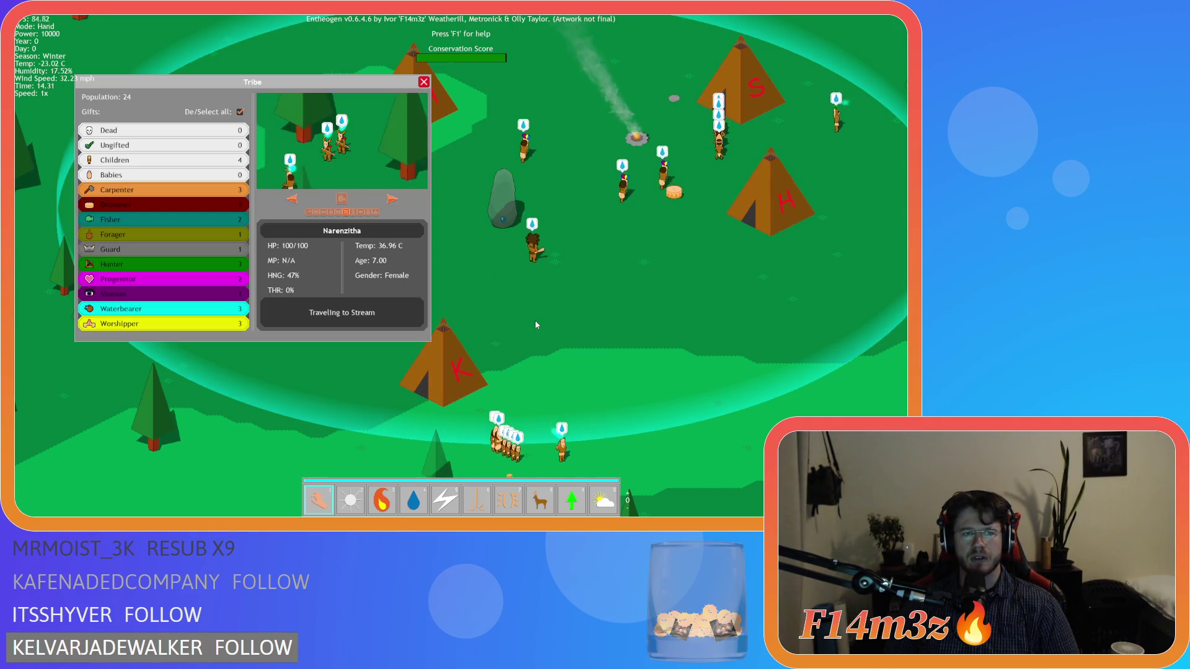
key(t)
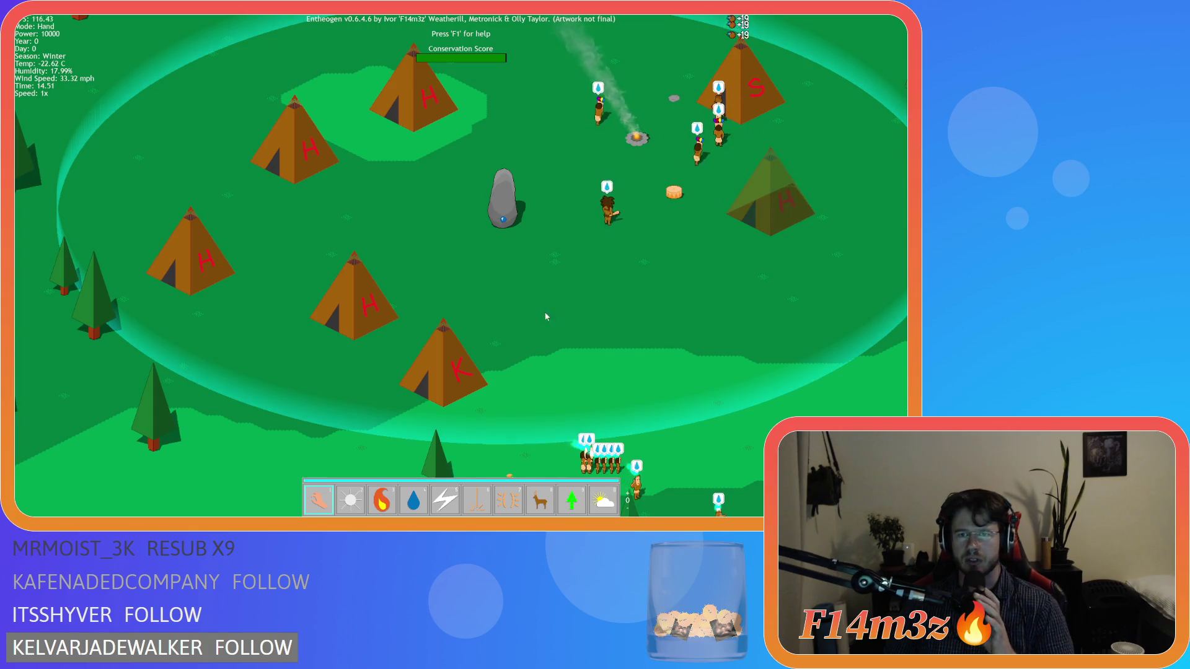
key(d)
key(w)
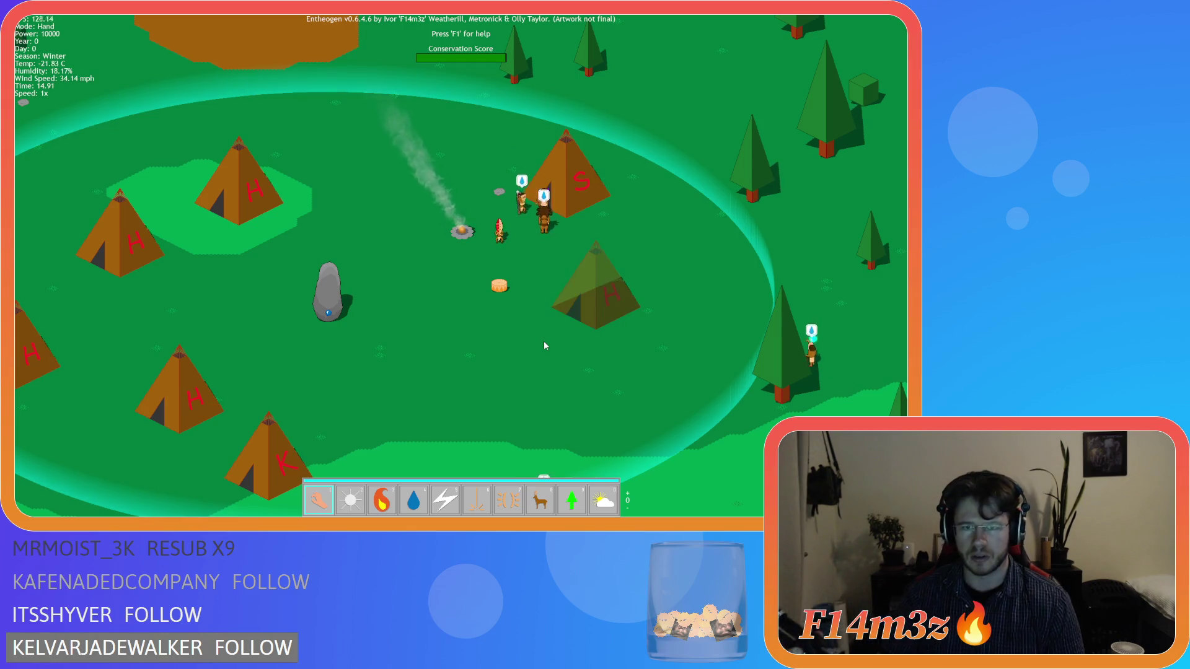
key(l)
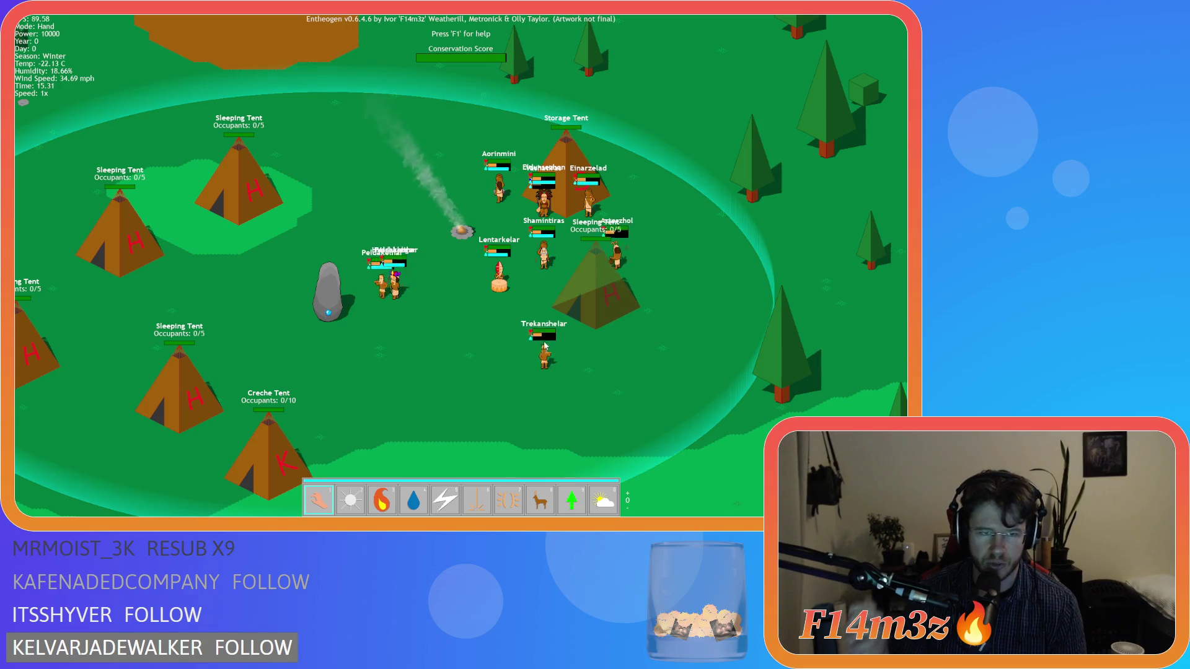
Step: Inspect a villager's stats beside the Creche Tent at 6/10 occupants, then close the panel and request quit
key(a)
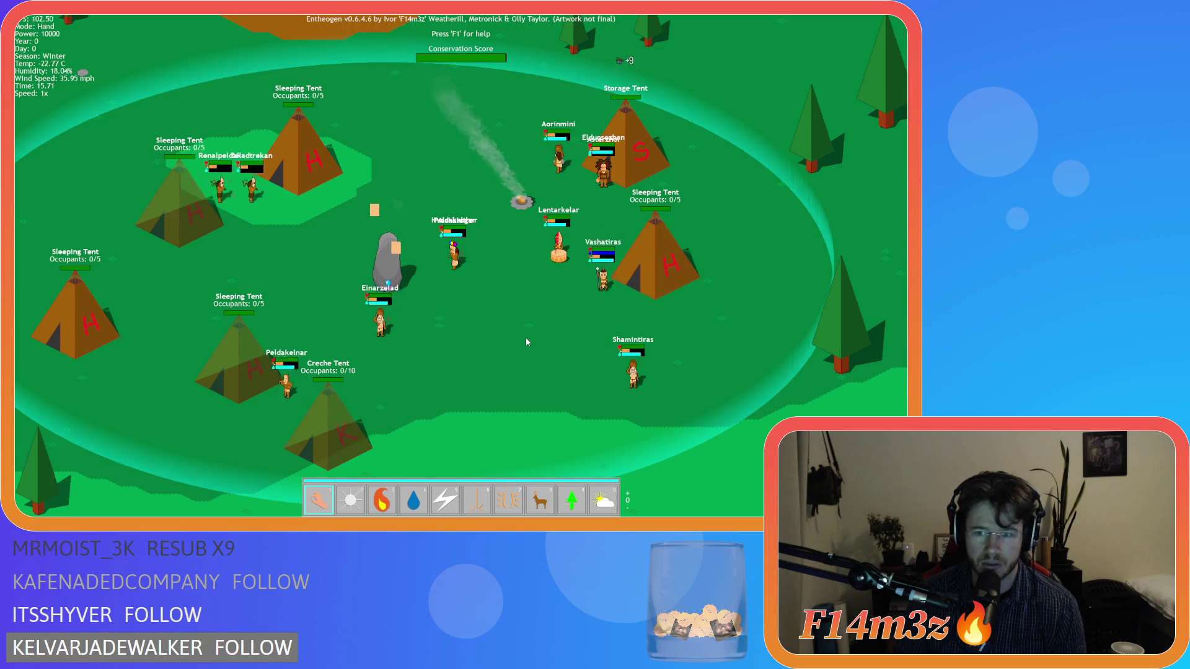
scroll(526, 341, up, 5)
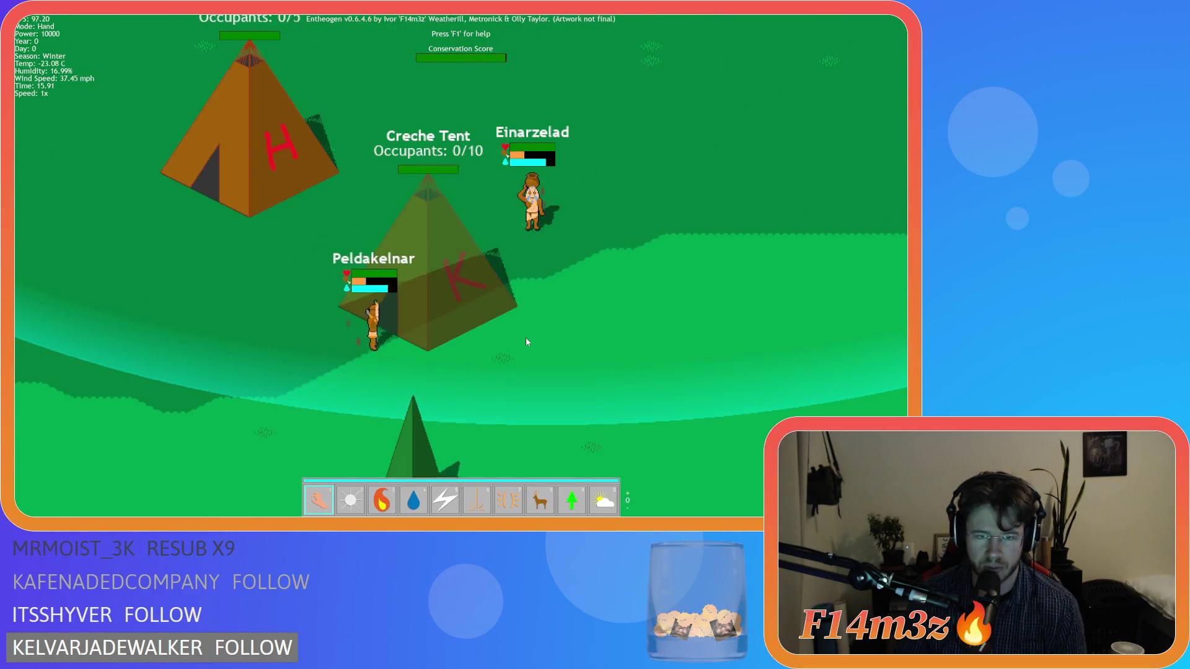
click(401, 339)
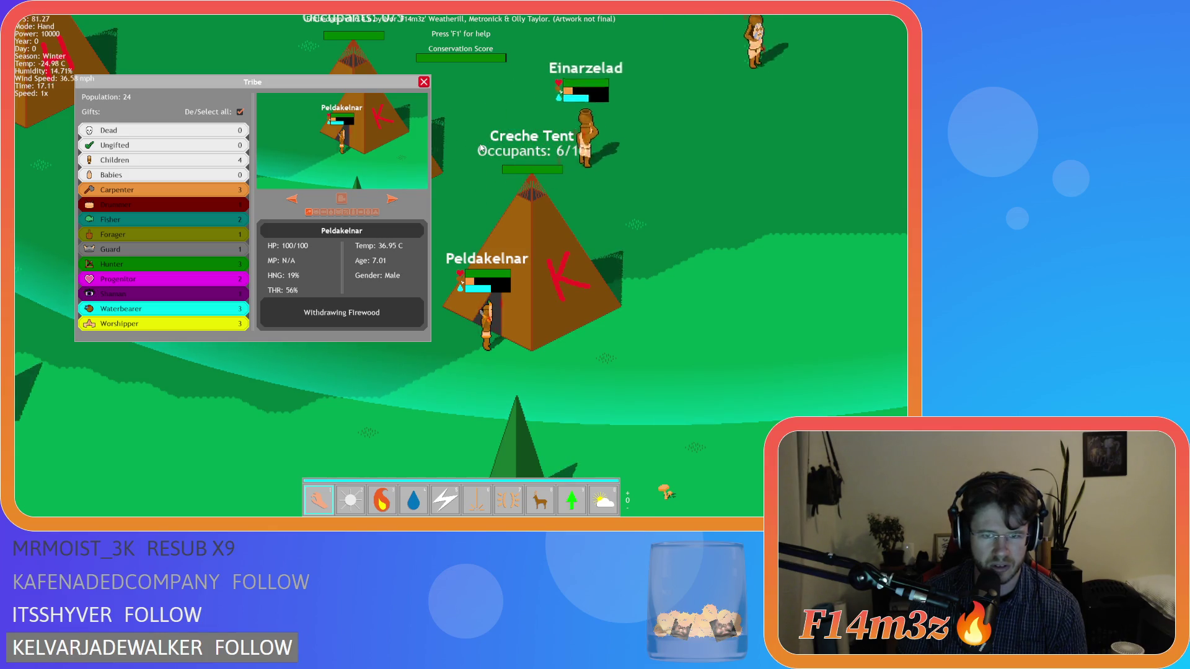
key(Up)
key(Right)
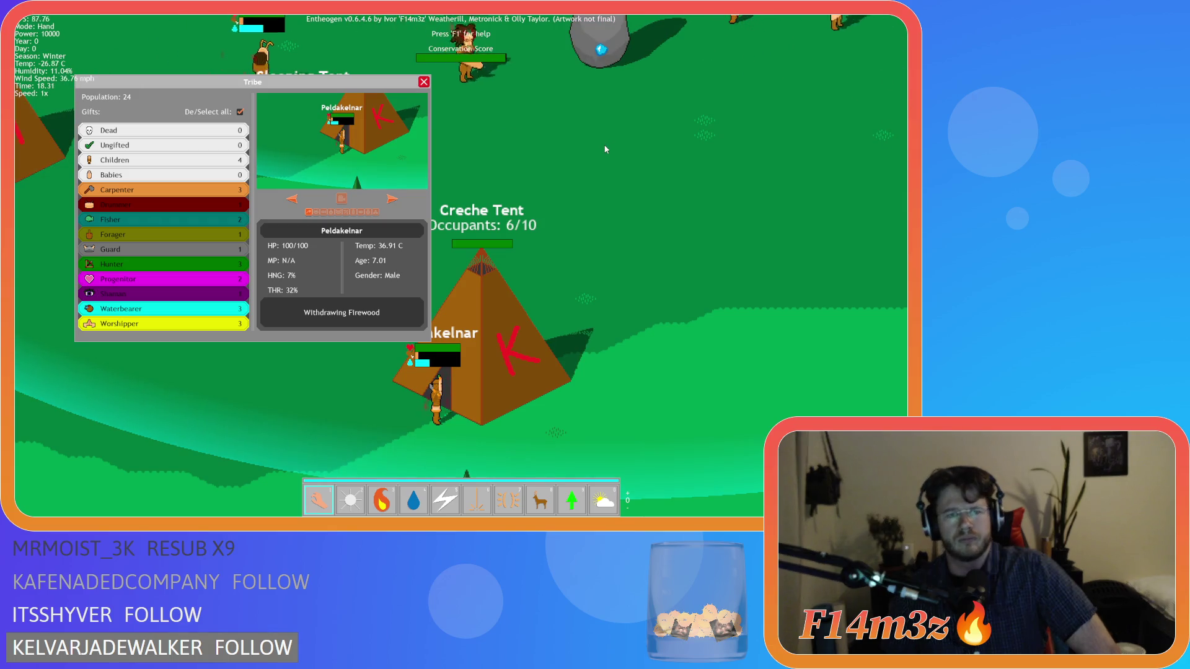
key(Escape)
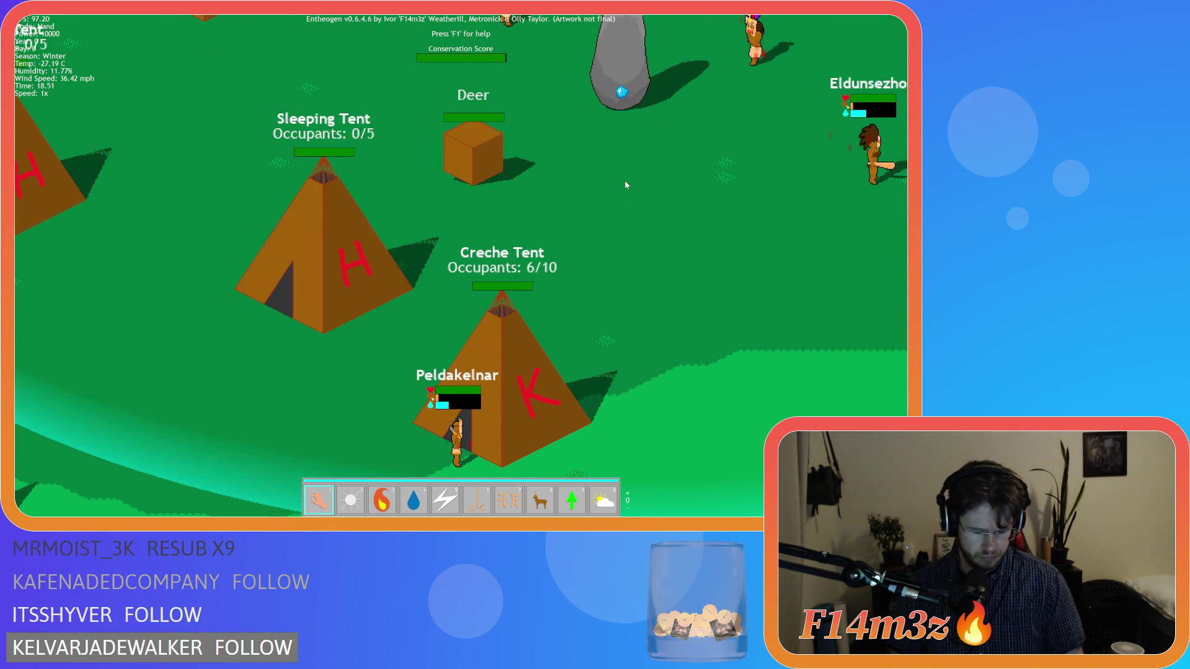
key(Escape)
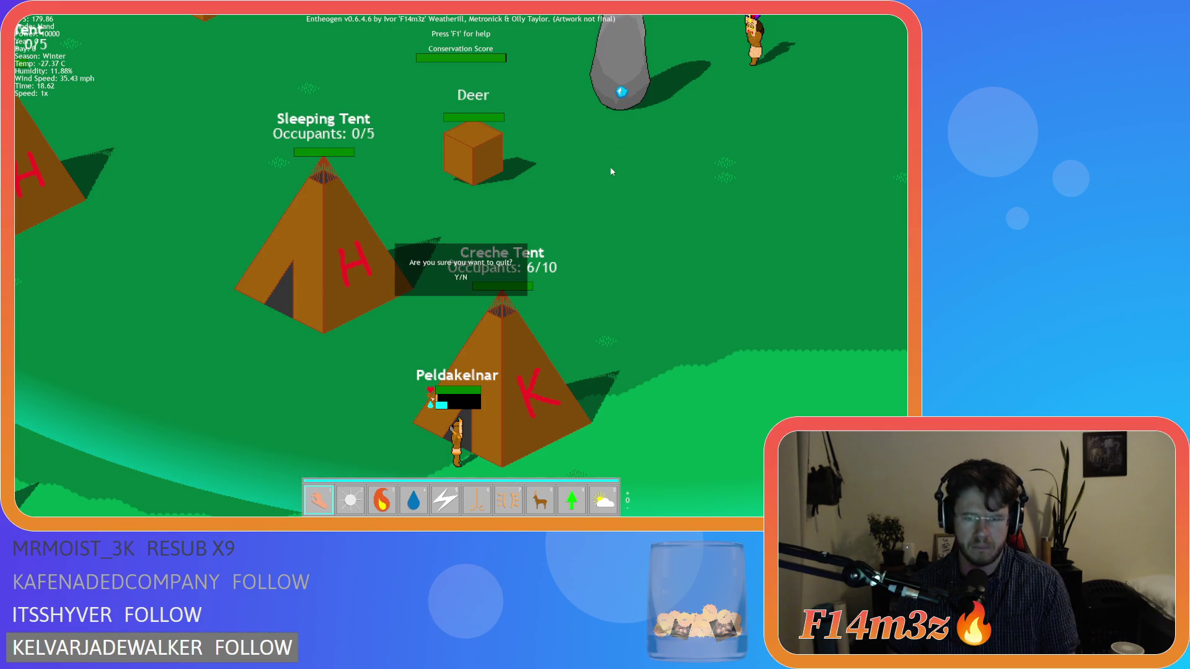
Step: Confirm quitting the game and open sc_stateConditions from Scripts > Conditions
key(y)
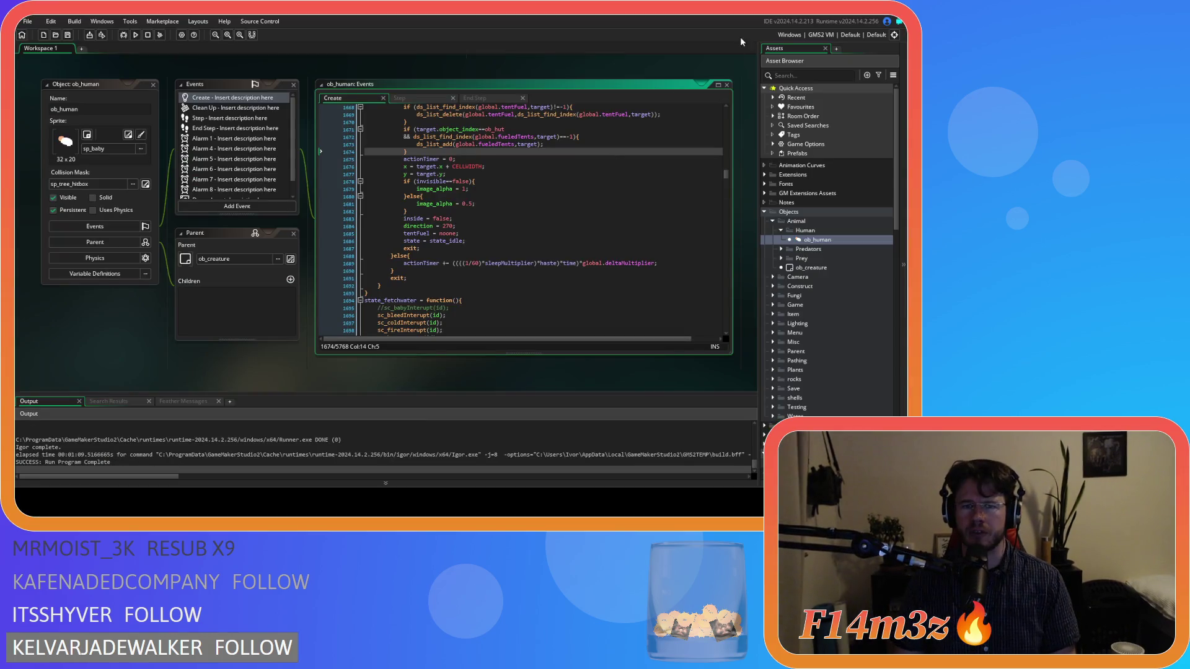
scroll(832, 245, down, 5)
click(773, 292)
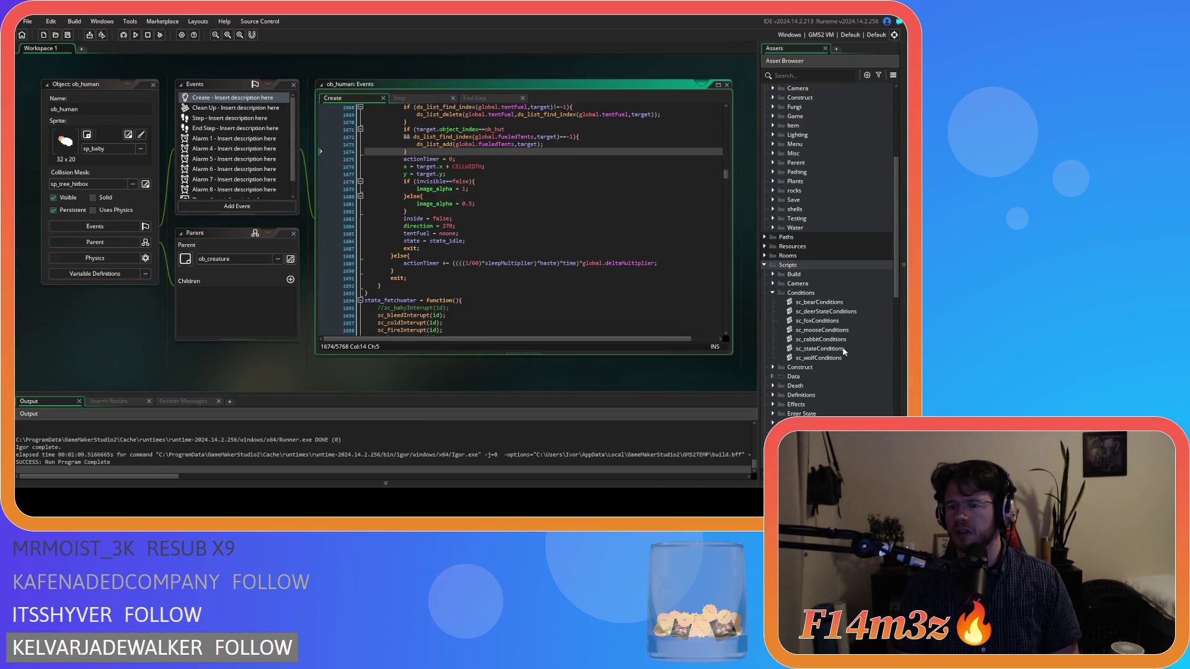
double_click(831, 349)
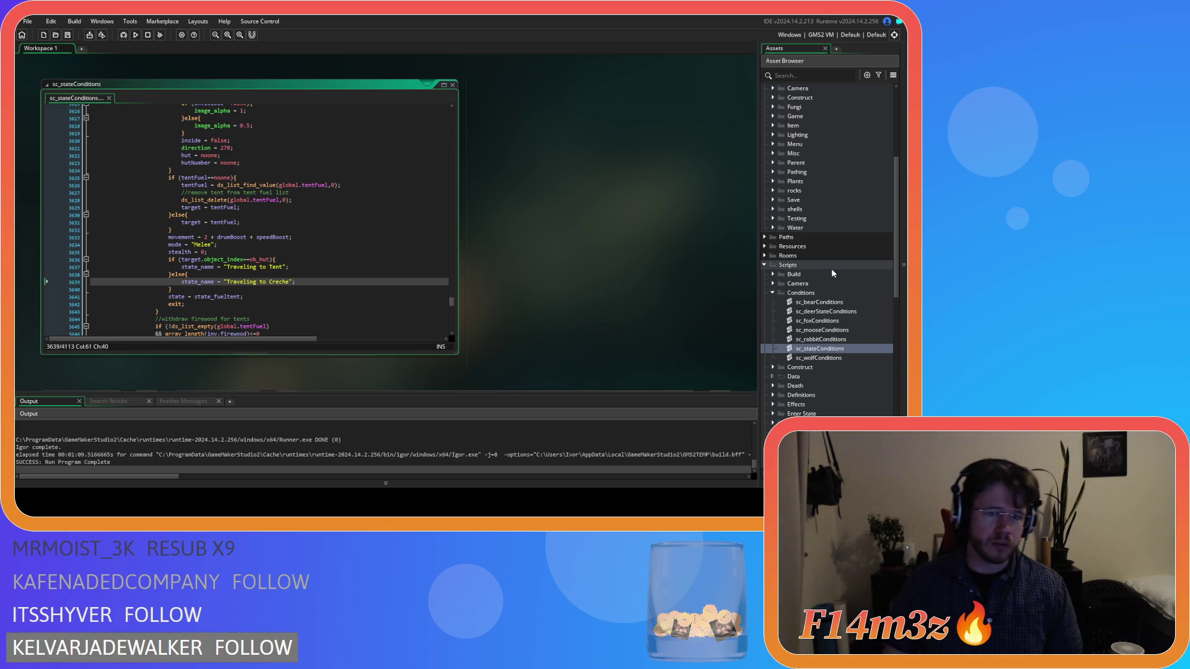
Step: Search for state_withdrawf and bring the Withdrawing Firewood block (state_withdrawFirewoodTent) into view
key(ctrl+f)
text(state)
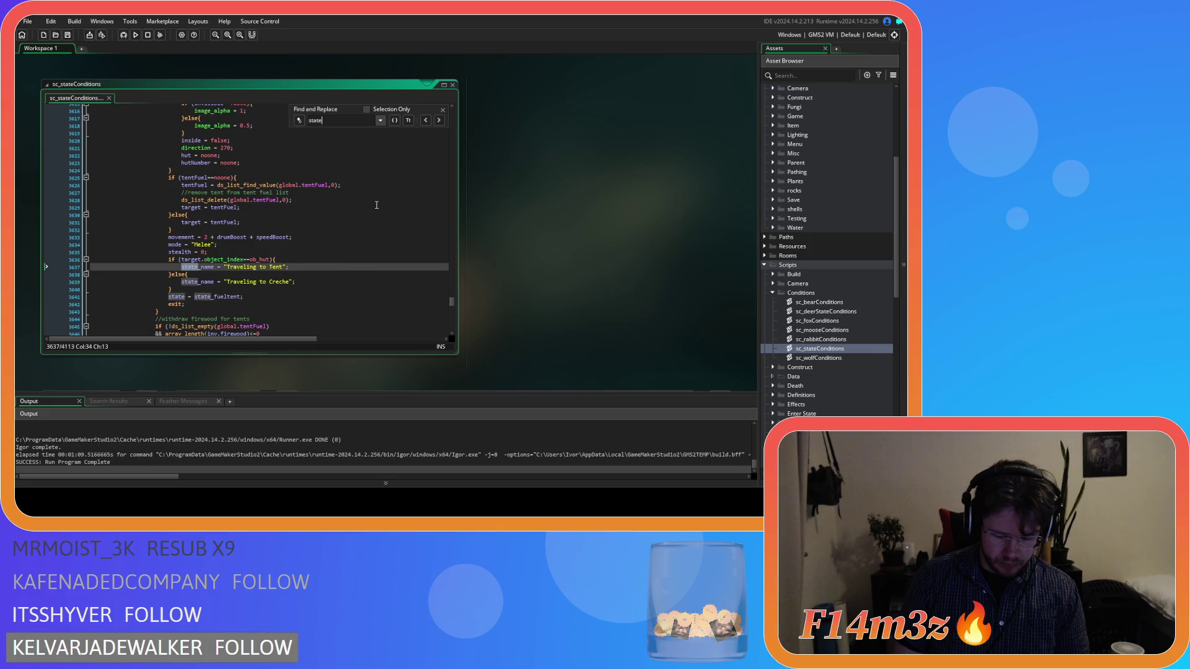
text(_withdrawf)
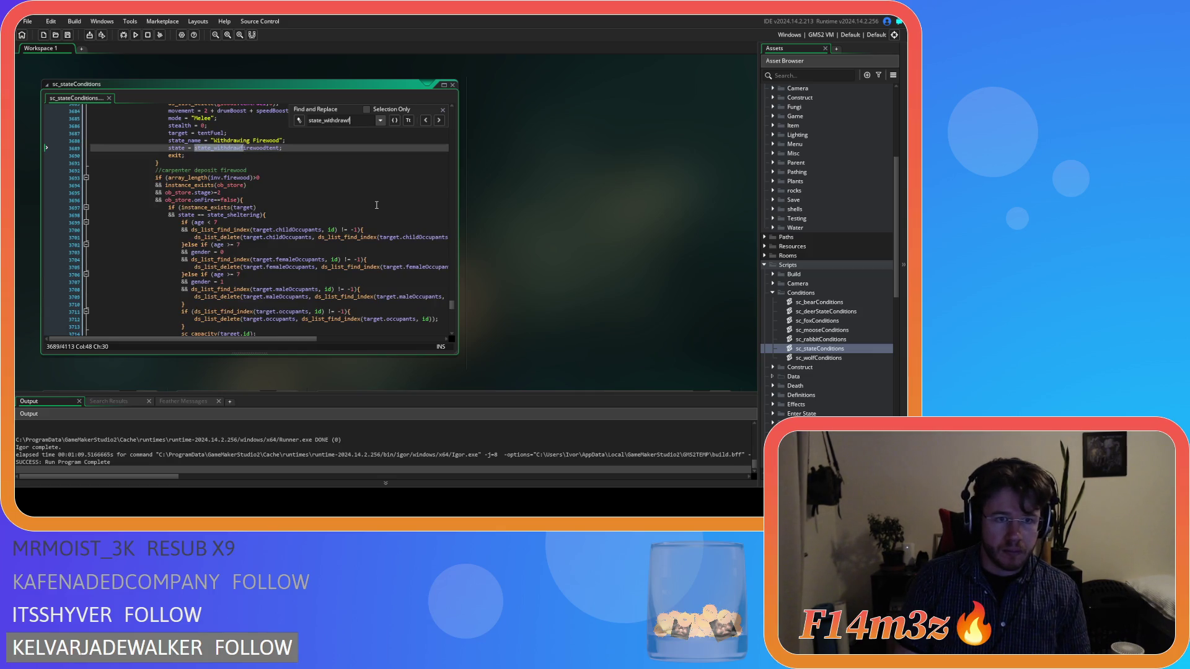
scroll(329, 200, up, 2)
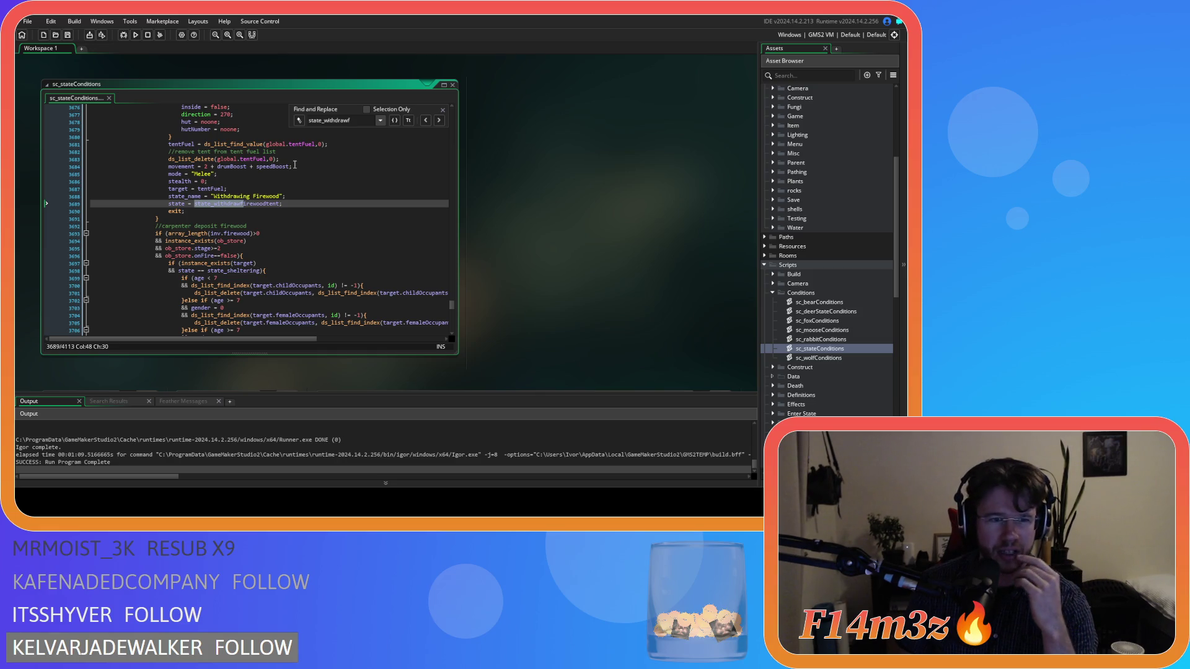
click(256, 187)
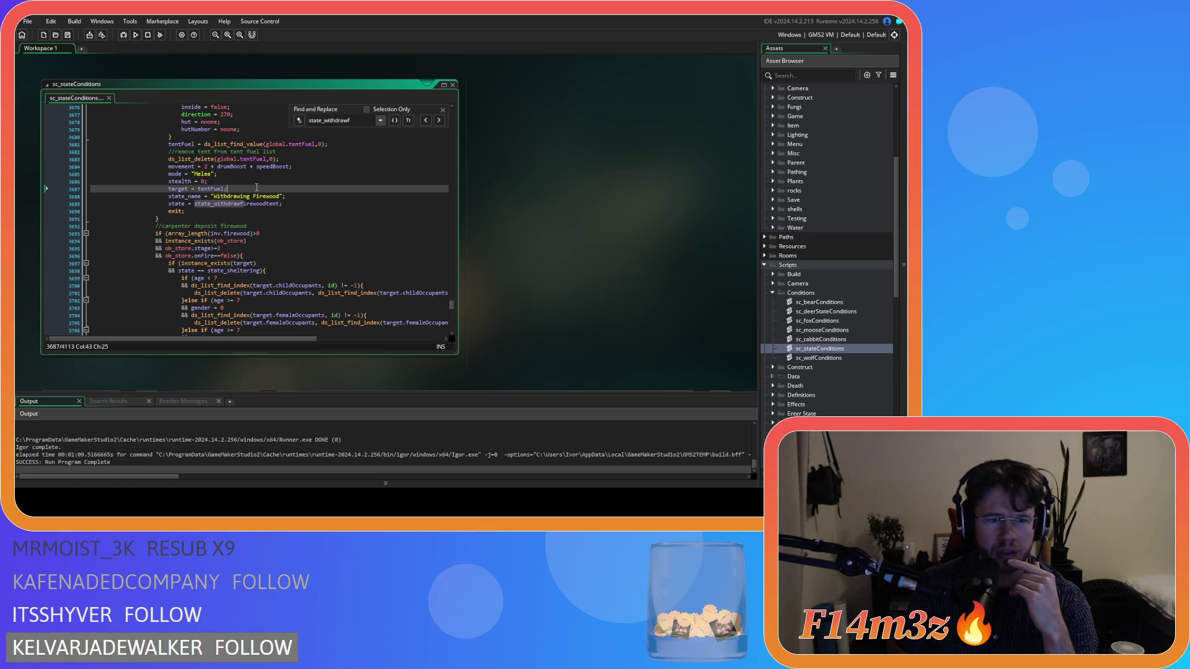
click(281, 197)
scroll(297, 196, up, 10)
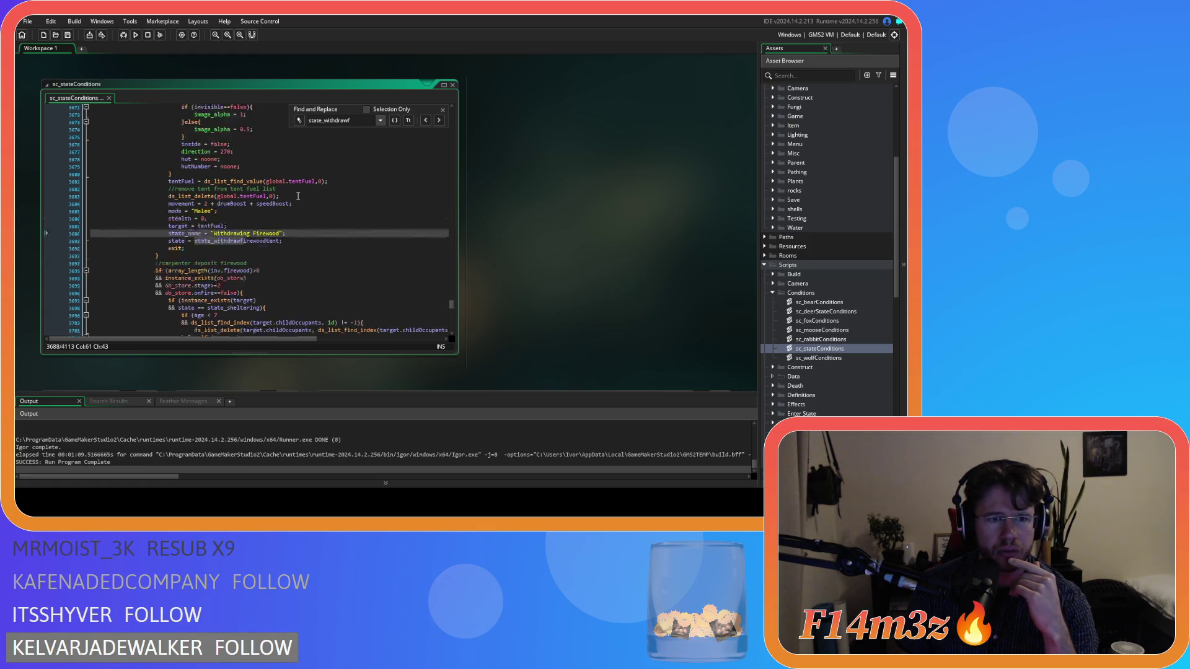